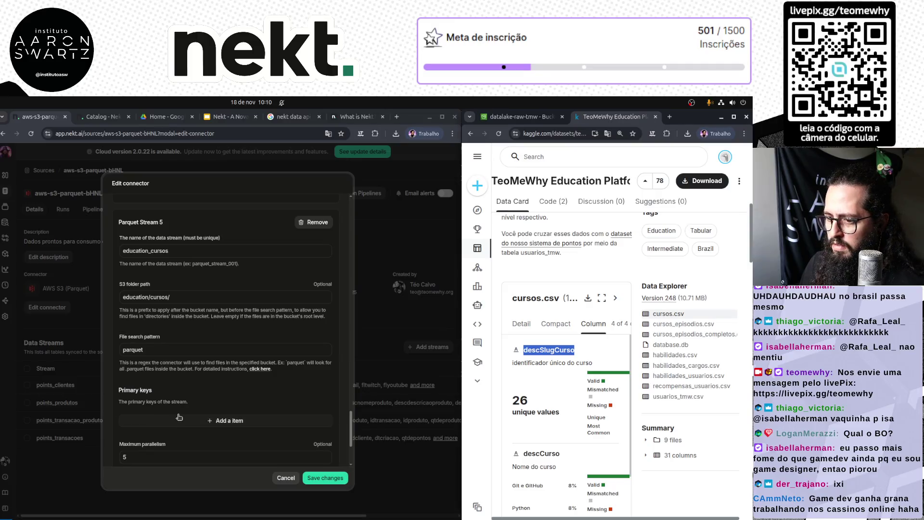
Save the connector with the education_cursos Parquet stream keyed on descSlugCurso.
left_click(229, 393)
scroll(229, 393, "down", 3)
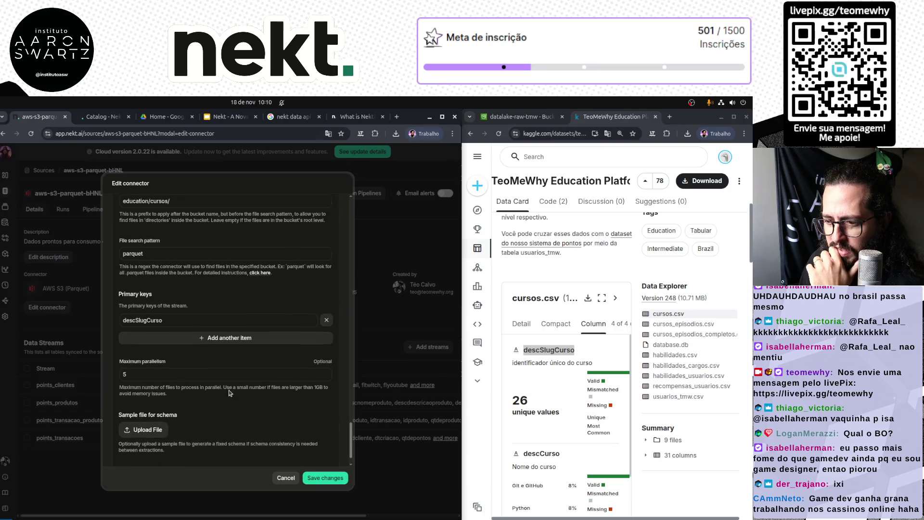
left_click(323, 477)
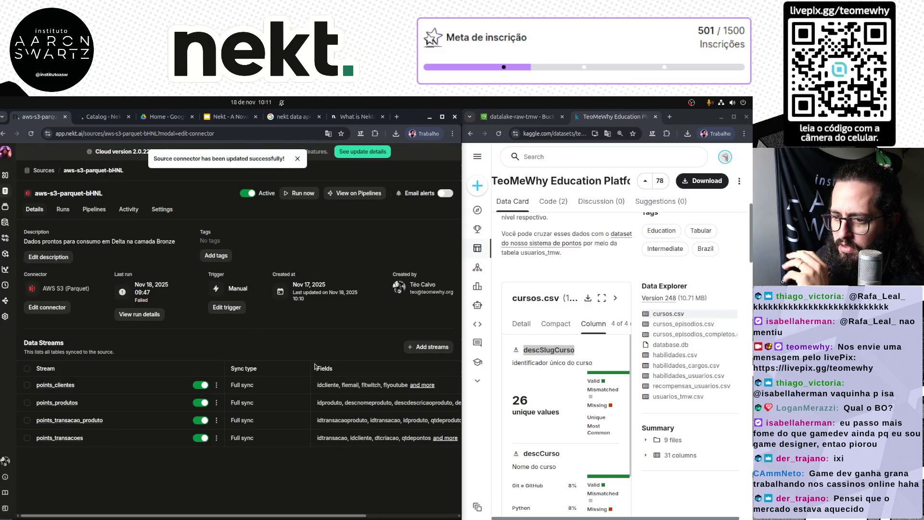
left_click_drag(462, 333, 491, 333)
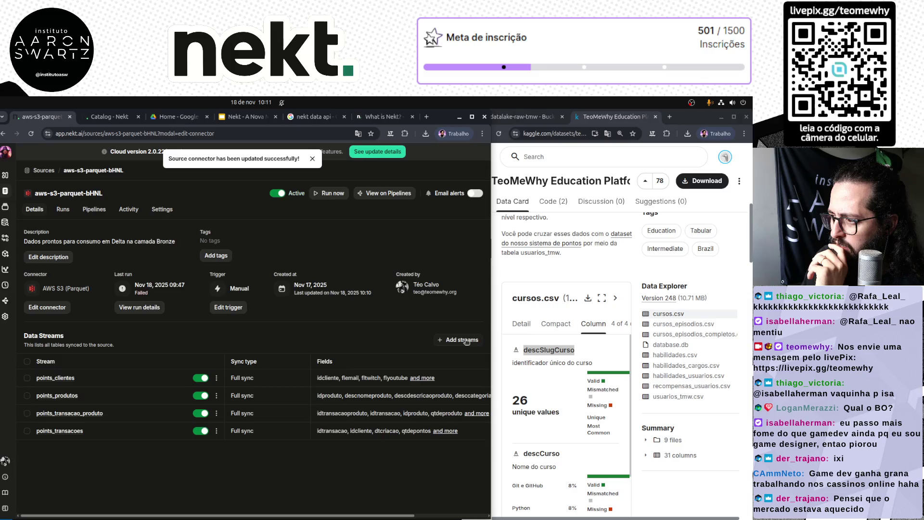
Start adding new streams, and check the S3 education folder listing while streams are fetched.
left_click(461, 340)
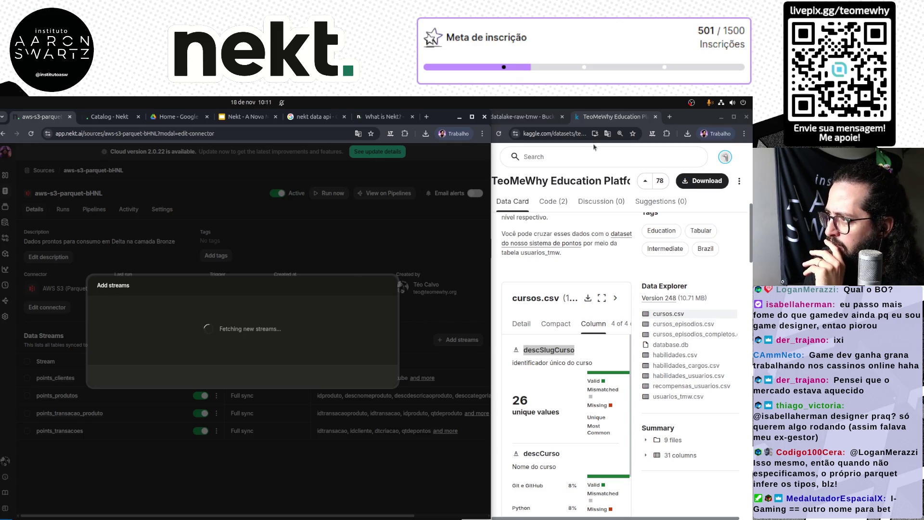
left_click(526, 117)
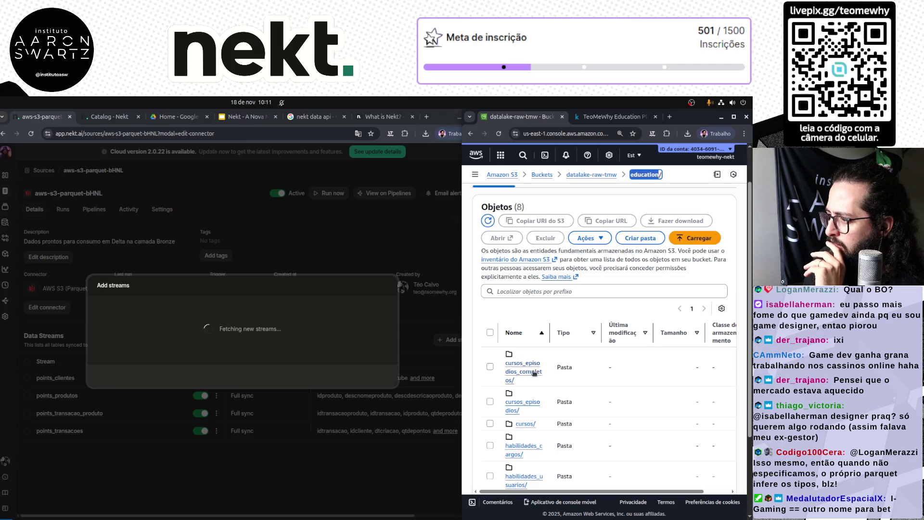
scroll(542, 433, "down", 2)
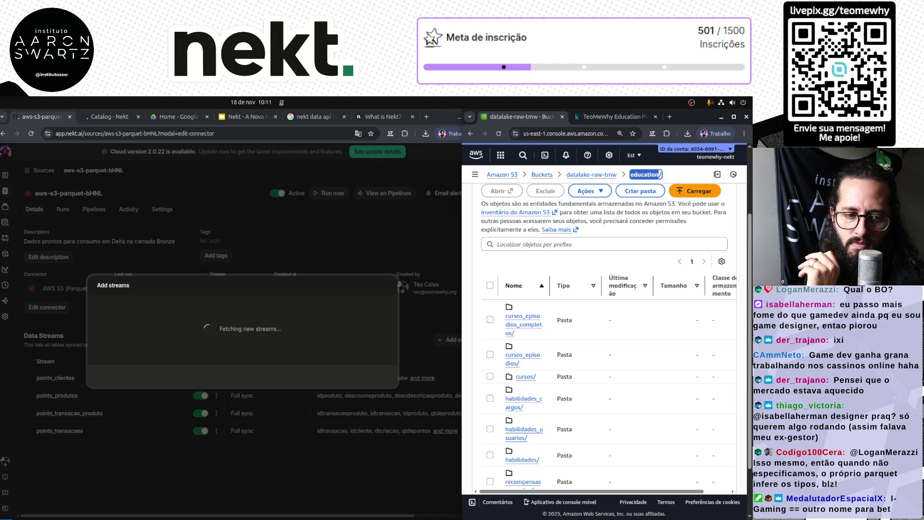
key("alt+Tab")
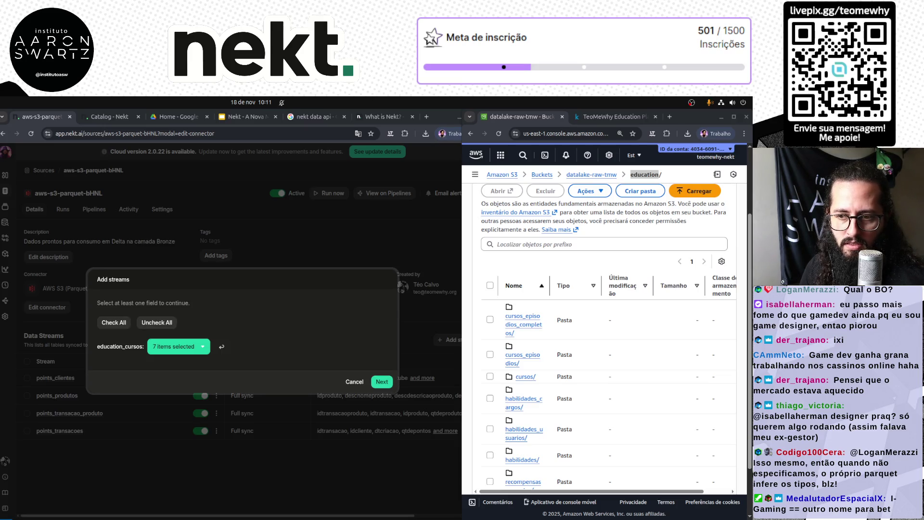
Review the 7 selected education_cursos fields, keep all of them, and continue.
left_click(188, 351)
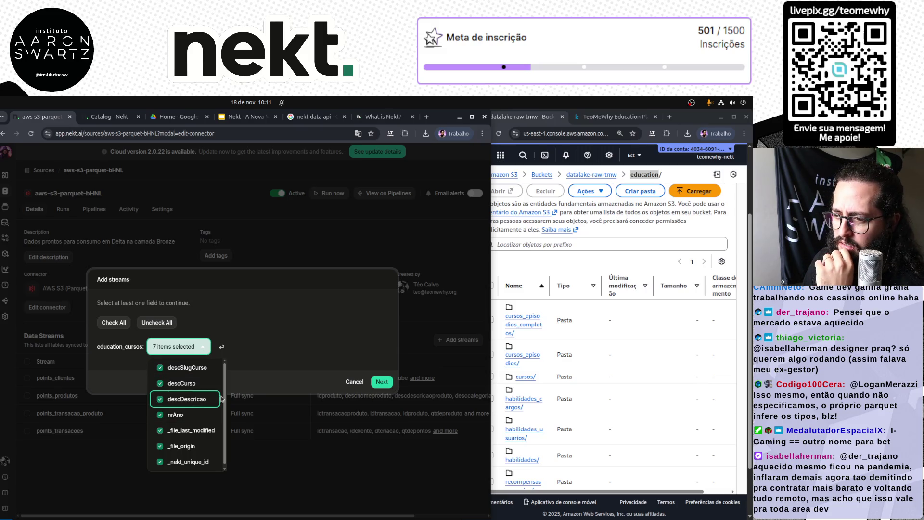
left_click(323, 335)
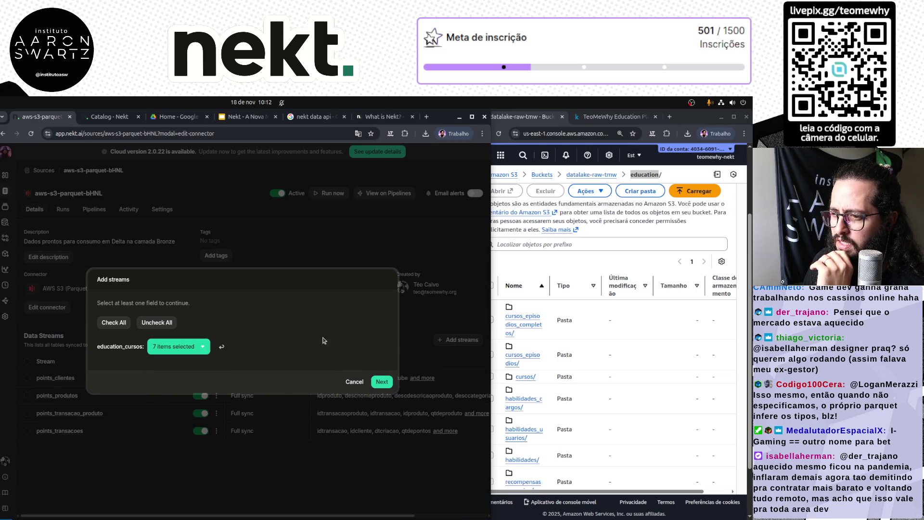
left_click(380, 383)
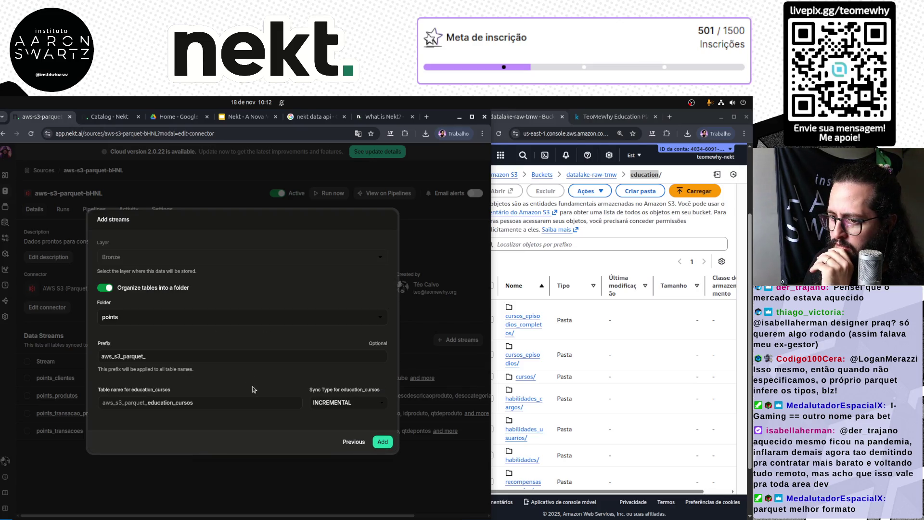
Store the stream in the education folder with the prefix education_.
left_click(137, 320)
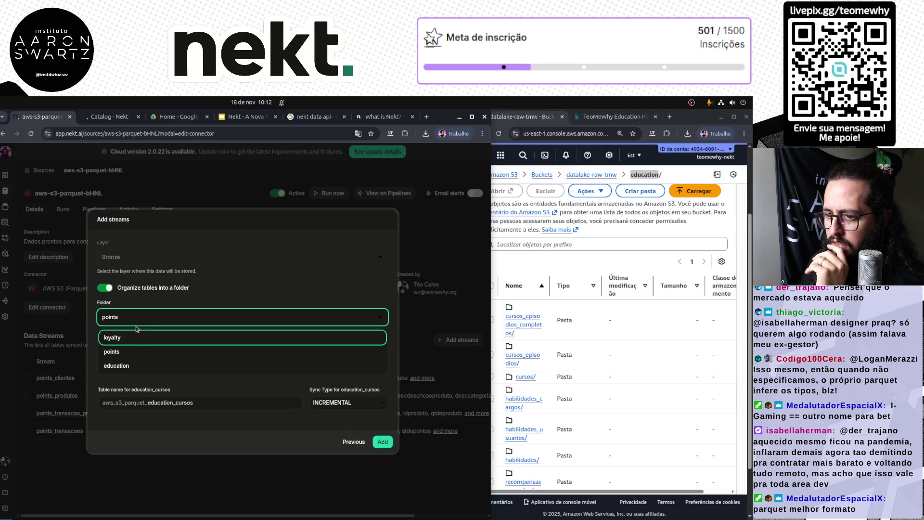
left_click(135, 366)
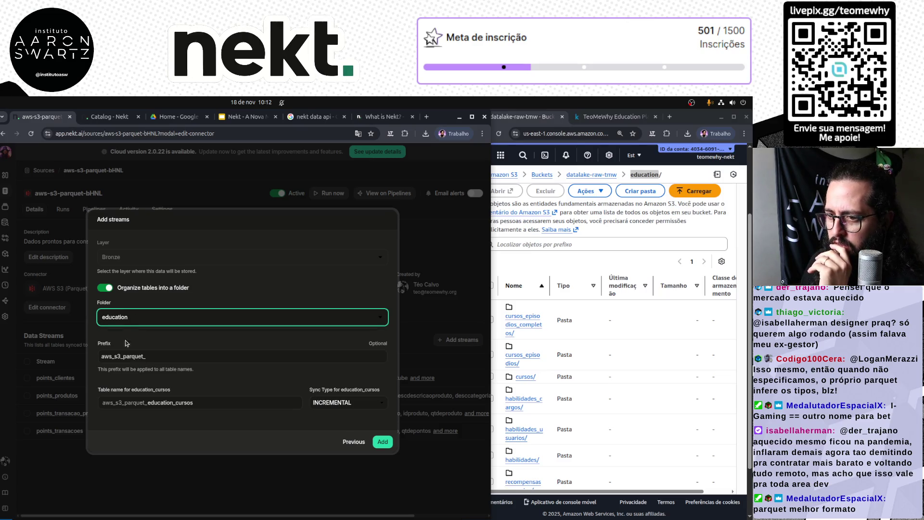
double_click(153, 357)
type("education_")
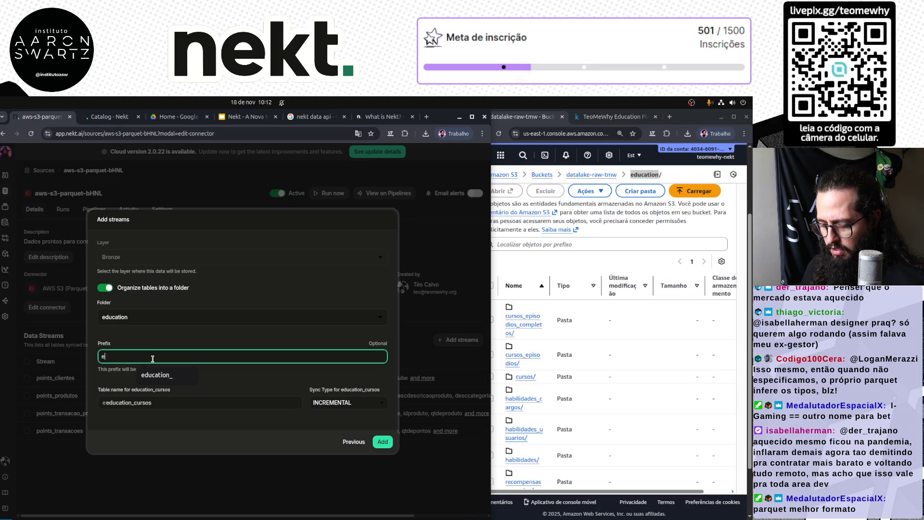
key("BackSpace")
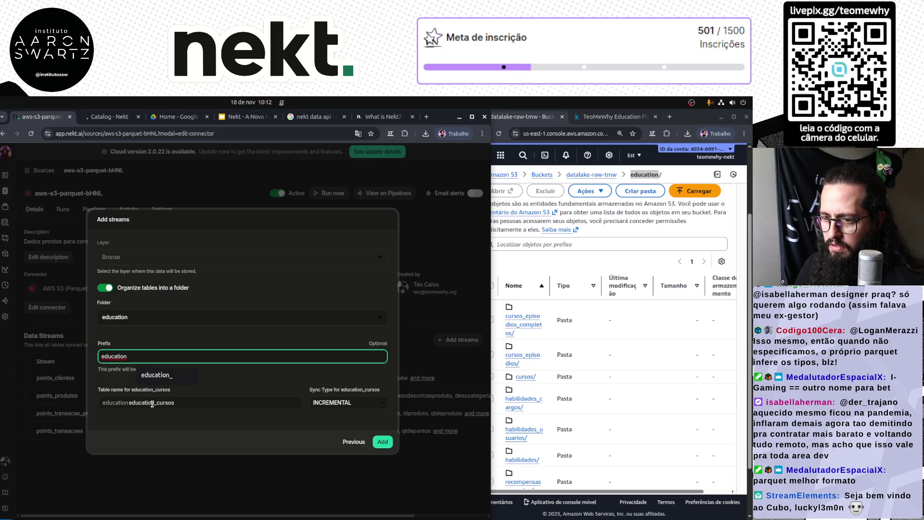
left_click(154, 403)
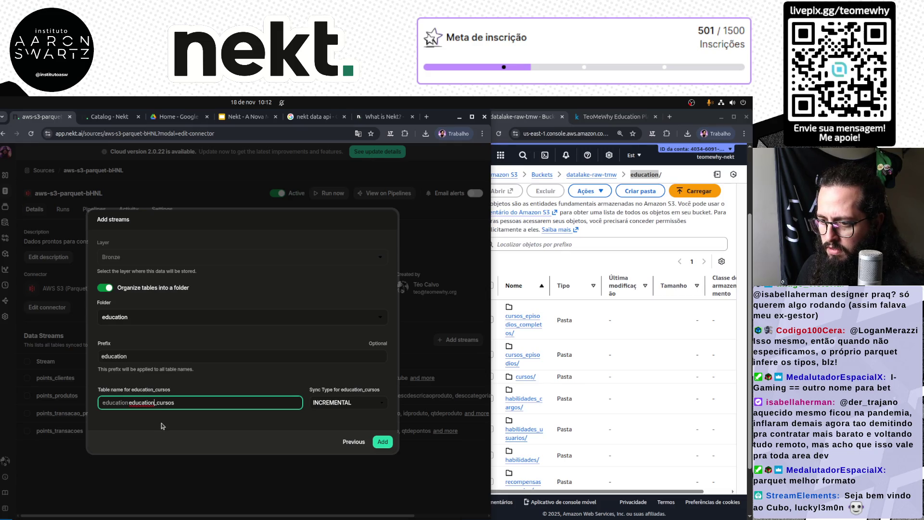
left_click(156, 352)
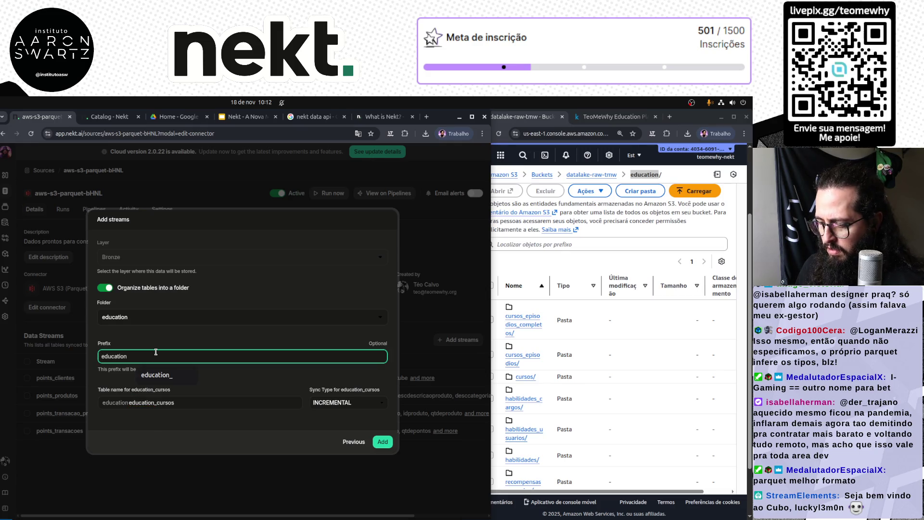
type("_")
Correct the table name to education_cursos, choose FULL_SYNC, and add the stream.
left_click_drag(157, 403, 106, 401)
key("BackSpace")
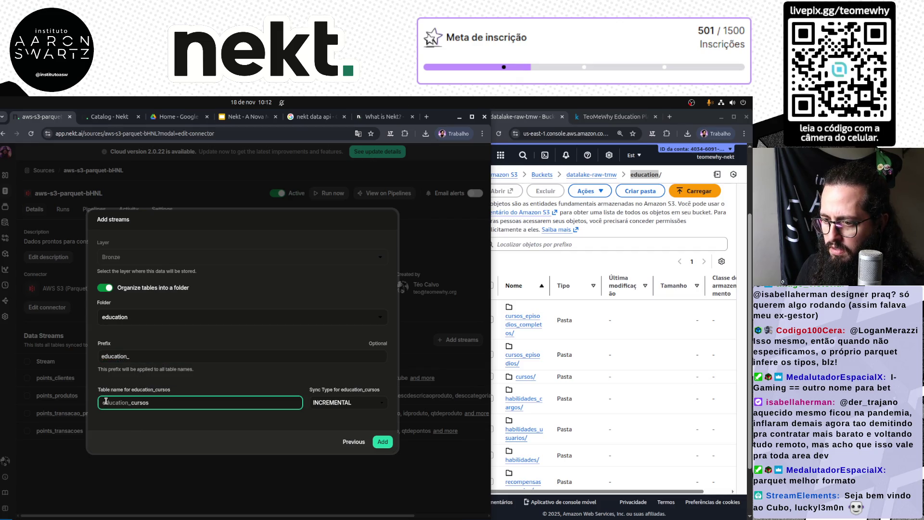
left_click(346, 402)
left_click(332, 418)
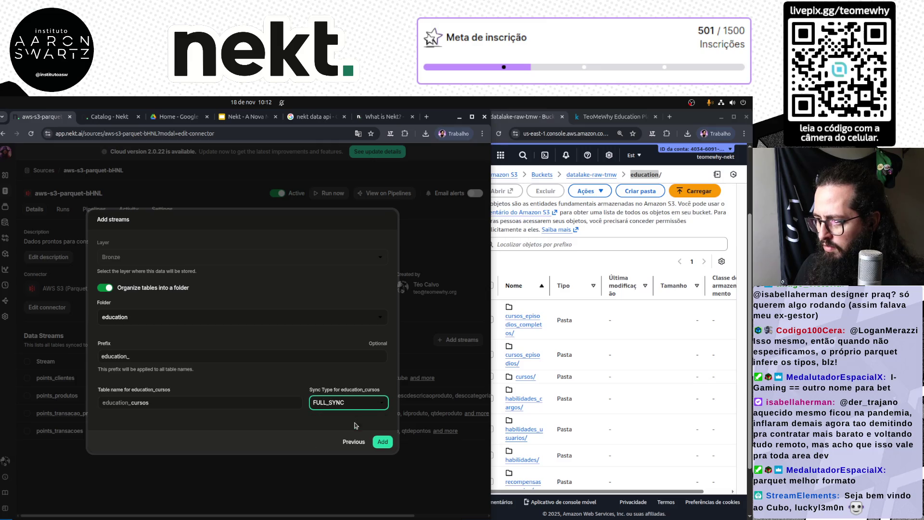
left_click(383, 441)
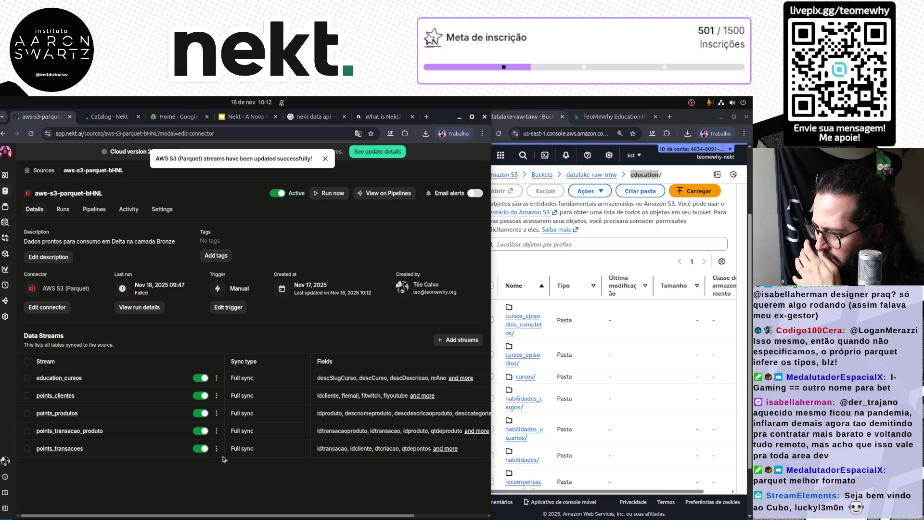
left_click(217, 378)
left_click(270, 322)
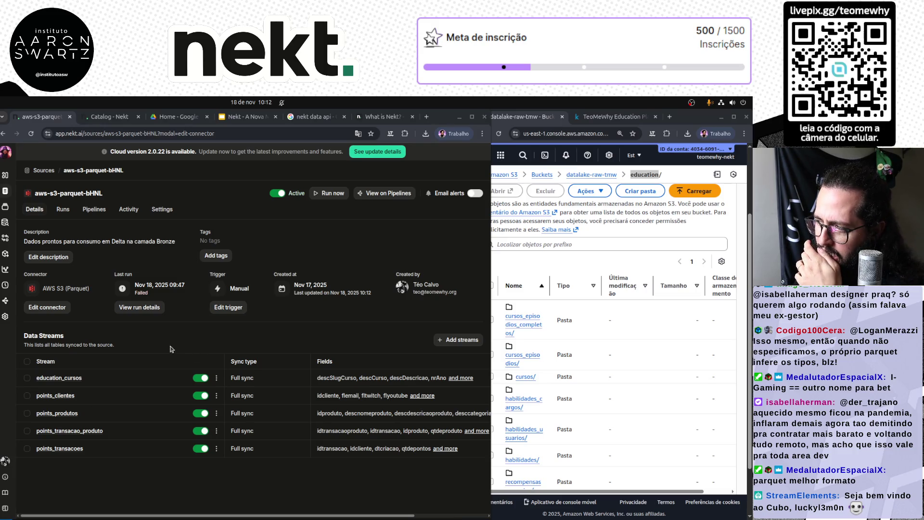
left_click(72, 379)
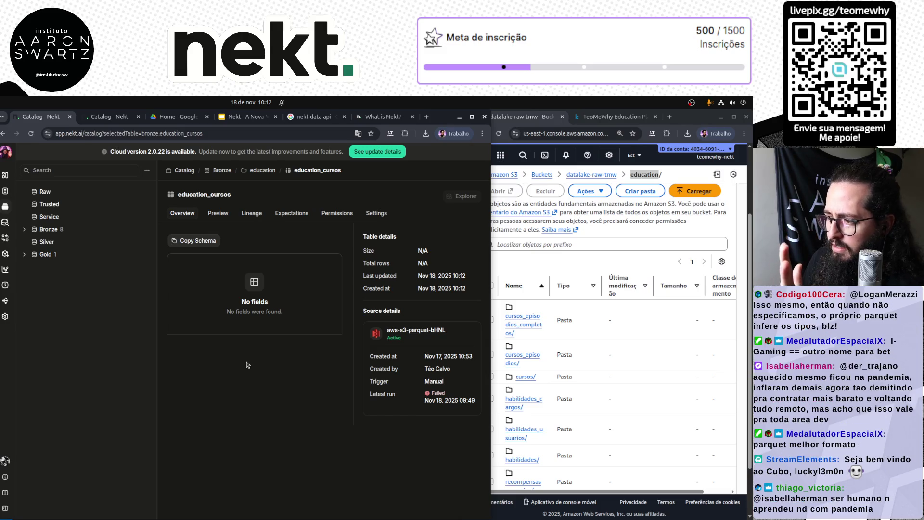
key("alt+Left")
left_click(298, 478)
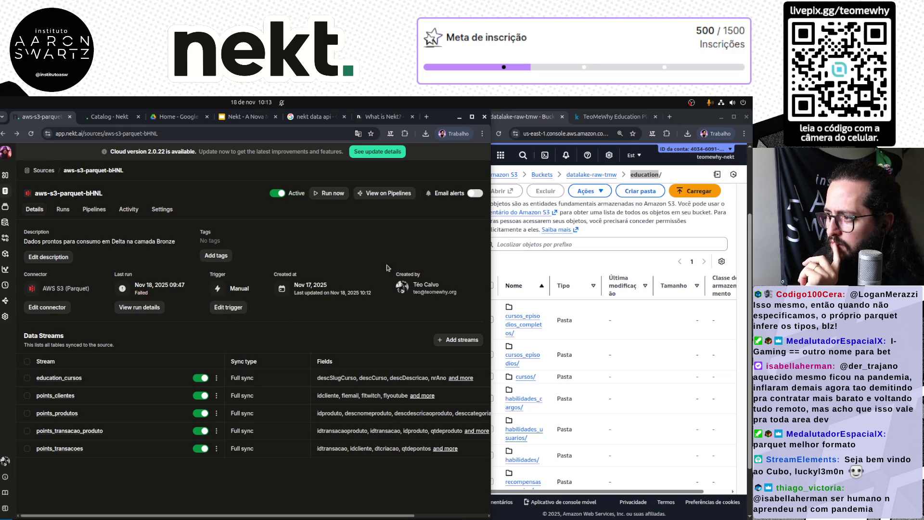
left_click(329, 194)
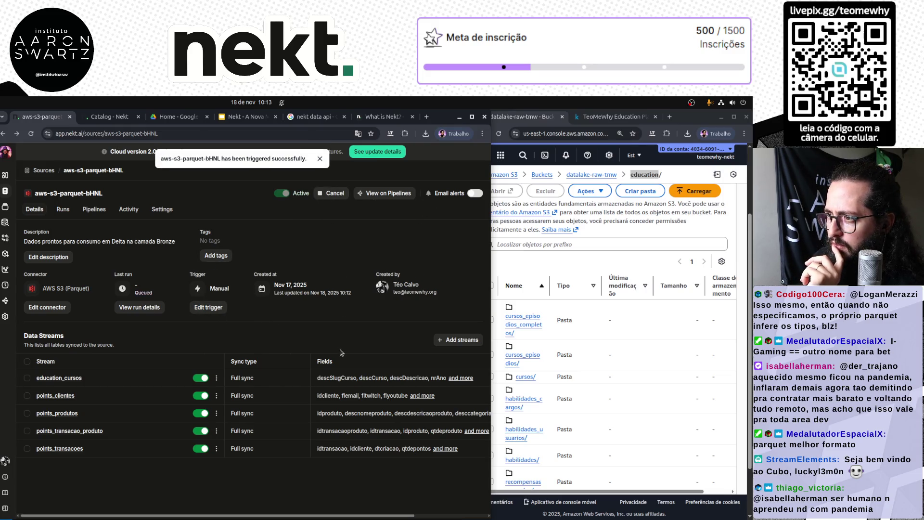
Open the new run's details and check its progress.
left_click(150, 311)
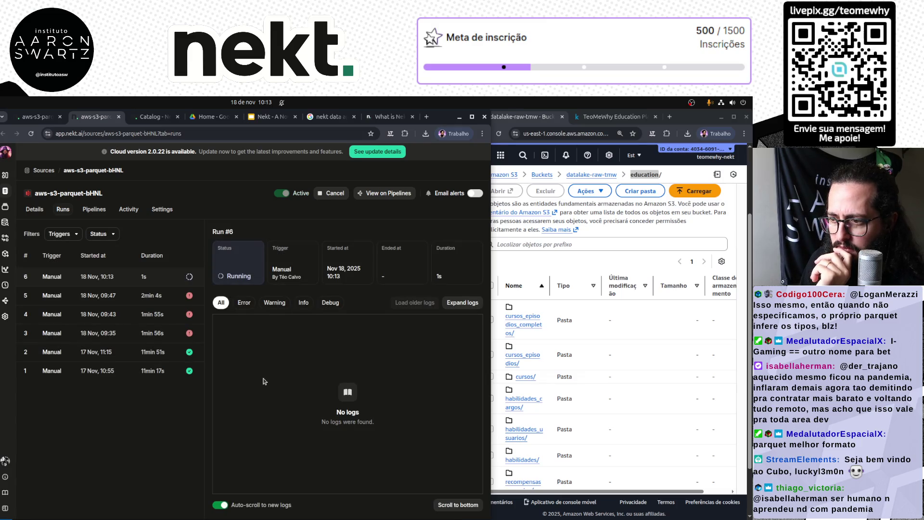
key("ctrl+Page_Up")
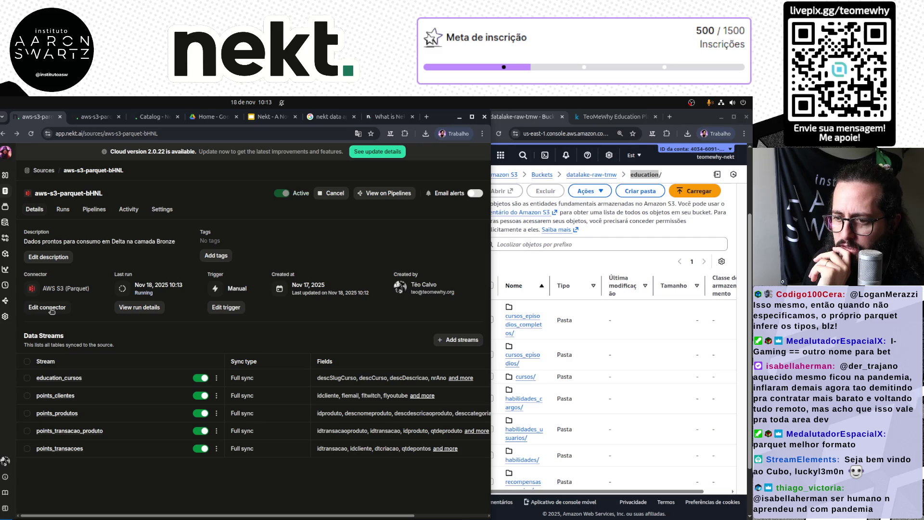
key("ctrl+Page_Down")
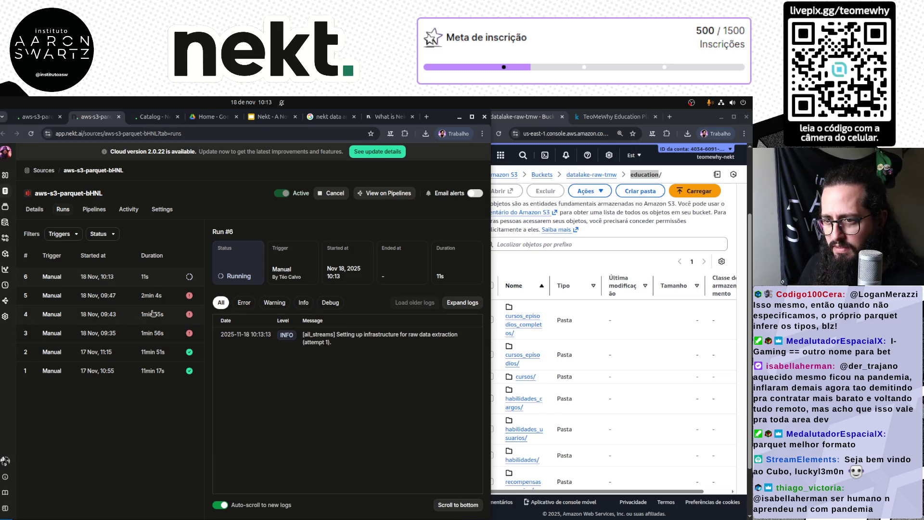
left_click(37, 116)
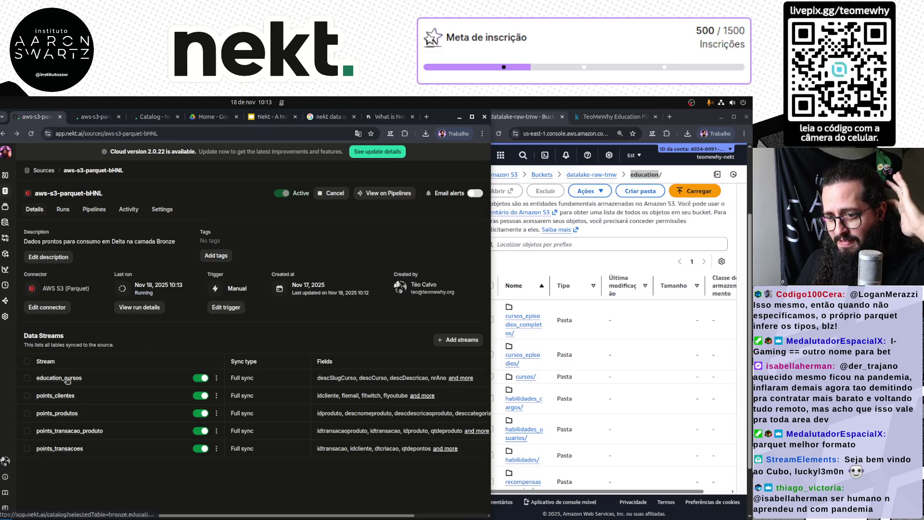
Preview the education_cursos catalog table data, then view the parquet source's run history.
left_click(67, 381)
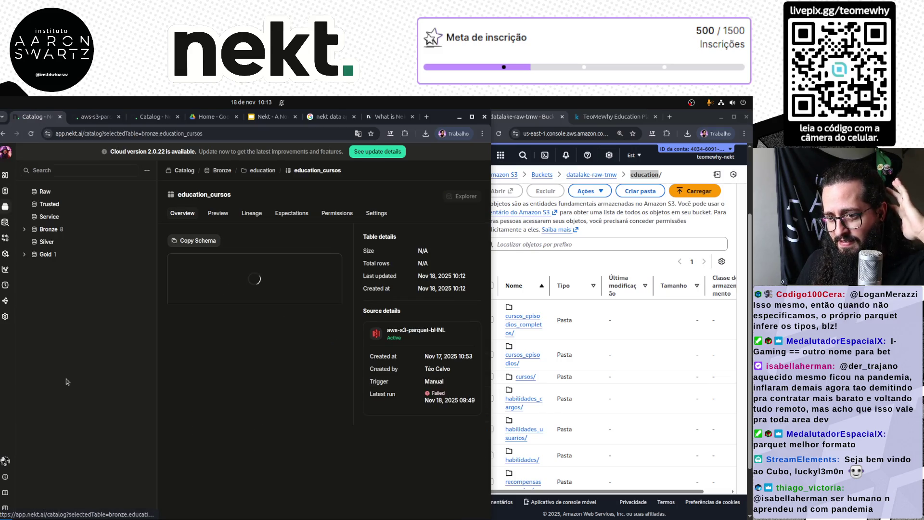
left_click(218, 213)
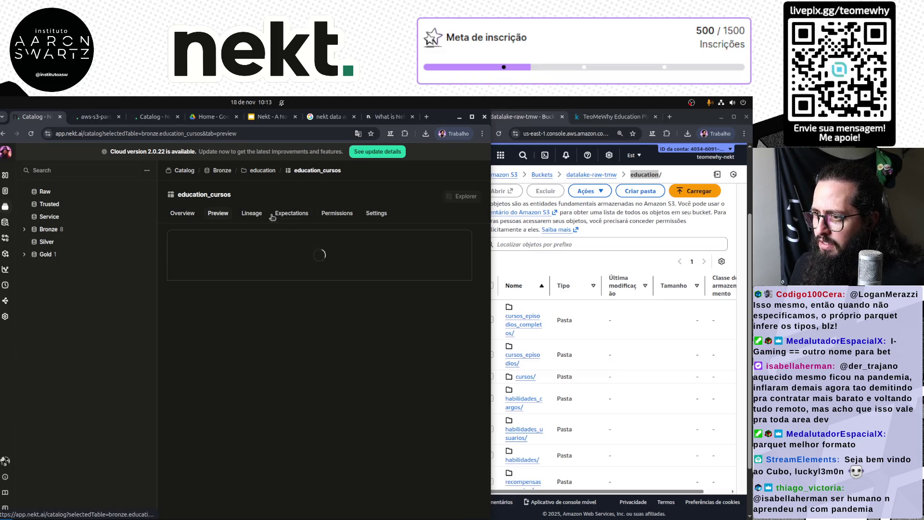
left_click(183, 214)
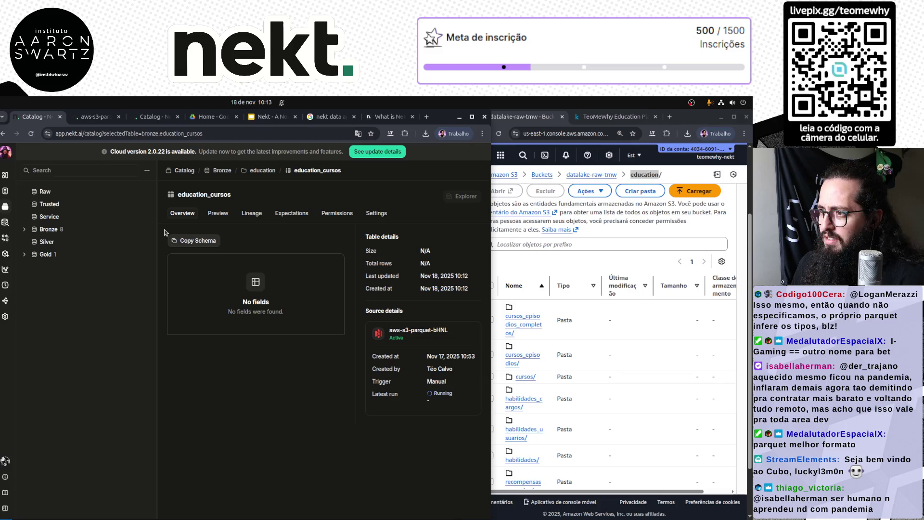
left_click(96, 117)
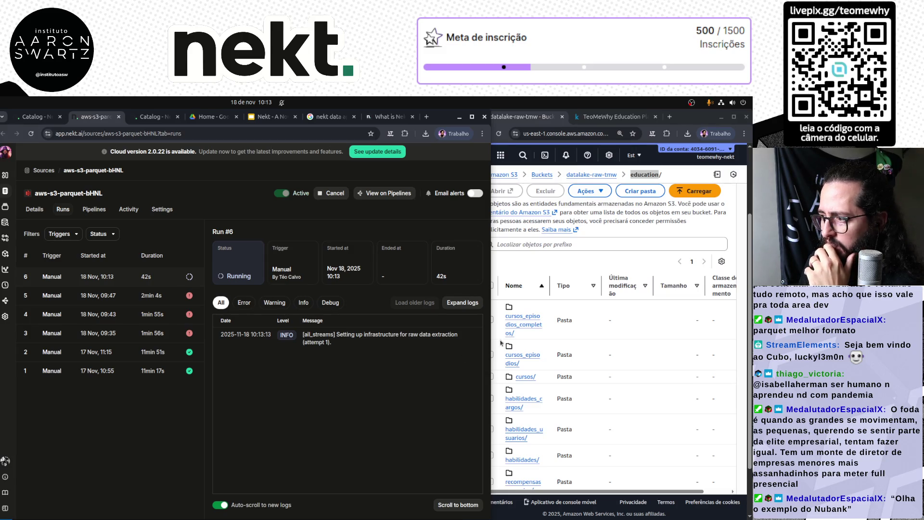
Download cursos.parquet from the S3 cursos/ folder and return to the Nekt run logs.
left_click(526, 377)
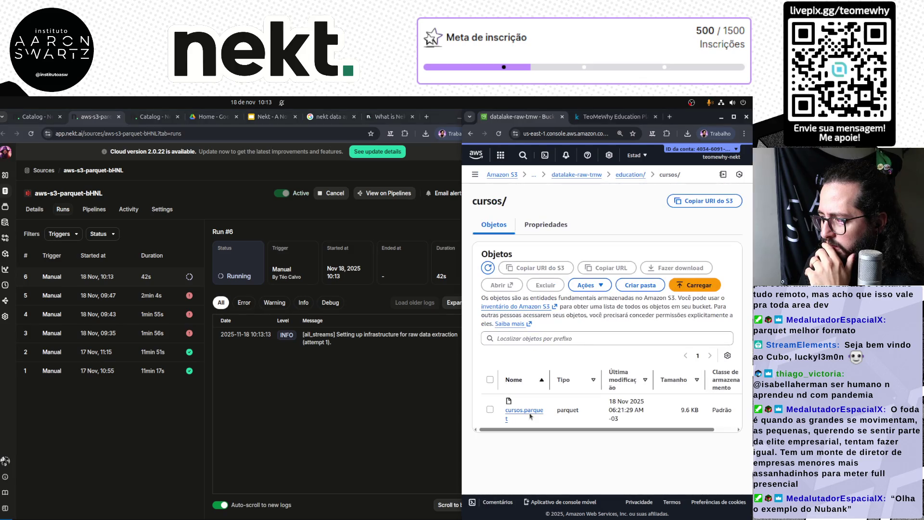
left_click(491, 409)
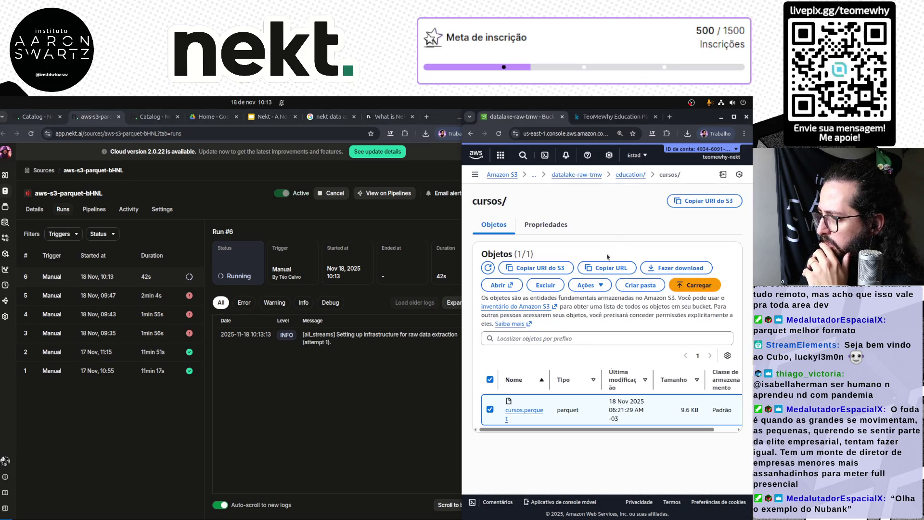
left_click(672, 272)
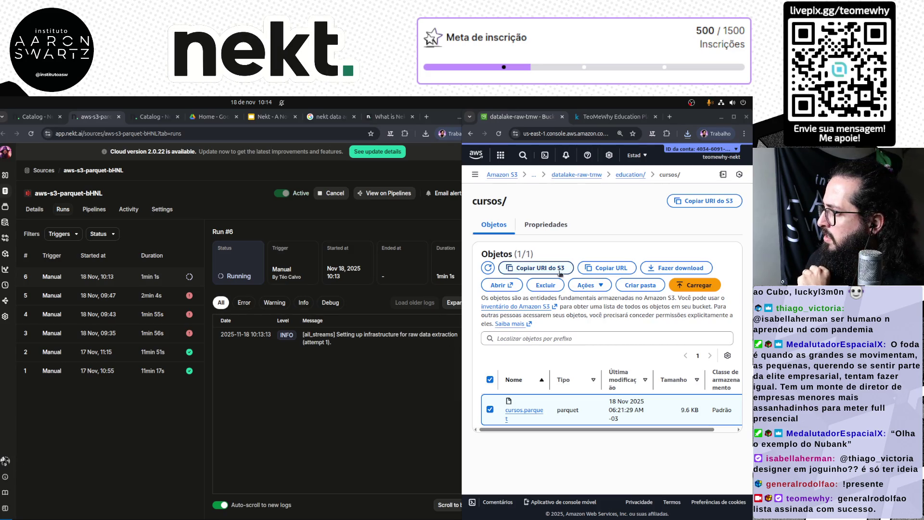
left_click(361, 441)
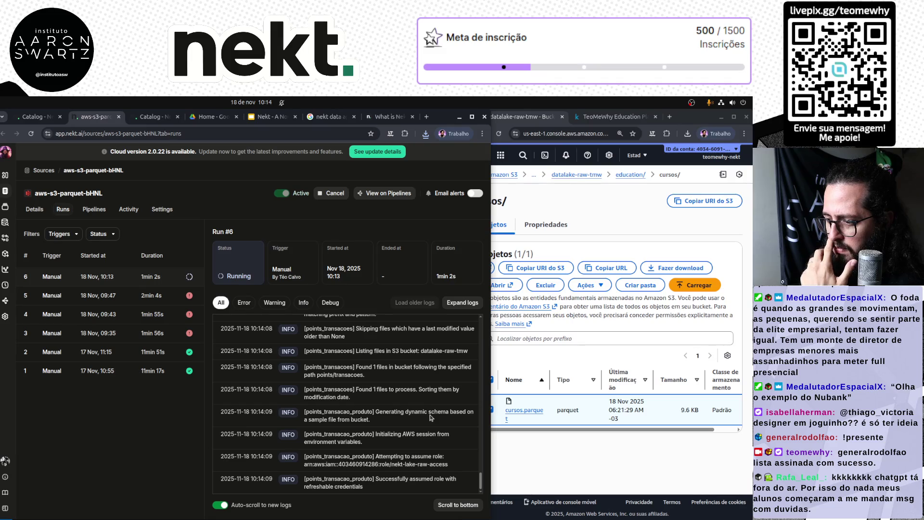
Read through run #6's extraction logs, then show the source's Details with its five full-sync streams.
scroll(429, 418, "up", 10)
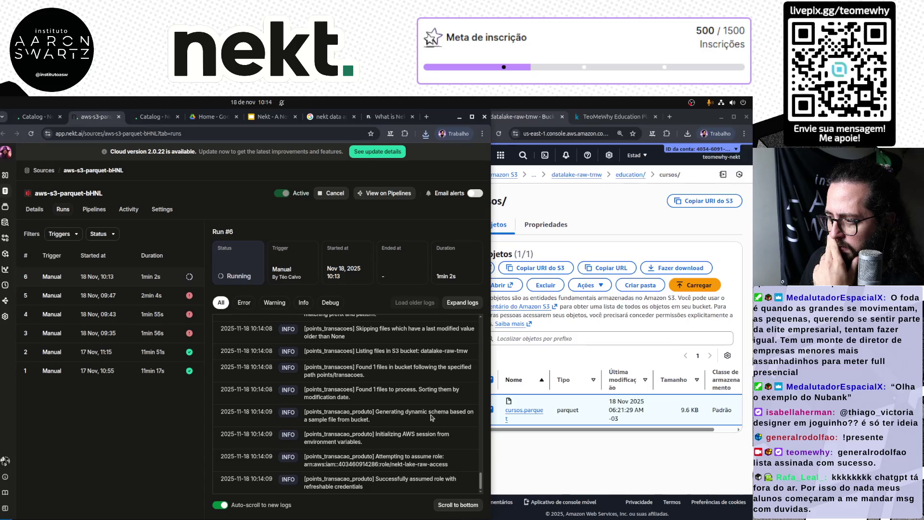
scroll(429, 414, "down", 10)
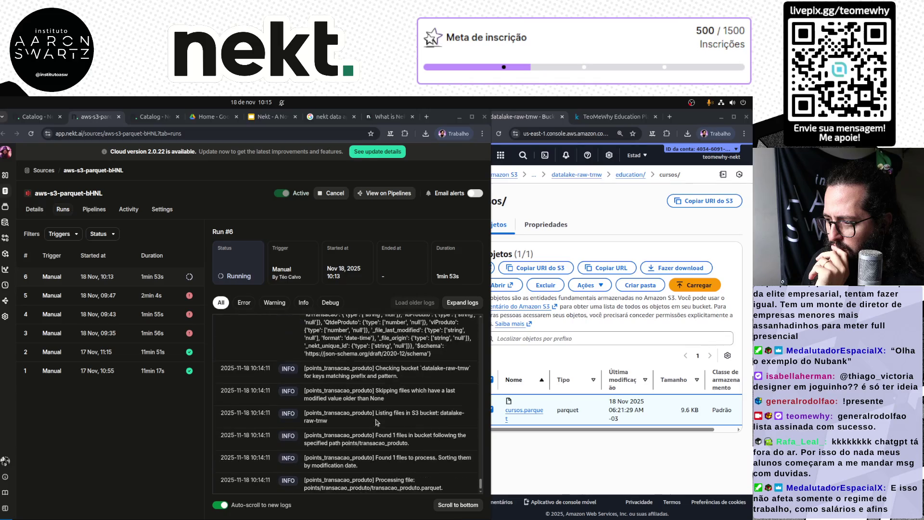
mouse_move(481, 478)
left_mouse_down()
mouse_move(485, 453)
mouse_move(486, 495)
left_mouse_up()
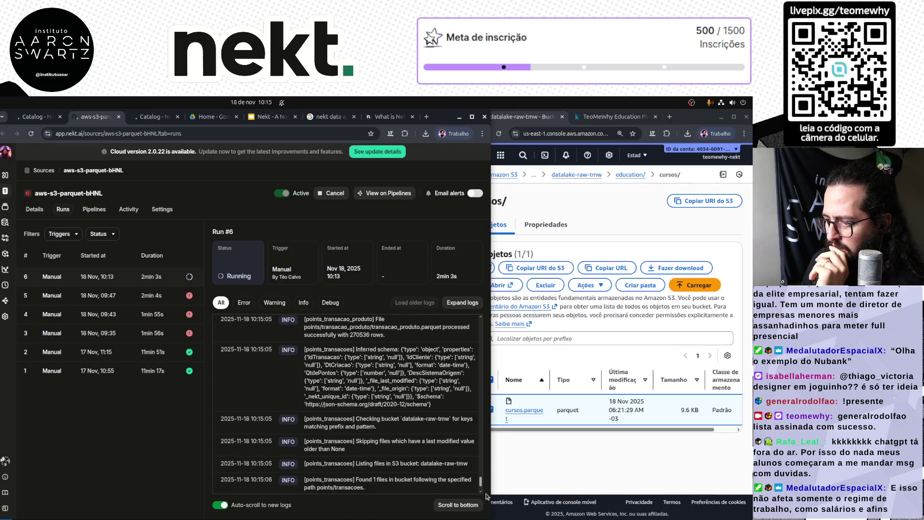
scroll(414, 451, "up", 5)
left_click(46, 277)
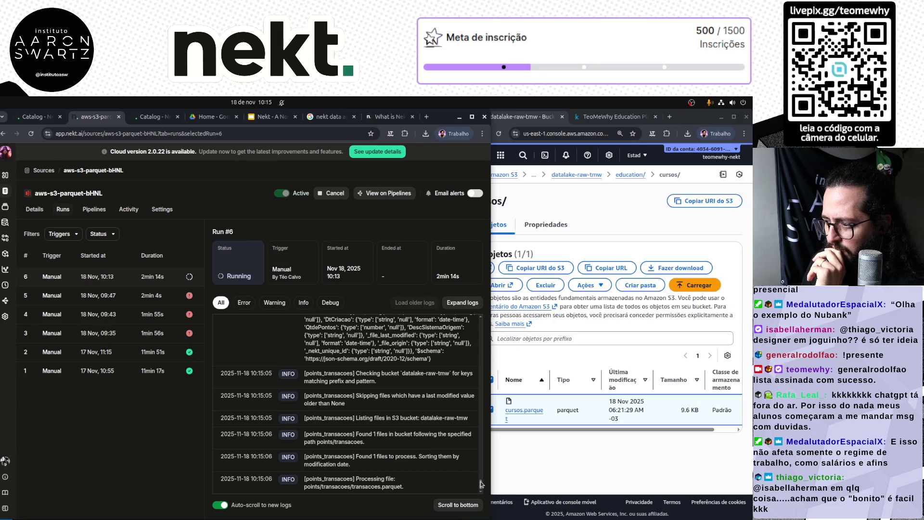
left_click_drag(481, 486, 484, 447)
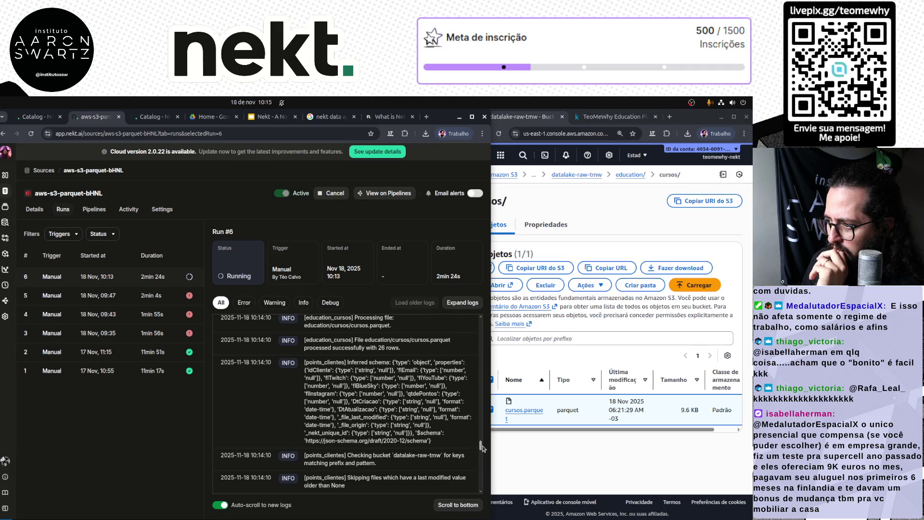
left_click_drag(482, 448, 485, 435)
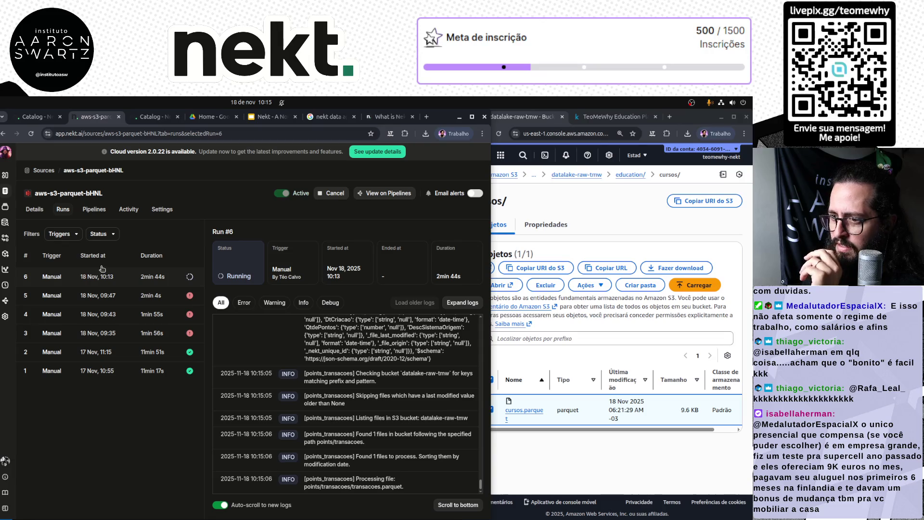
left_click(36, 212)
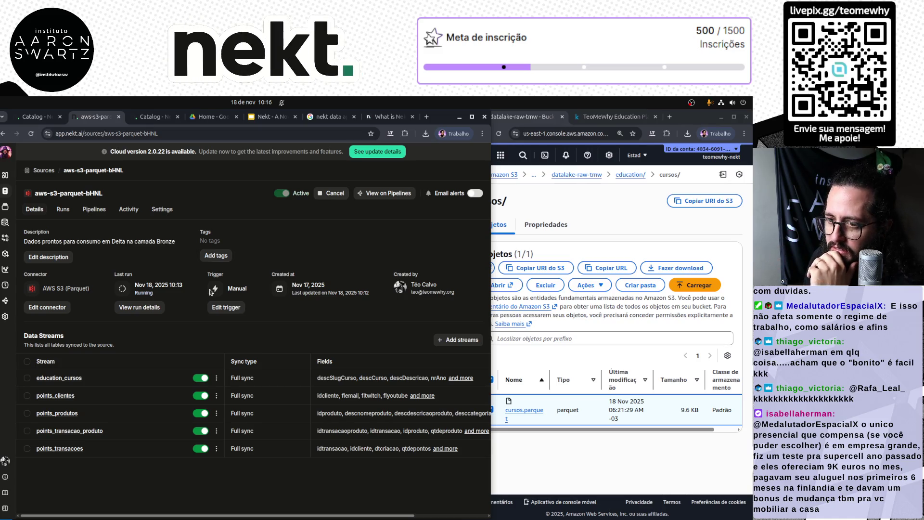
Edit the connector and scroll down to the blank Parquet Stream 6.
left_click(43, 309)
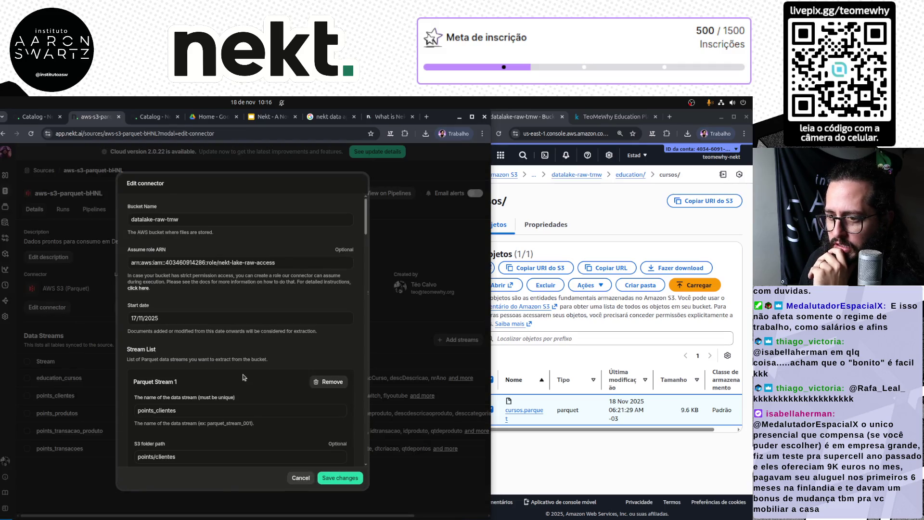
scroll(264, 376, "down", 15)
scroll(264, 375, "down", 6)
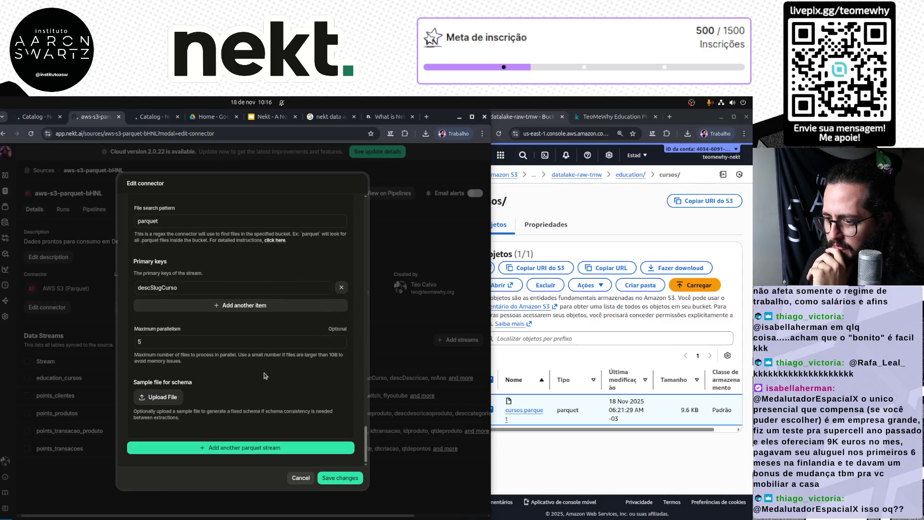
scroll(263, 376, "up", 5)
scroll(264, 376, "up", 1)
scroll(260, 373, "down", 5)
scroll(233, 367, "up", 5)
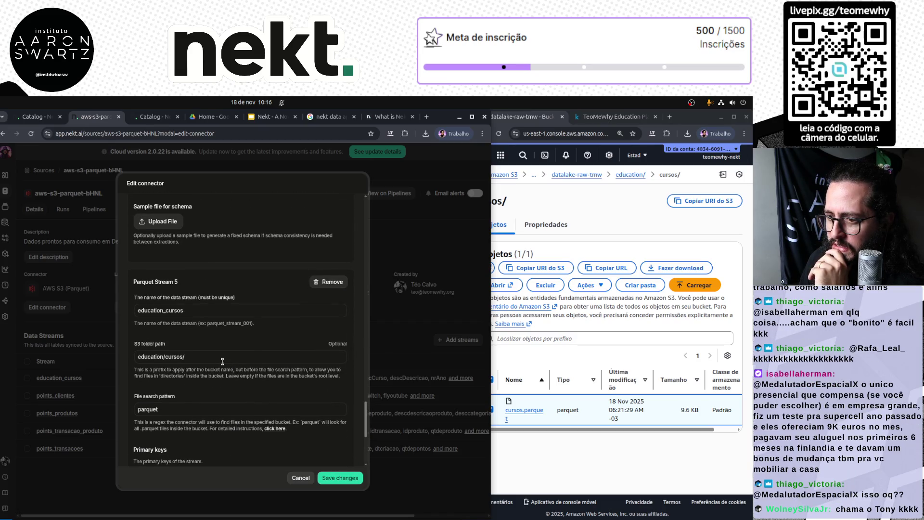
scroll(236, 359, "down", 6)
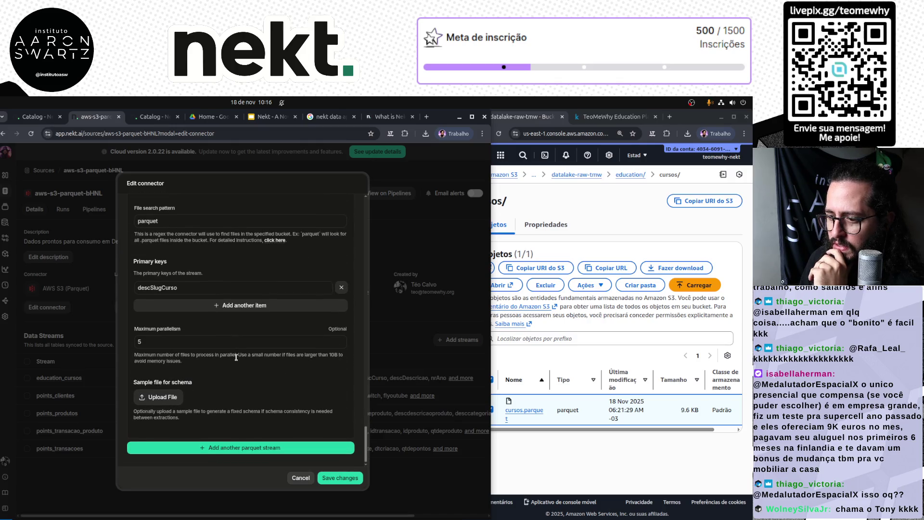
scroll(254, 418, "down", 7)
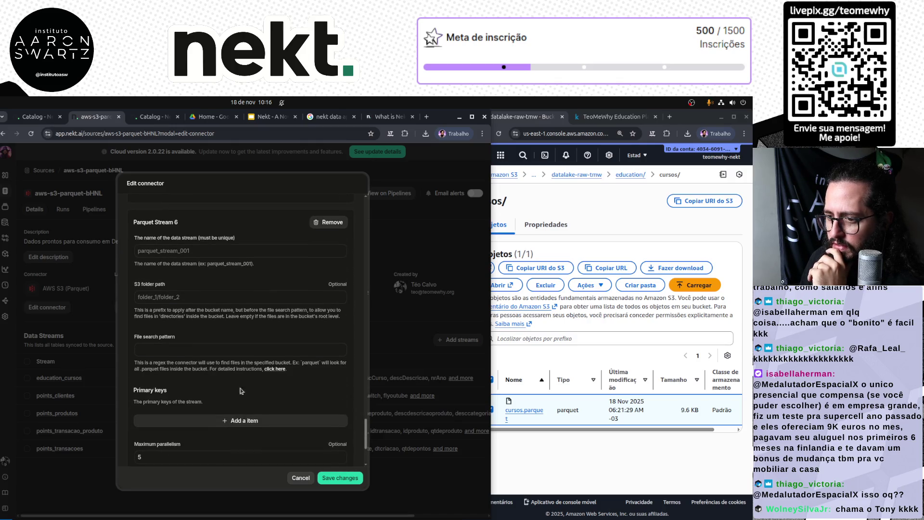
Navigate the S3 console back to the education/ folder's subfolder list.
left_click(562, 357)
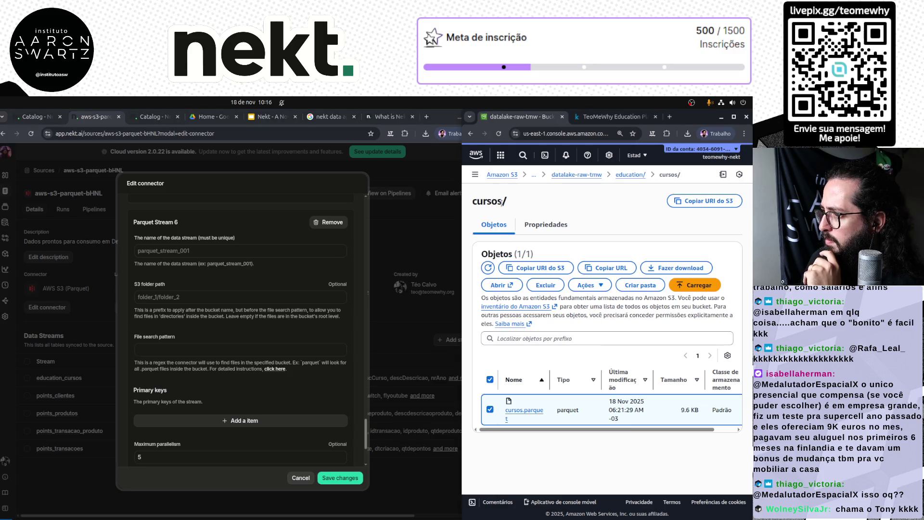
left_click(622, 175)
scroll(588, 426, "down", 3)
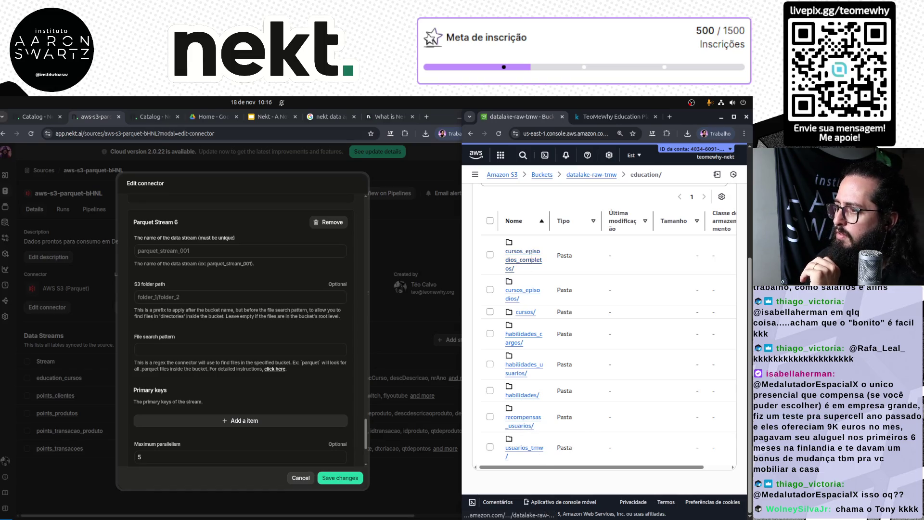
Name Parquet Stream 6 education_cursos_episodios, using the folder name copied from S3.
left_click(527, 294)
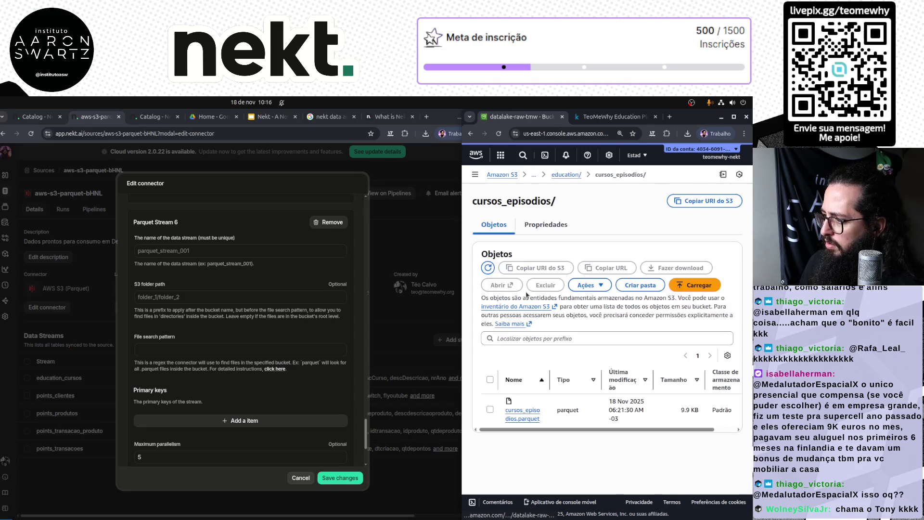
double_click(536, 200)
key("ctrl+c")
left_click(230, 251)
key("ctrl+v")
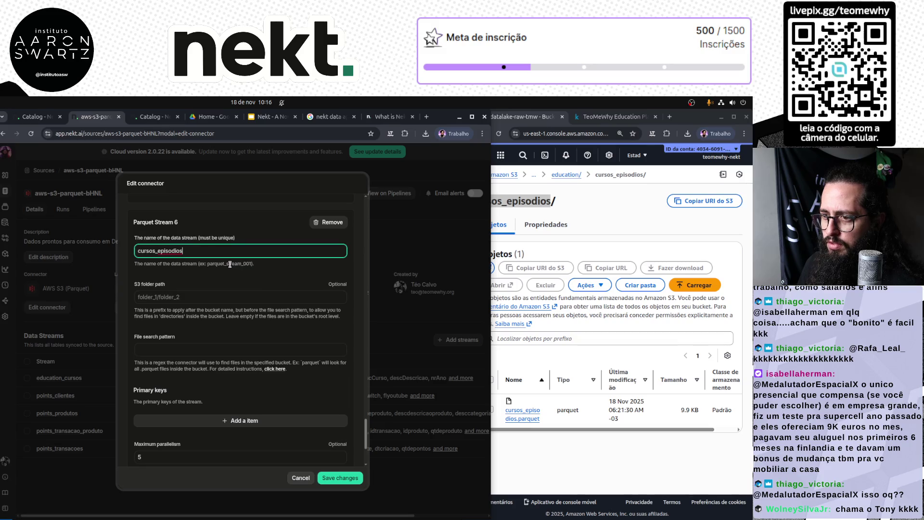
type("education_")
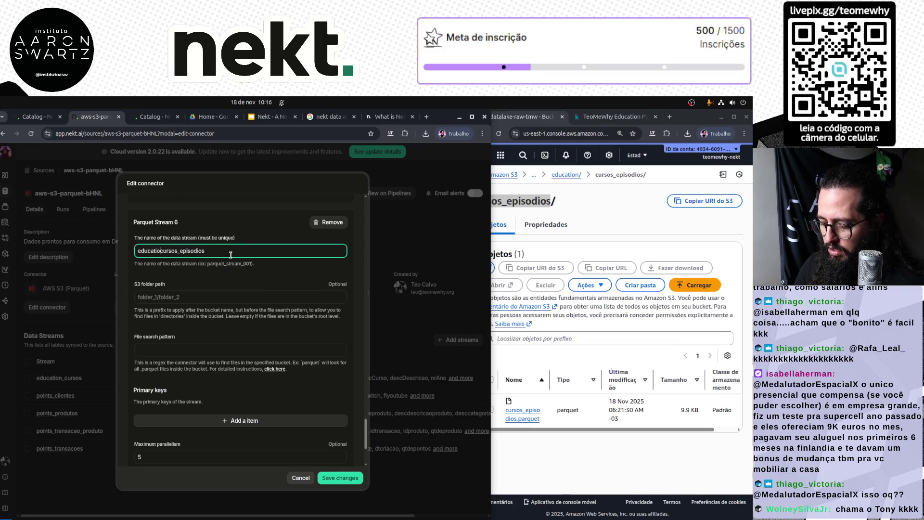
Set the stream's S3 folder path to education/cursos_episodios/.
key("ctrl+a")
key("ctrl+c")
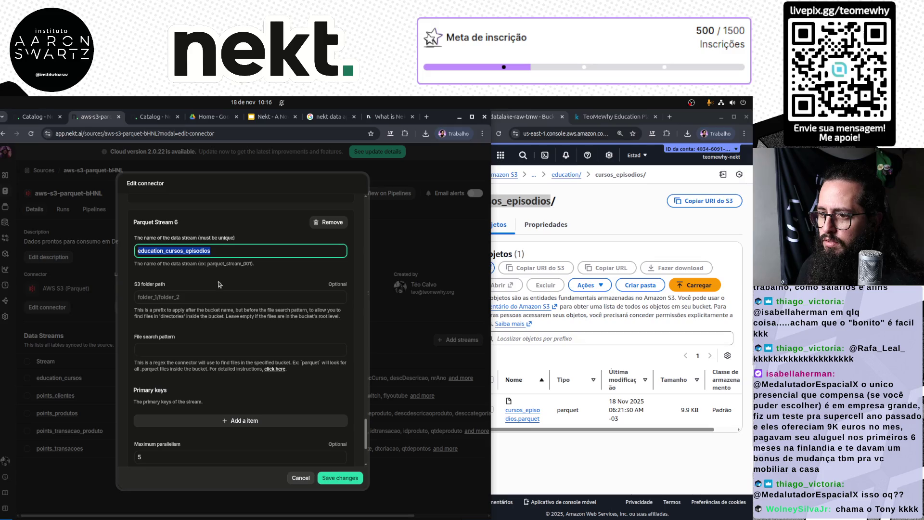
left_click(195, 297)
key("ctrl+v")
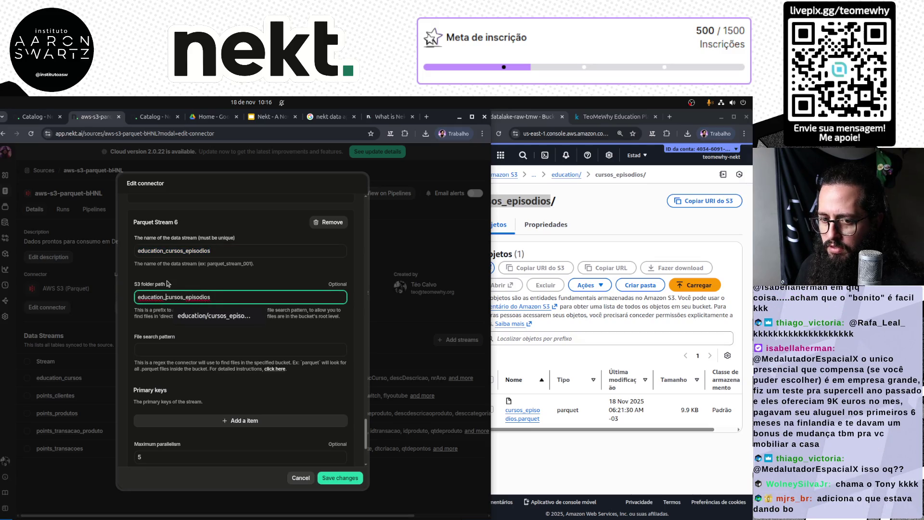
key("BackSpace")
type("/")
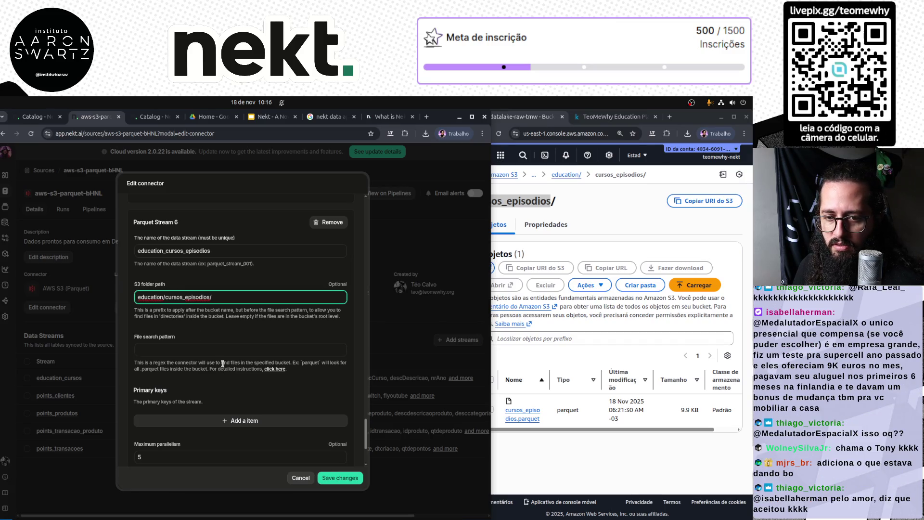
Set the file search pattern to parquet.
left_click(195, 350)
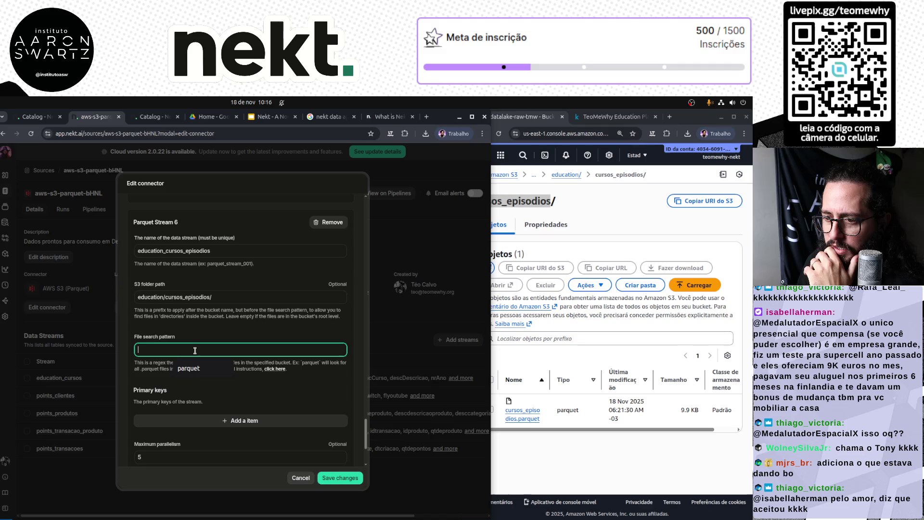
type("par")
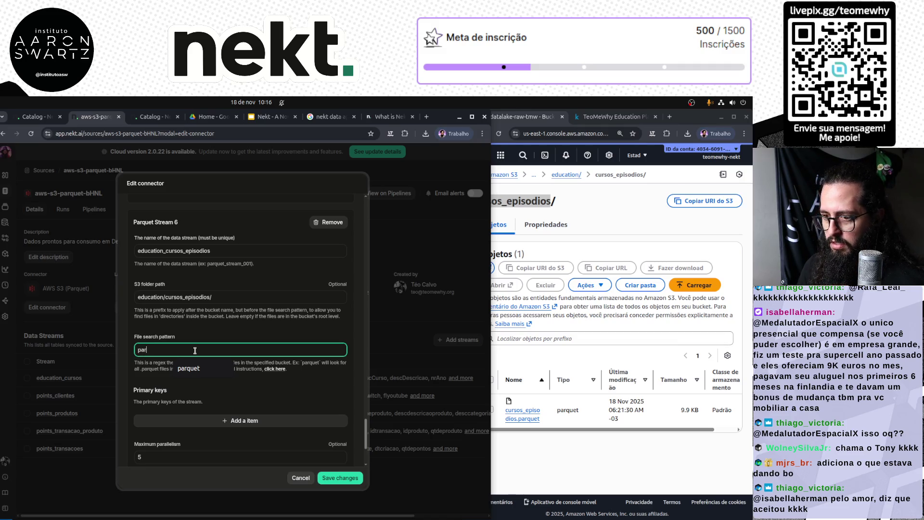
key("Down")
key("Return")
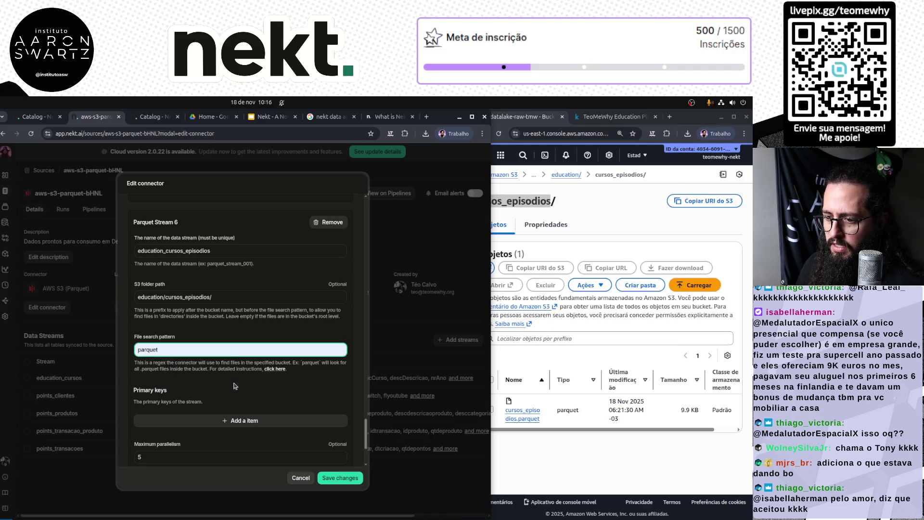
left_click(611, 118)
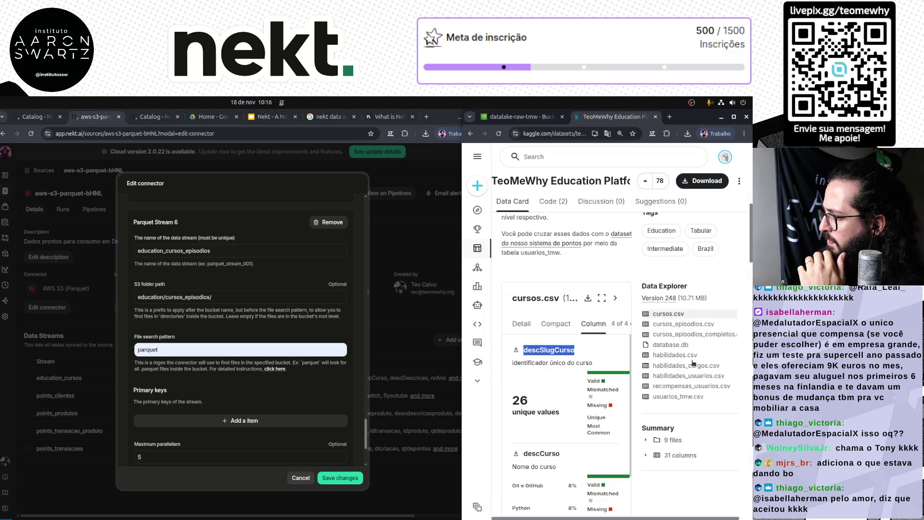
Add descSlugCurso and nrEp as primary keys, copied from the cursos_episodios.csv preview.
left_click(686, 324)
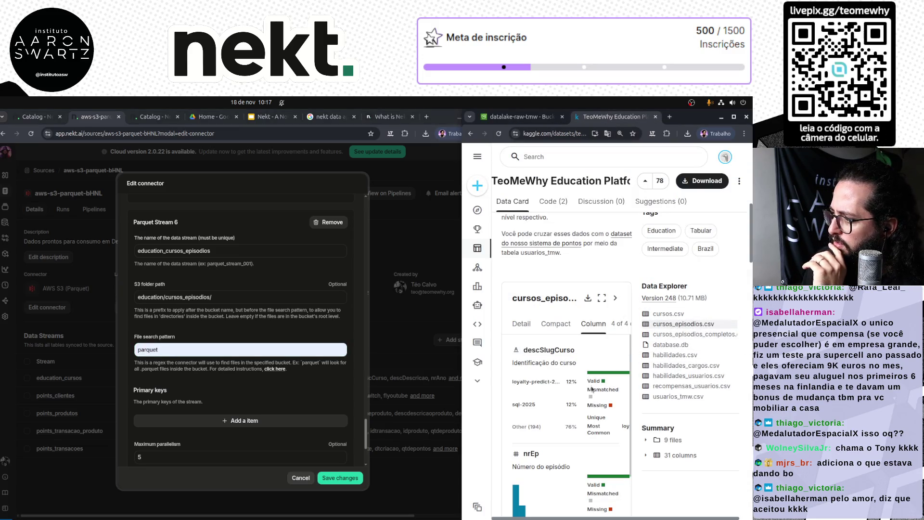
double_click(556, 350)
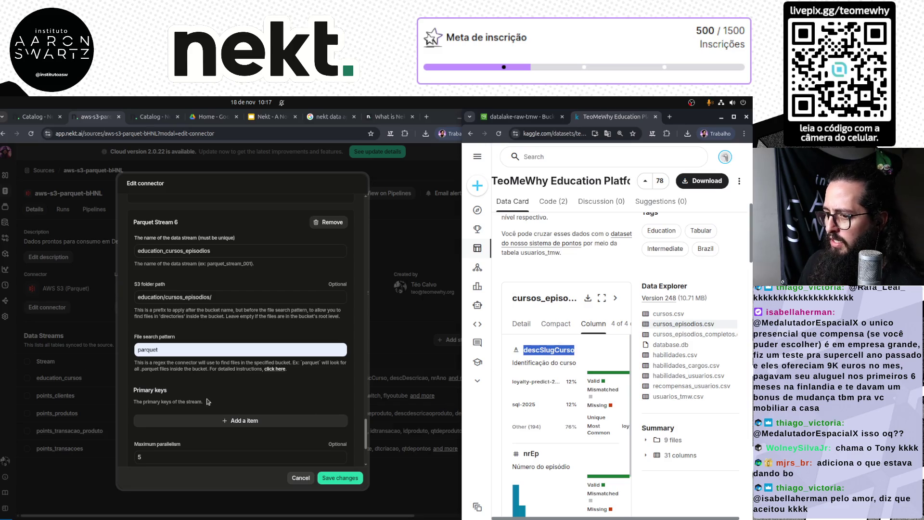
left_click(195, 420)
left_click(195, 419)
key("ctrl+v")
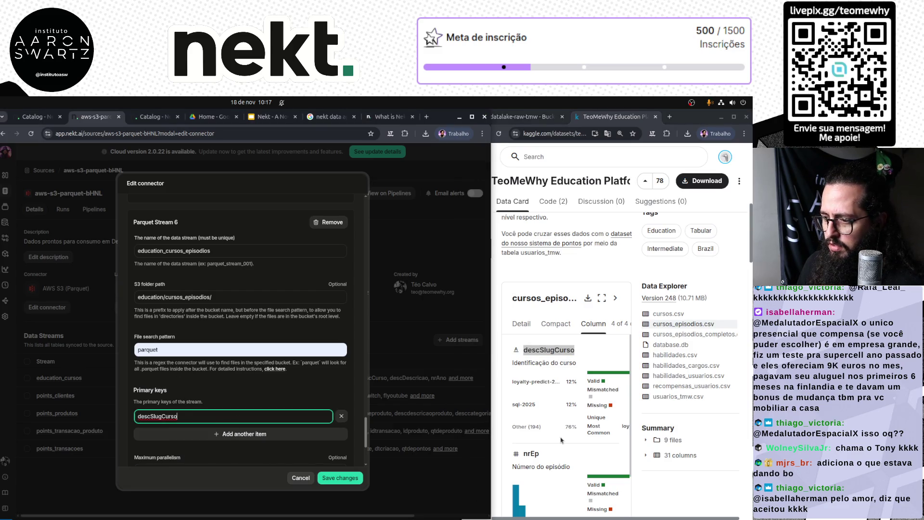
double_click(531, 453)
left_click(226, 433)
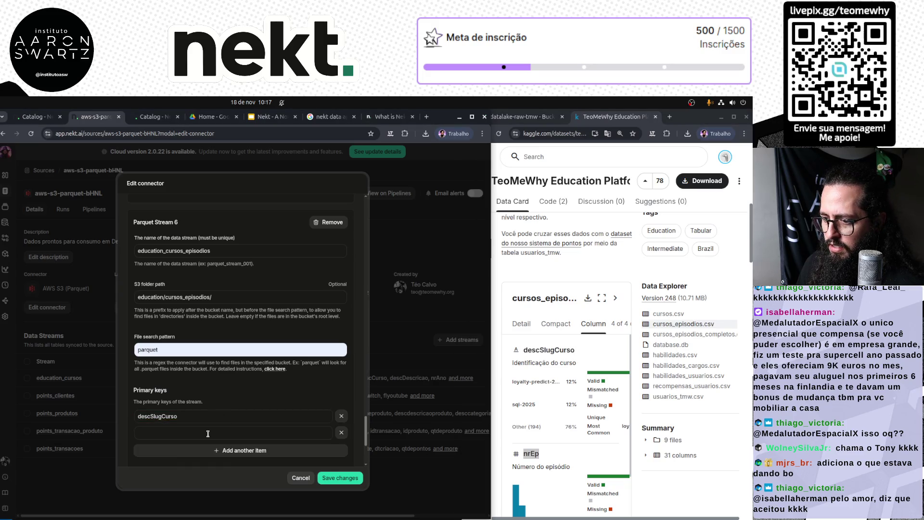
key("ctrl+v")
Check the education/cursos_episodios/ folder path against S3 and save the connector changes.
scroll(263, 398, "down", 3)
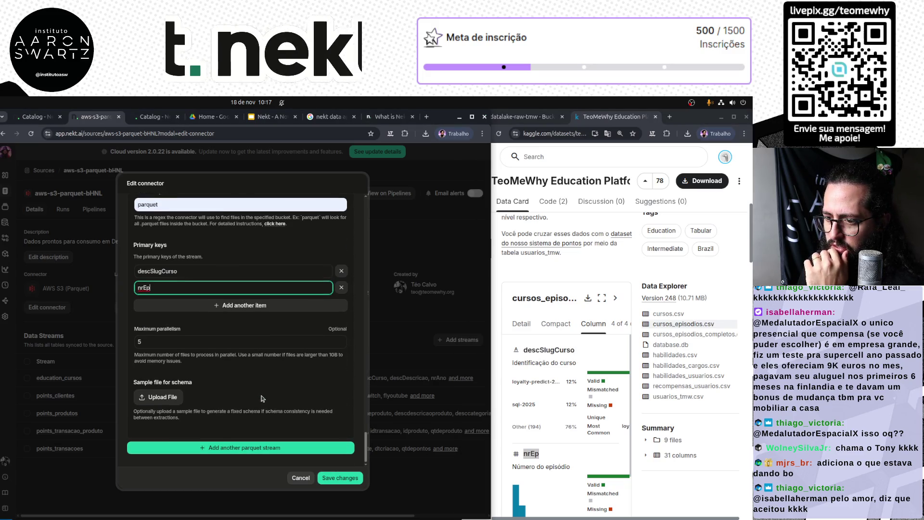
scroll(262, 399, "up", 3)
left_click(195, 345)
double_click(146, 294)
left_click_drag(165, 294, 211, 294)
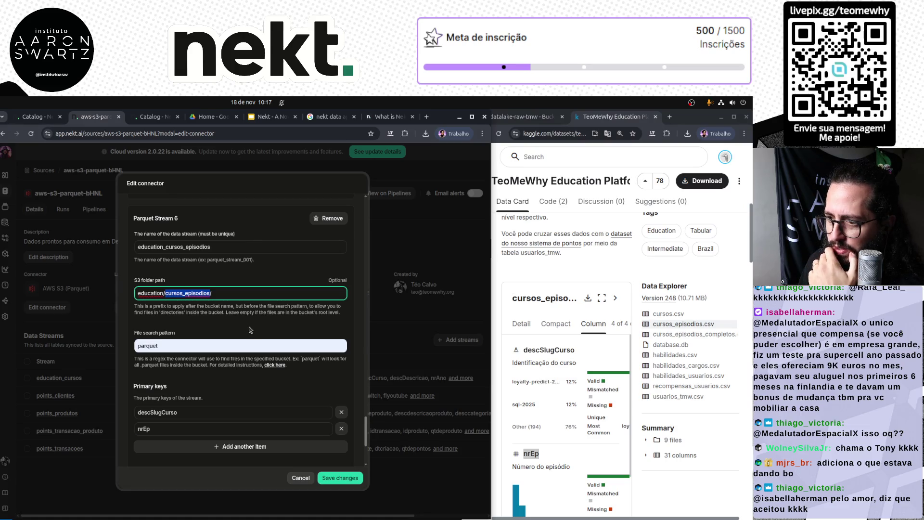
left_click(533, 116)
double_click(517, 201)
left_click(221, 294)
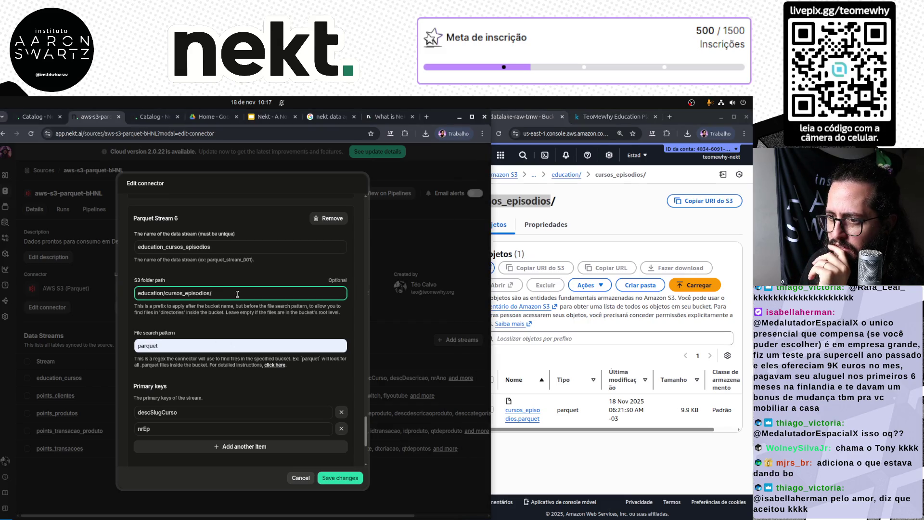
scroll(243, 414, "down", 3)
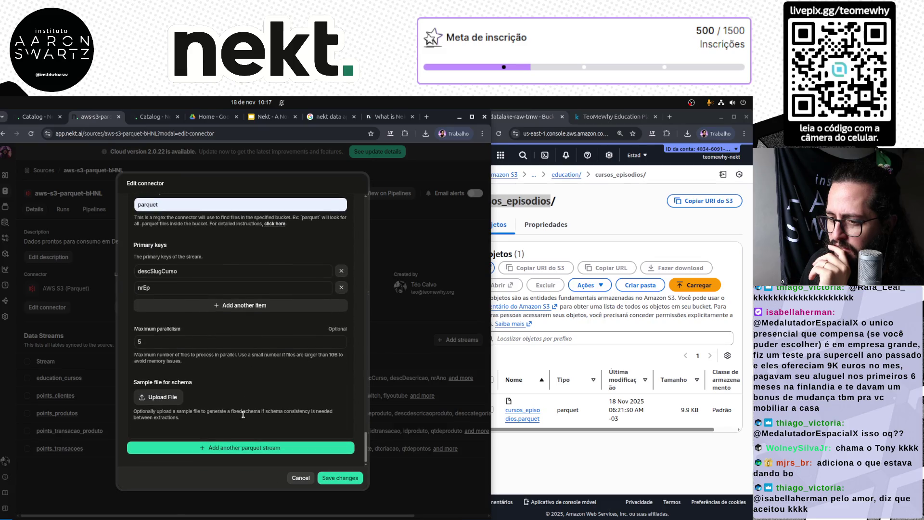
left_click(341, 478)
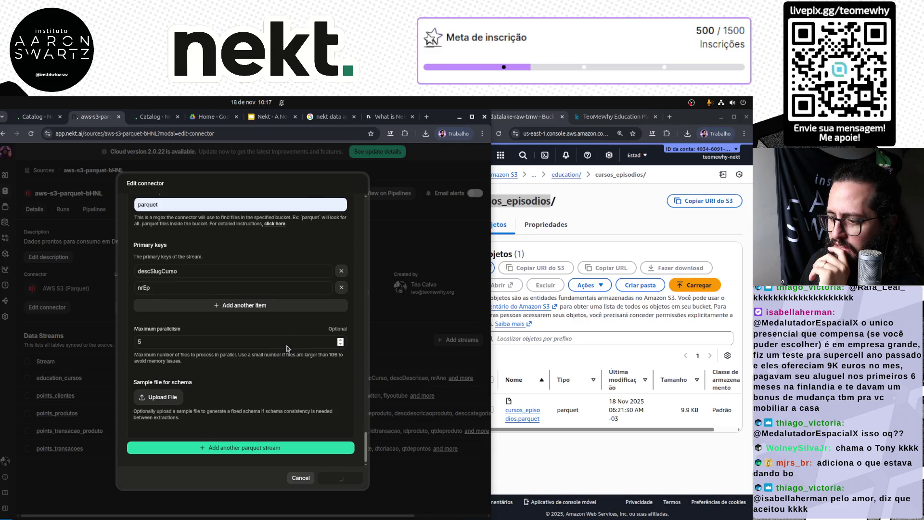
Add the education_cursos_episodios stream to the source with FULL_SYNC as its sync type.
left_click(473, 343)
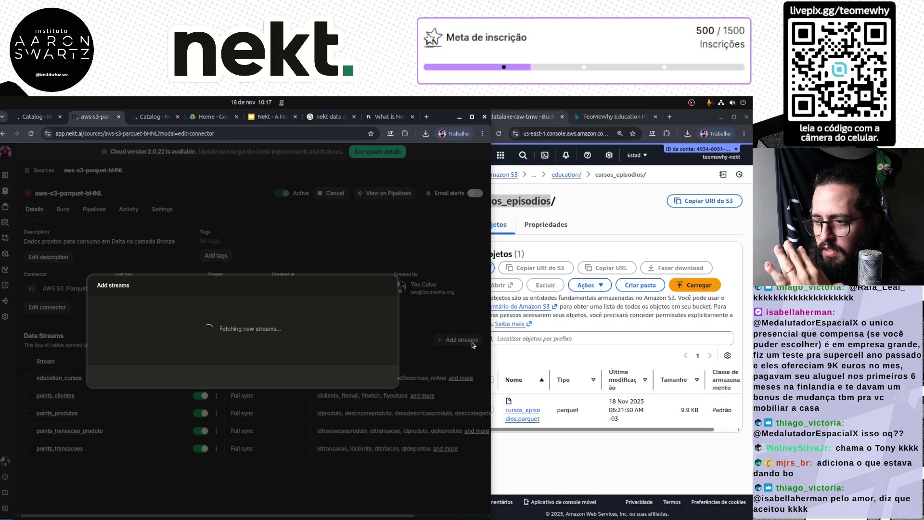
left_click(620, 119)
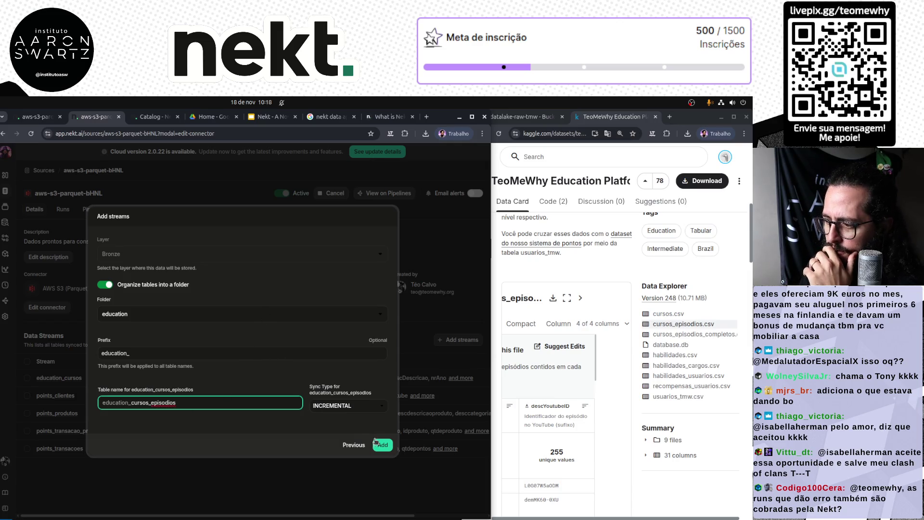
left_click(348, 406)
left_click(348, 424)
left_click(382, 445)
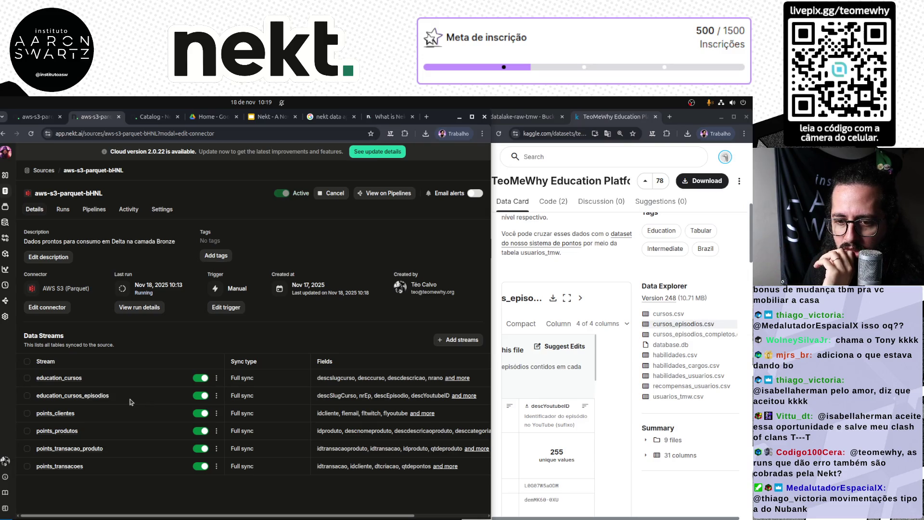
left_click(152, 117)
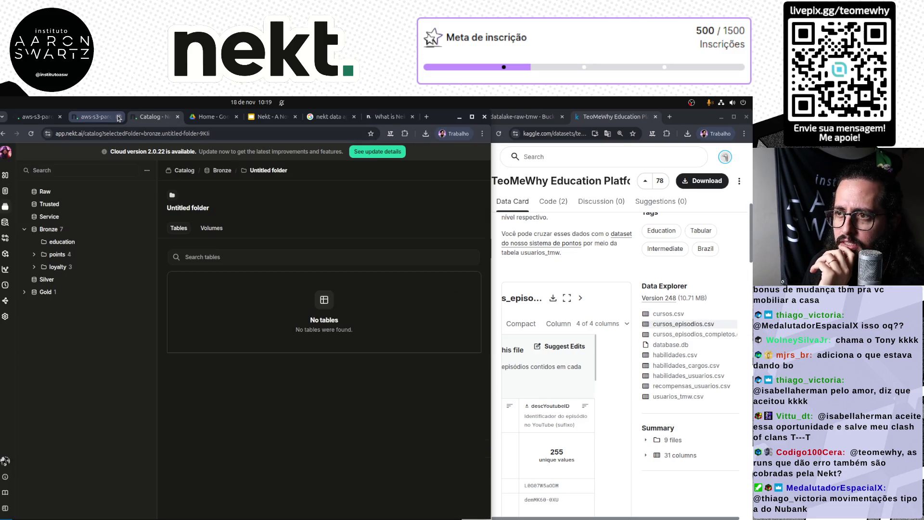
left_click(119, 118)
key("ctrl+Tab")
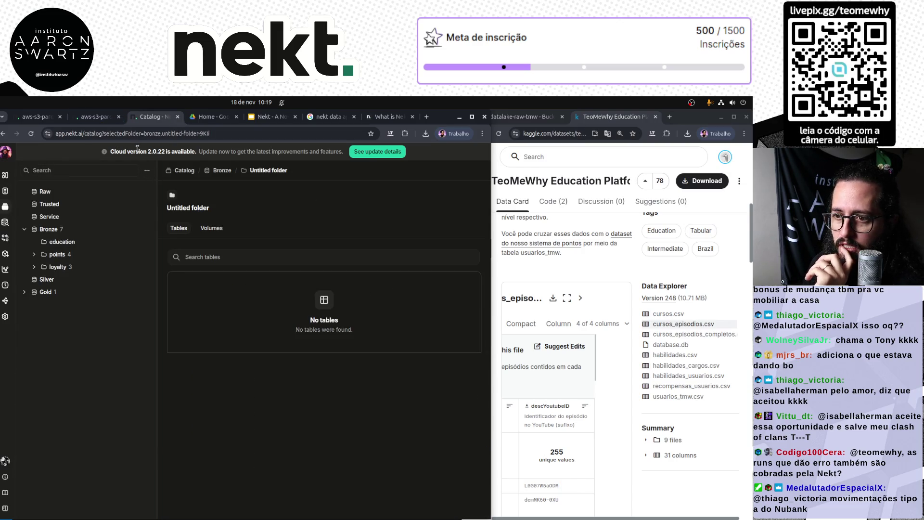
key("ctrl+shift+Tab")
key("ctrl+shift+Tab")
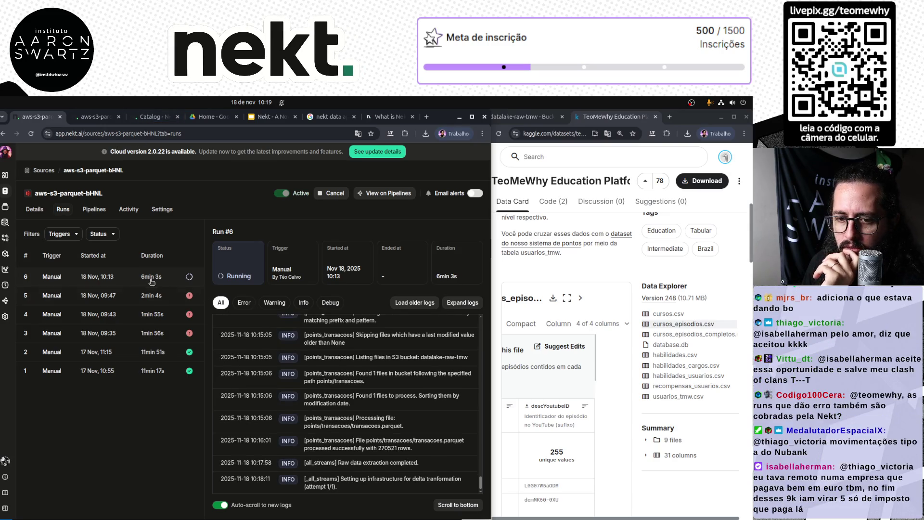
left_click(98, 118)
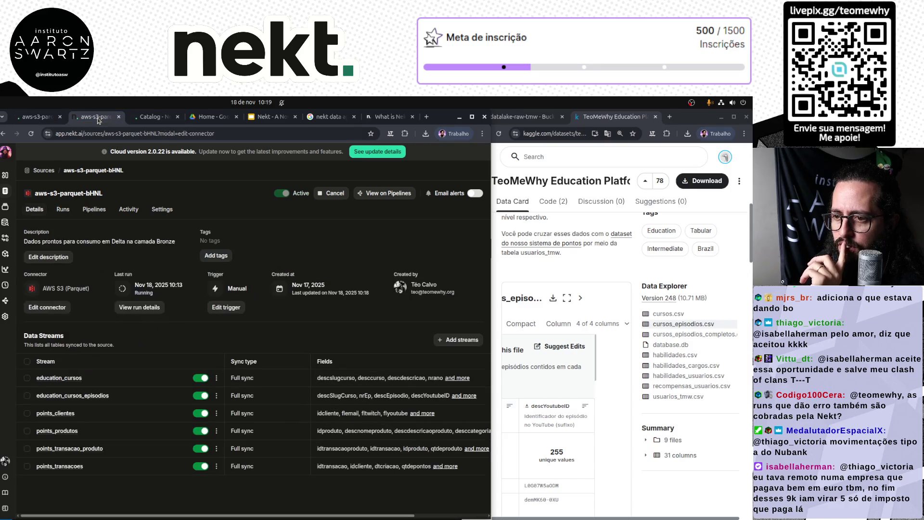
Open the connector editor, add Parquet Stream 7, and copy the cursos_episodios_completos folder name from S3.
left_click(48, 308)
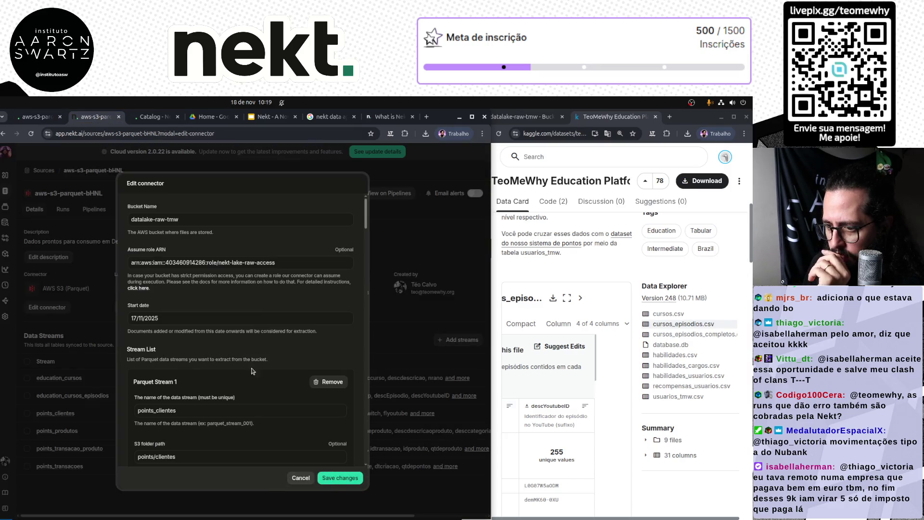
scroll(308, 361, "down", 20)
scroll(310, 362, "down", 5)
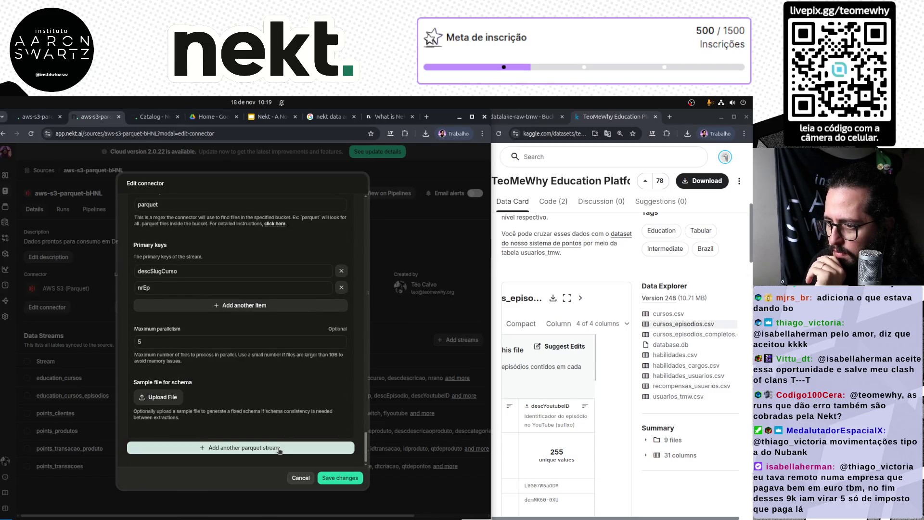
left_click(279, 449)
left_click(514, 117)
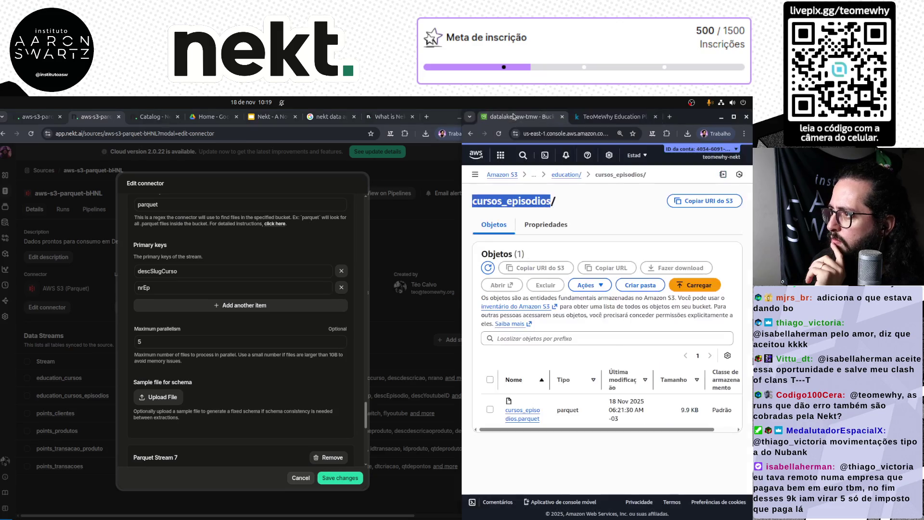
left_click(566, 175)
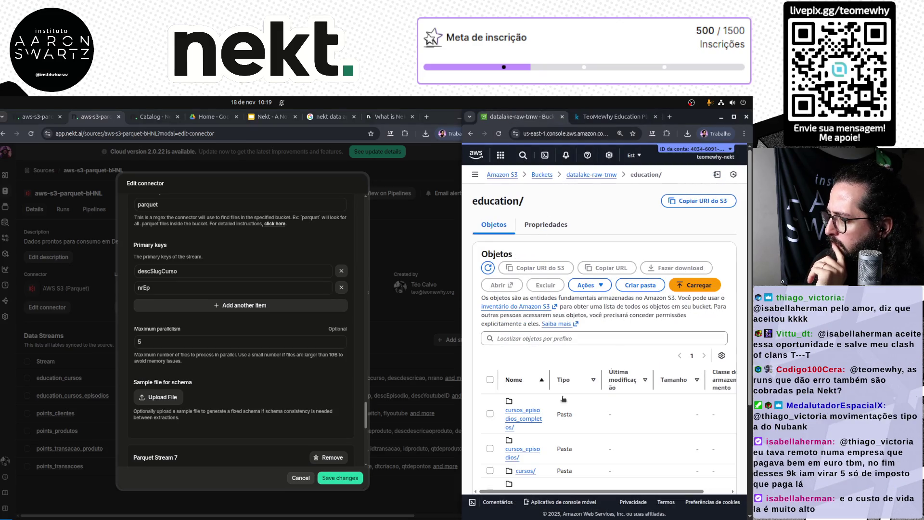
scroll(562, 441, "down", 1)
left_click_drag(526, 383, 505, 362)
key("ctrl+c")
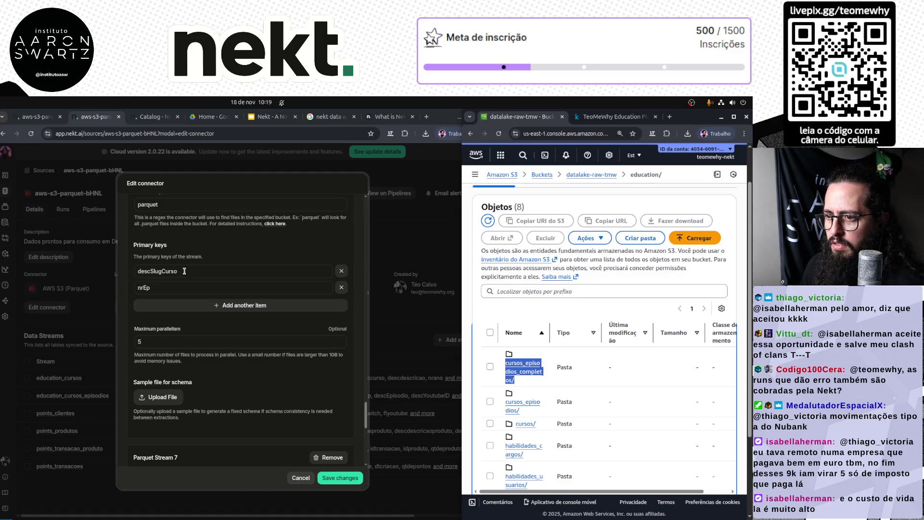
scroll(197, 268, "down", 5)
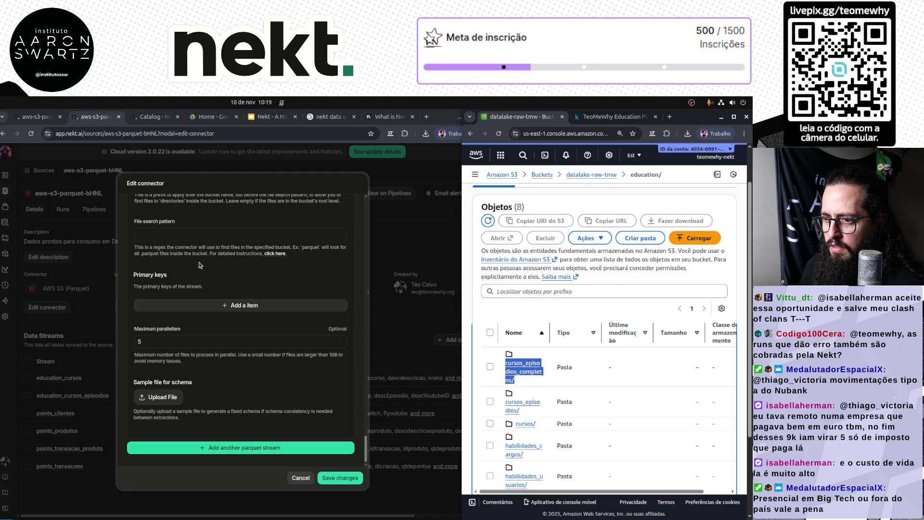
scroll(199, 266, "up", 3)
Name Parquet Stream 7 education_cursos_episodios_completos.
left_click(216, 276)
key("ctrl+v")
type("education_")
key("End")
key("BackSpace")
key("ctrl+a")
key("ctrl+c")
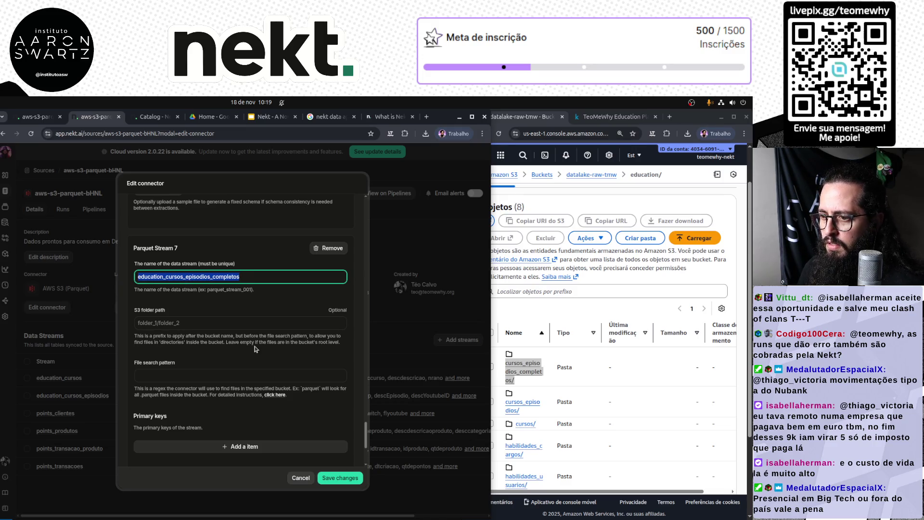
Set stream 7's folder path to education/cursos_episodios_completos/ and file search pattern to 'parquet'.
left_click(226, 323)
key("ctrl+v")
type("/")
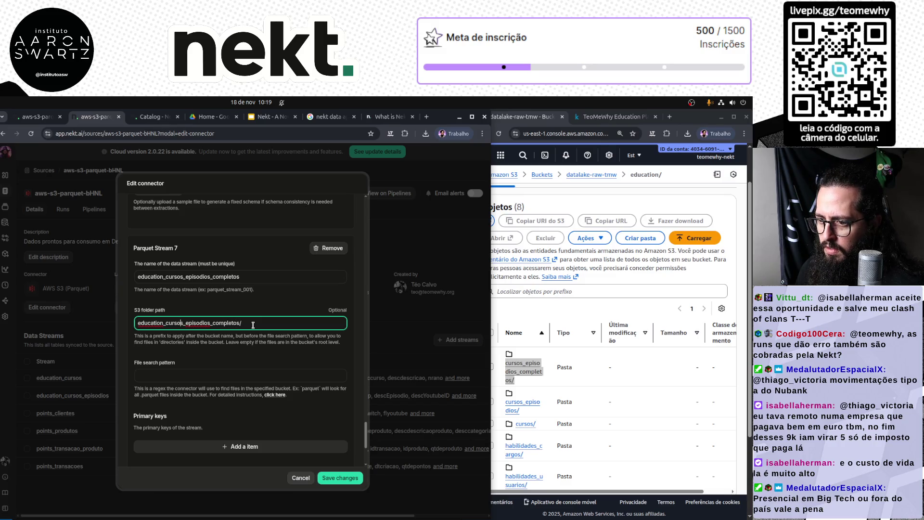
key("Delete")
type("/")
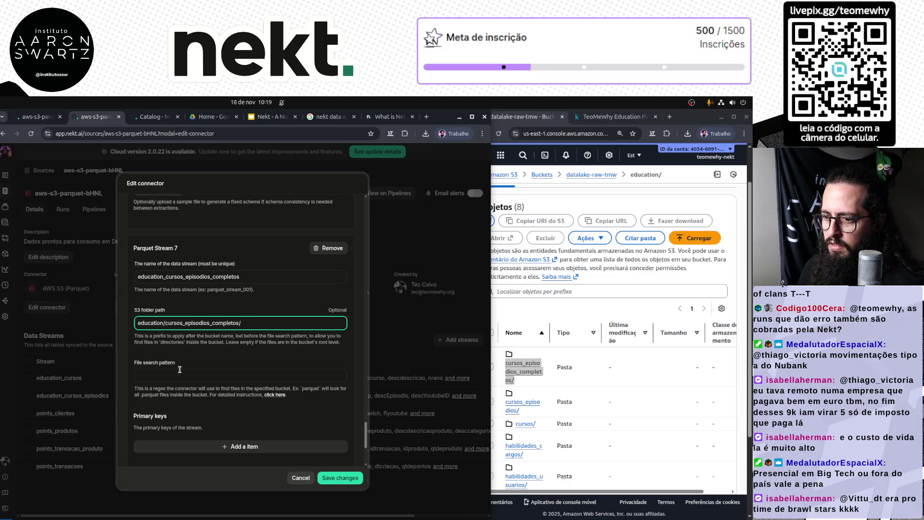
left_click(180, 377)
type("parquet")
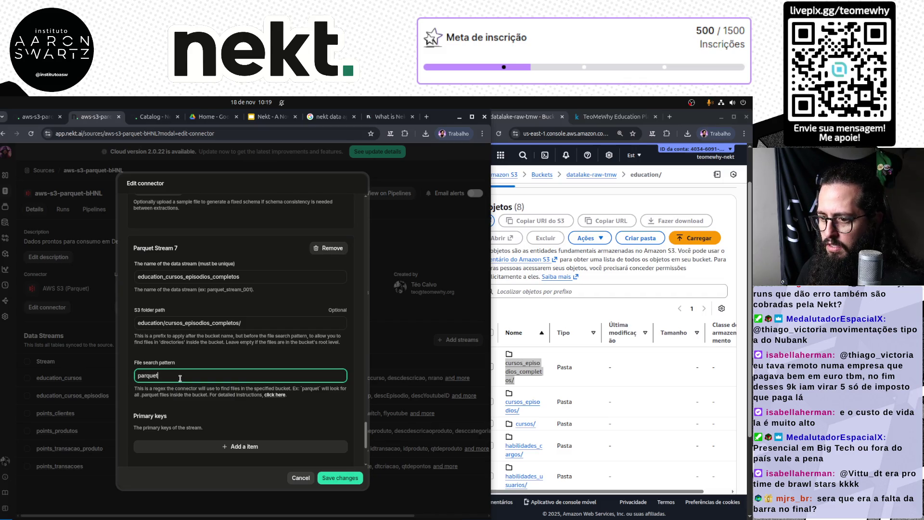
Make idCursoEpisodioCompleto stream 7's primary key and add Parquet Stream 8.
scroll(201, 362, "down", 1)
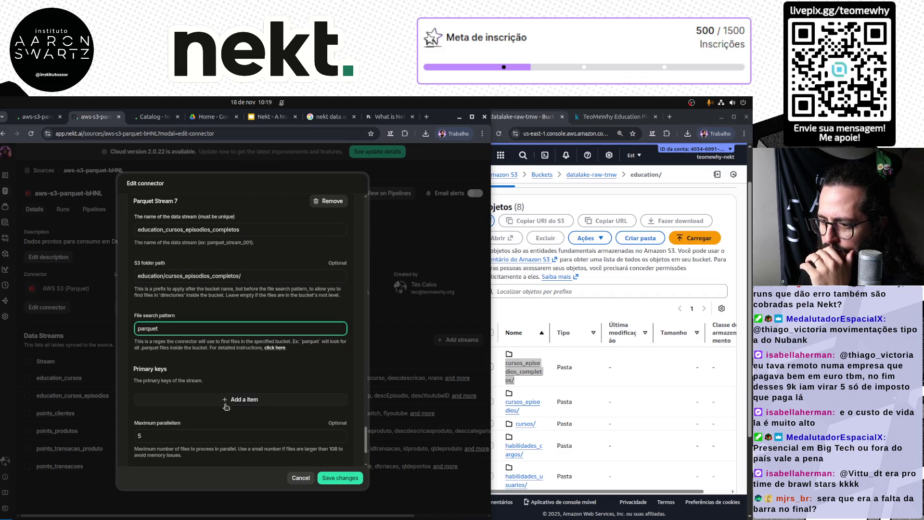
left_click(231, 399)
left_click(229, 396)
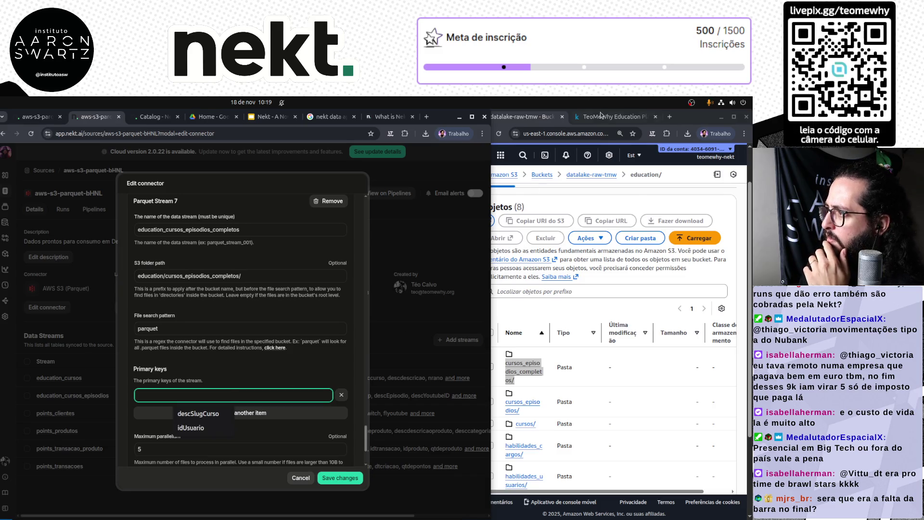
left_click(609, 116)
left_click(696, 335)
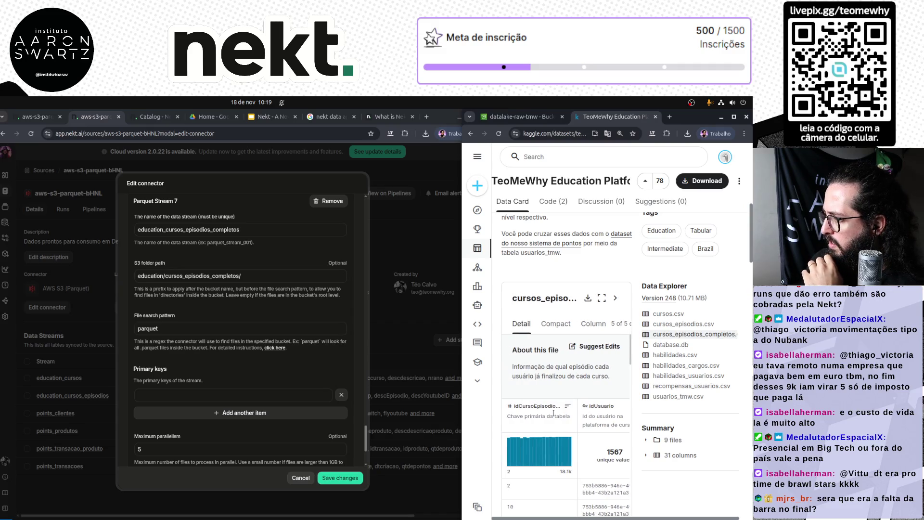
left_click(593, 323)
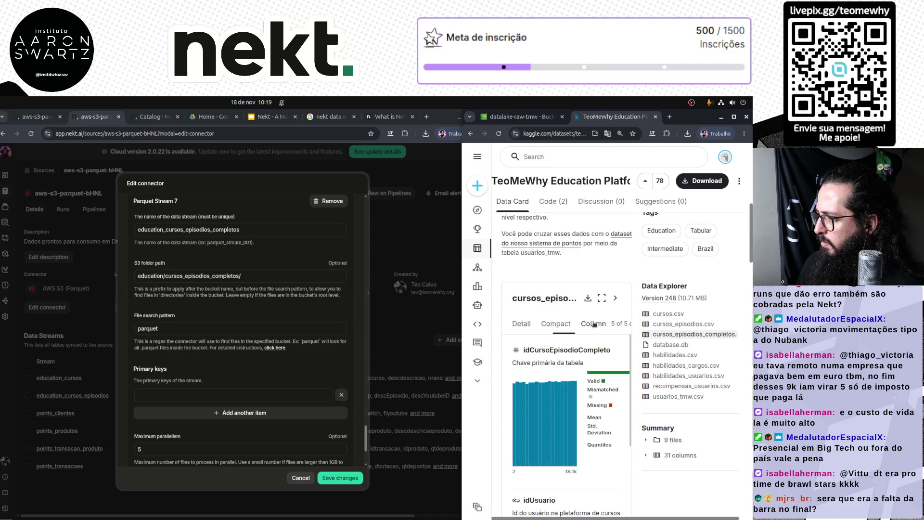
double_click(566, 350)
key("ctrl+c")
left_click(161, 398)
key("ctrl+v")
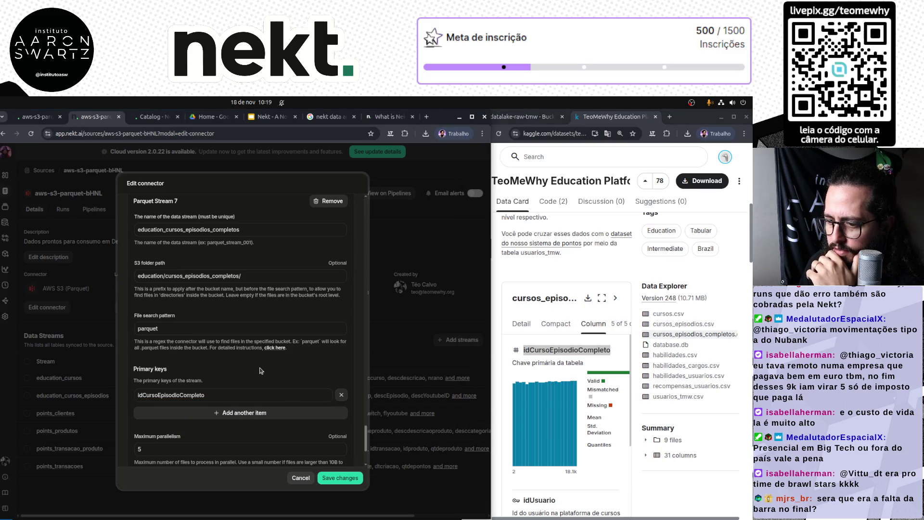
scroll(260, 370, "down", 5)
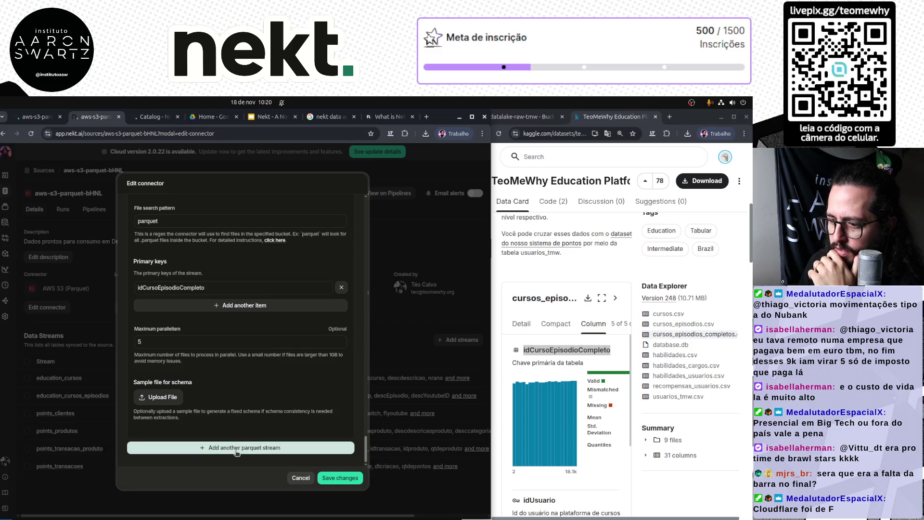
left_click(234, 449)
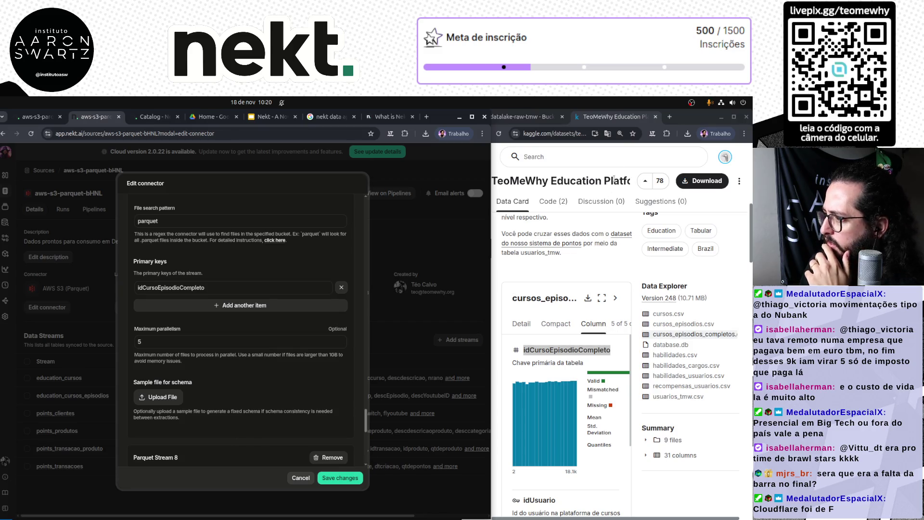
Name Parquet Stream 8 education_habilidades_cargos, based on the S3 habilidades_cargos/ folder.
left_click(522, 116)
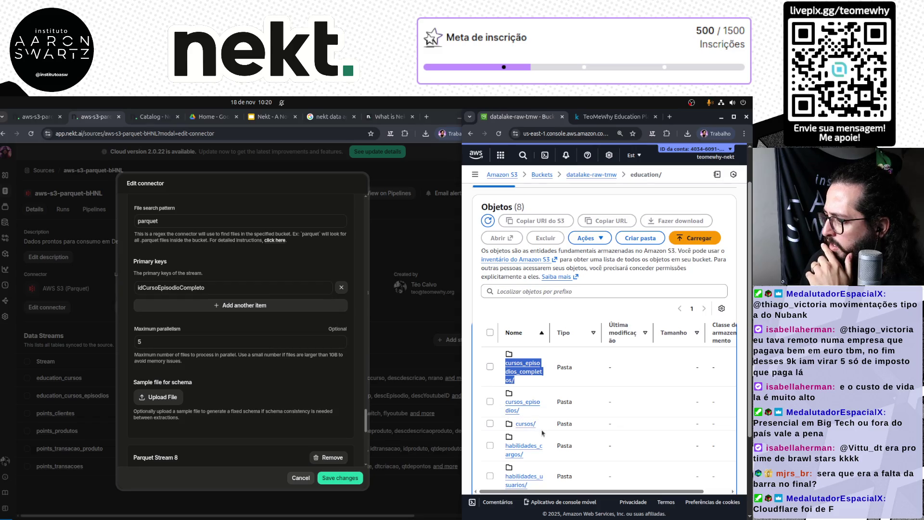
left_click_drag(535, 456, 503, 447)
key("ctrl+c")
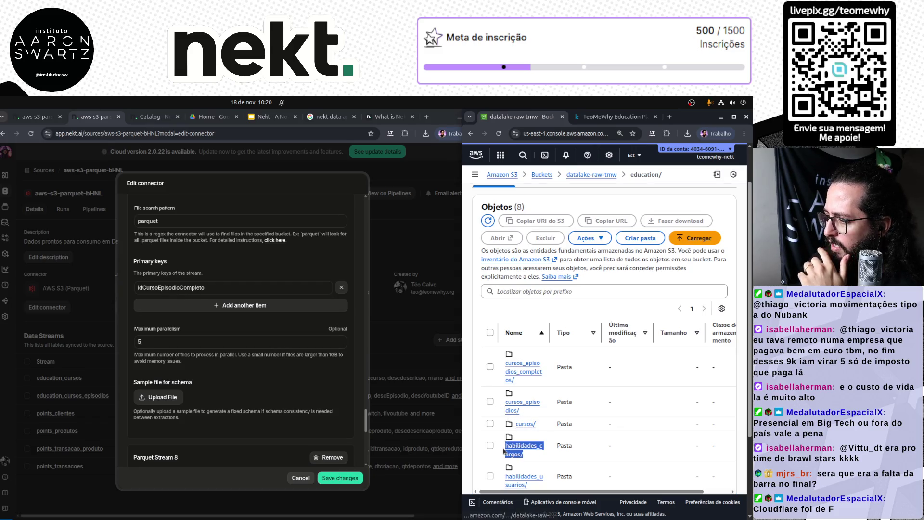
scroll(241, 390, "down", 3)
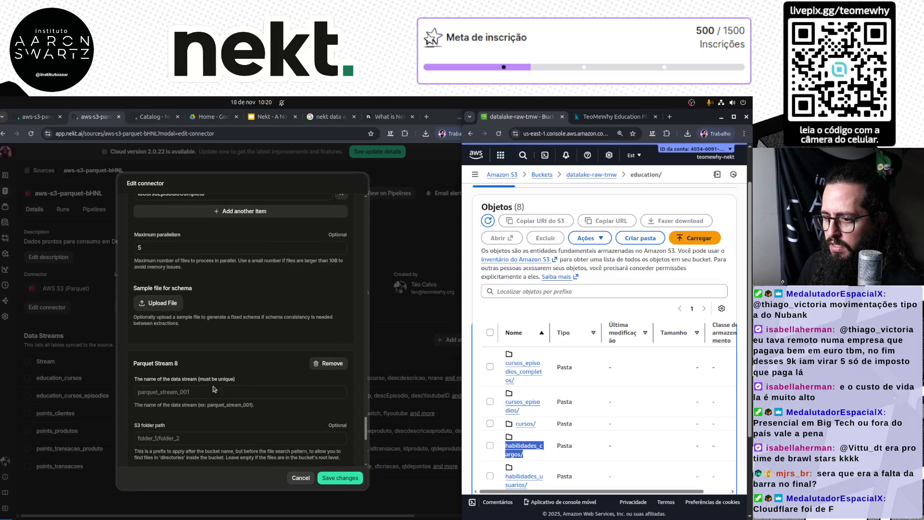
left_click(245, 392)
key("ctrl+v")
key("BackSpace")
key("Home")
type("education_")
key("ctrl+a")
key("ctrl+c")
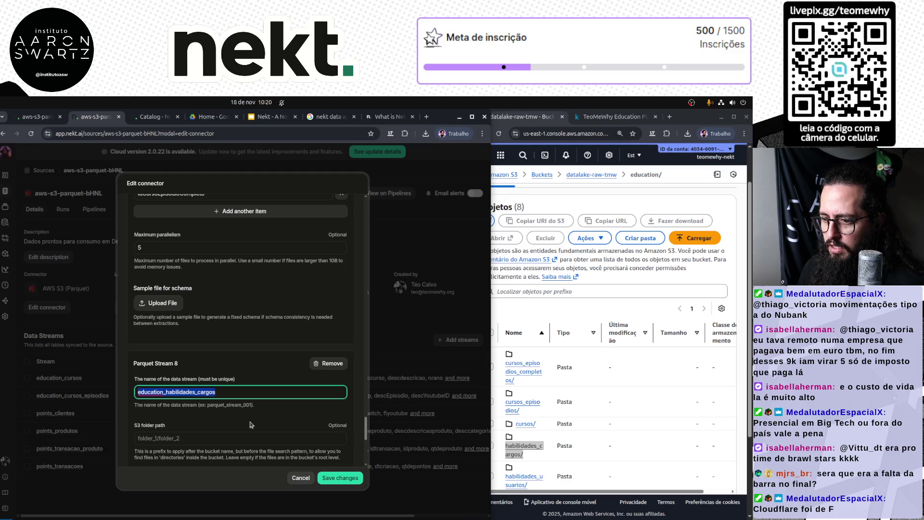
Set stream 8's folder path to education/habilidades_cargos/ and file search pattern to 'parquet'.
left_click(259, 442)
key("ctrl+v")
type("/")
key("Home")
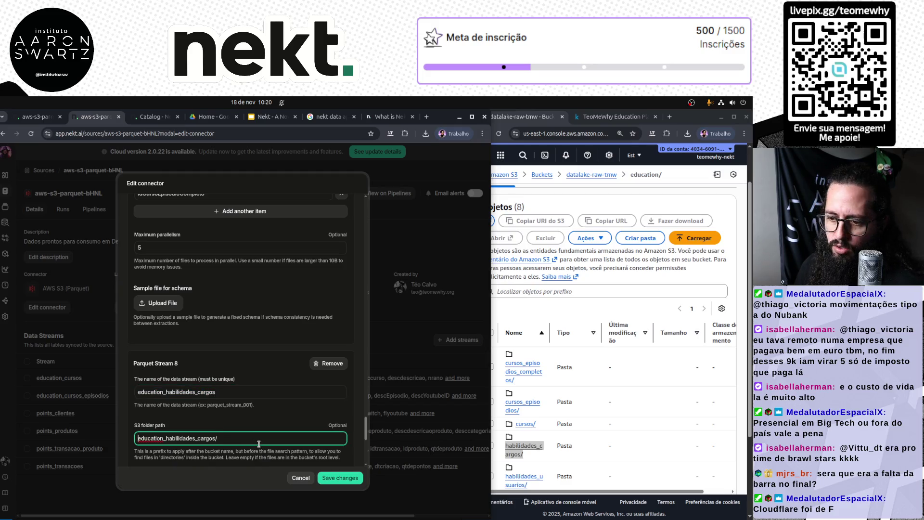
key("Delete")
type("/")
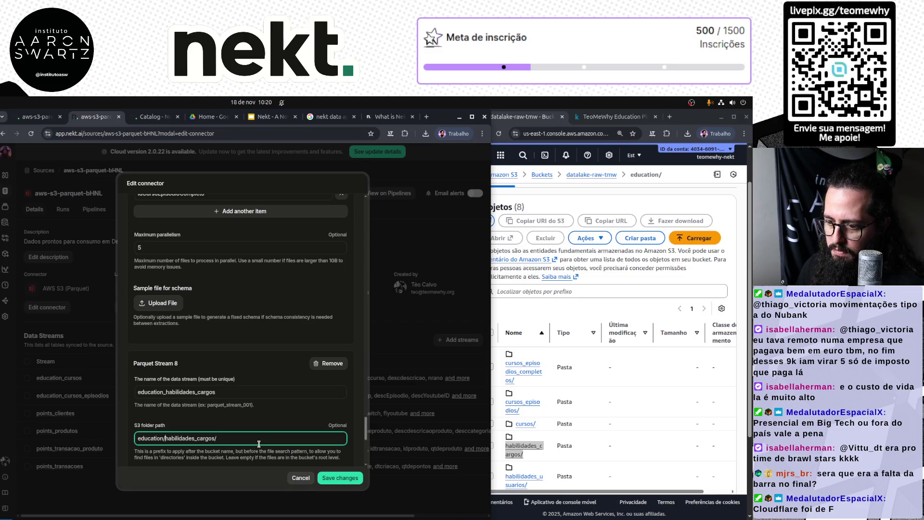
scroll(258, 444, "down", 2)
left_click(201, 402)
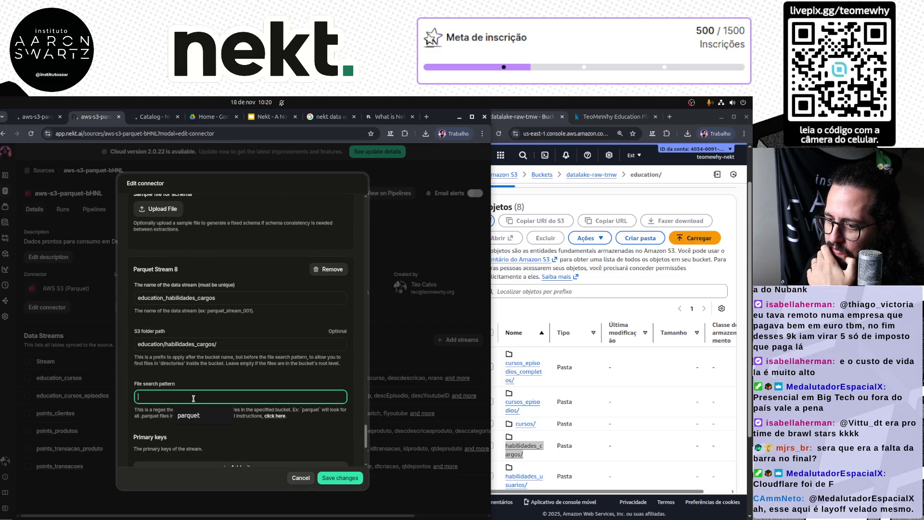
type("parquet")
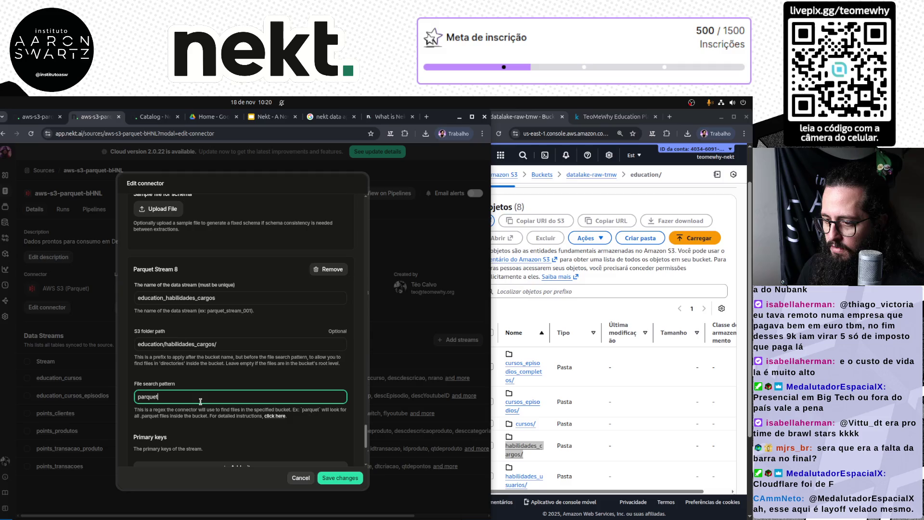
Make idHabilidadeCargo stream 8's primary key and save the connector changes.
scroll(201, 404, "down", 1)
left_click(208, 419)
left_click(208, 422)
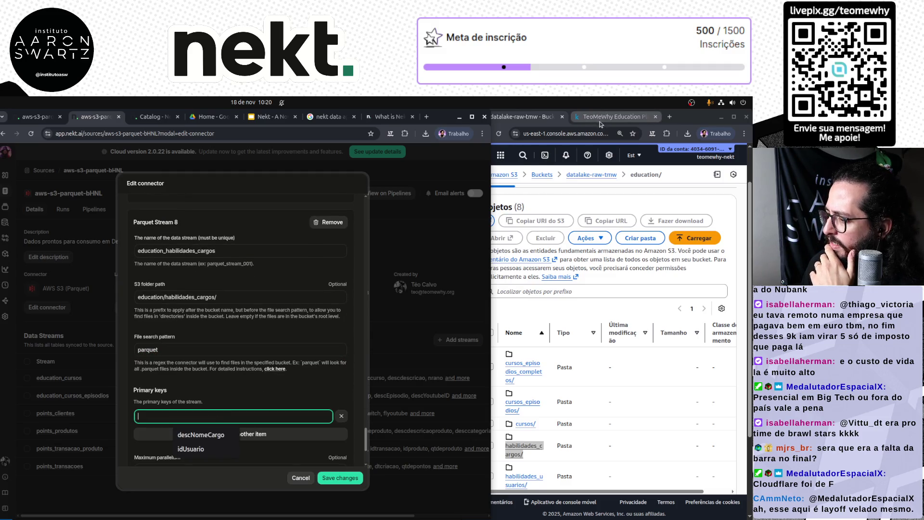
left_click(601, 124)
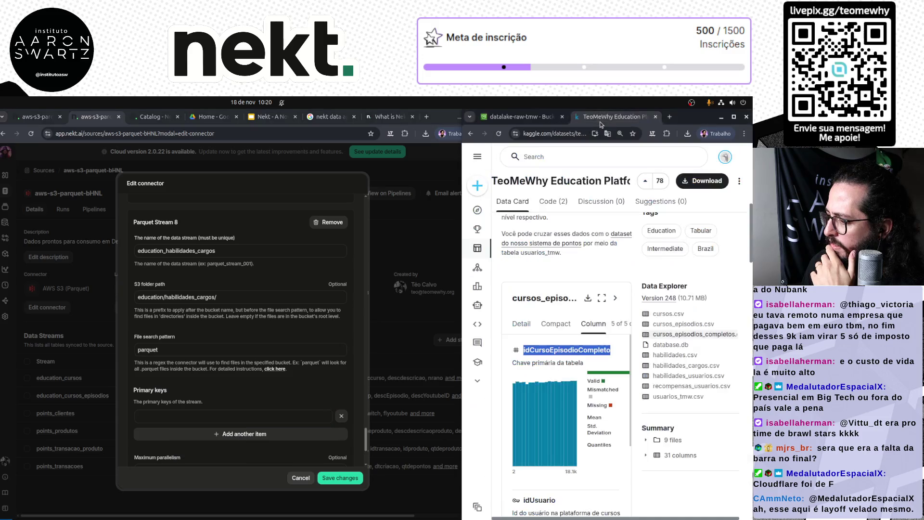
left_click(682, 365)
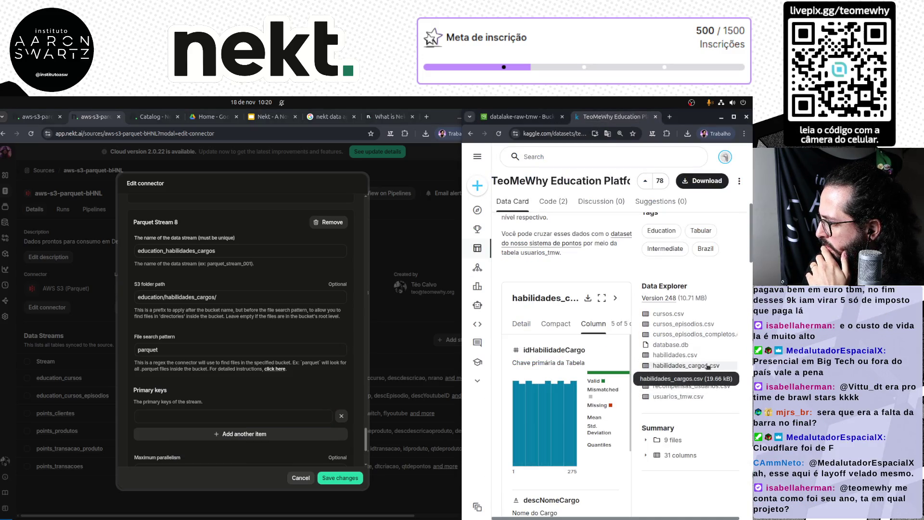
double_click(542, 351)
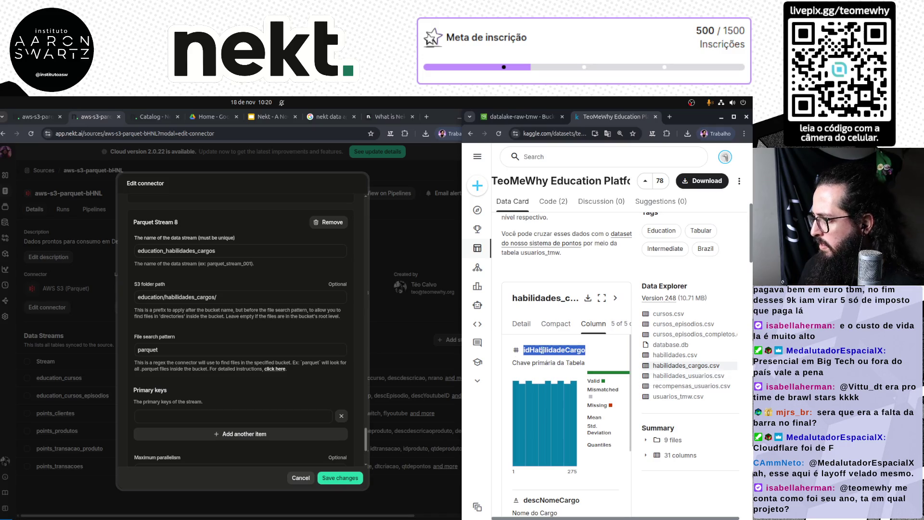
left_click(182, 414)
key("ctrl+v")
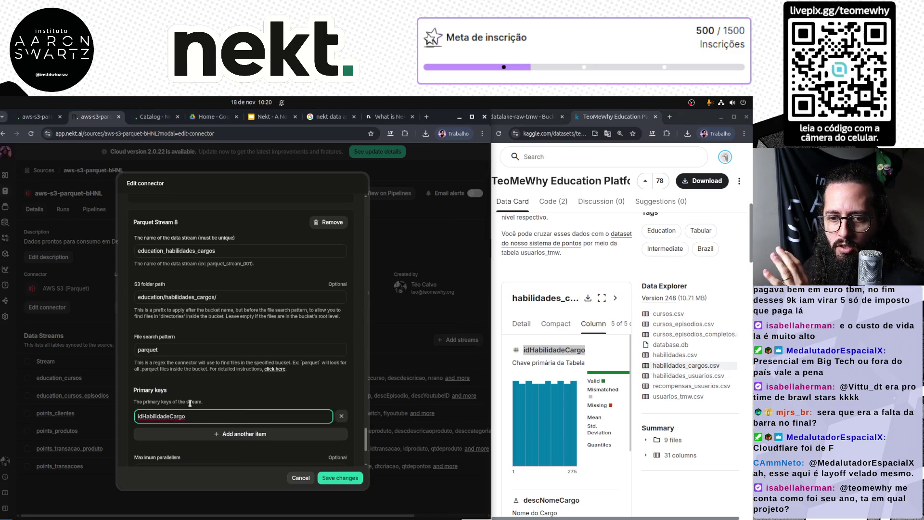
scroll(243, 392, "down", 3)
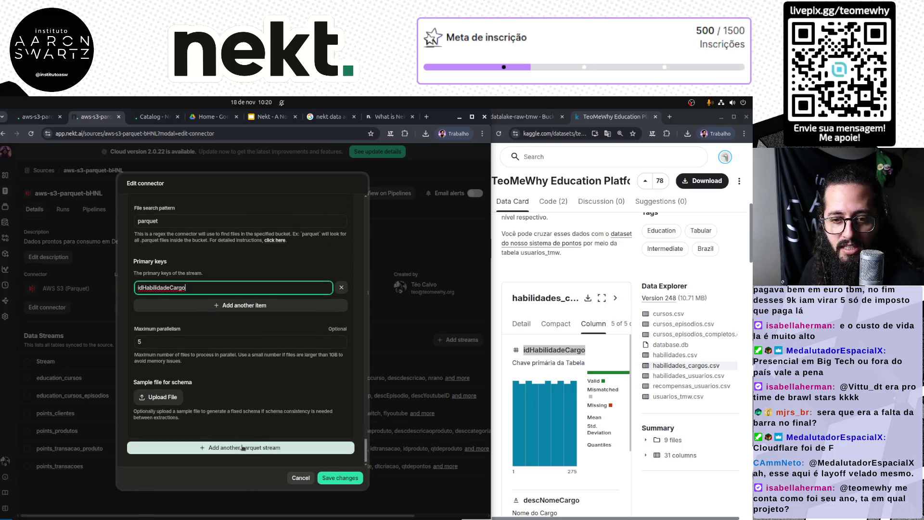
left_click(335, 478)
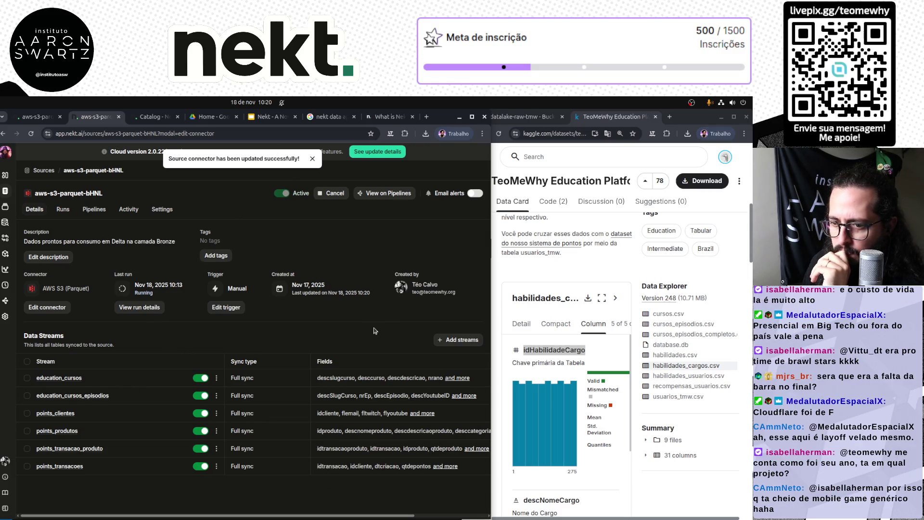
Load education_cursos_episodios_completos and education_habilidades_cargos in the Add streams dialog.
left_click(456, 342)
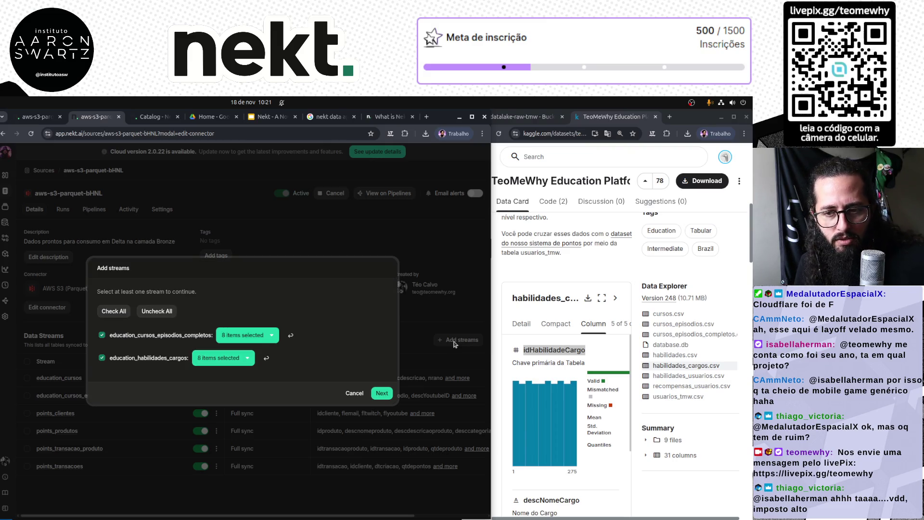
left_click(270, 339)
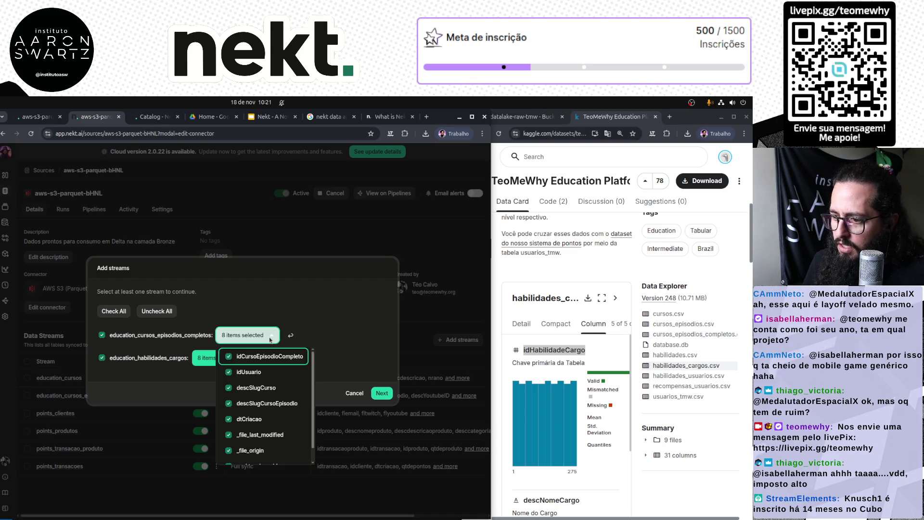
left_click(343, 320)
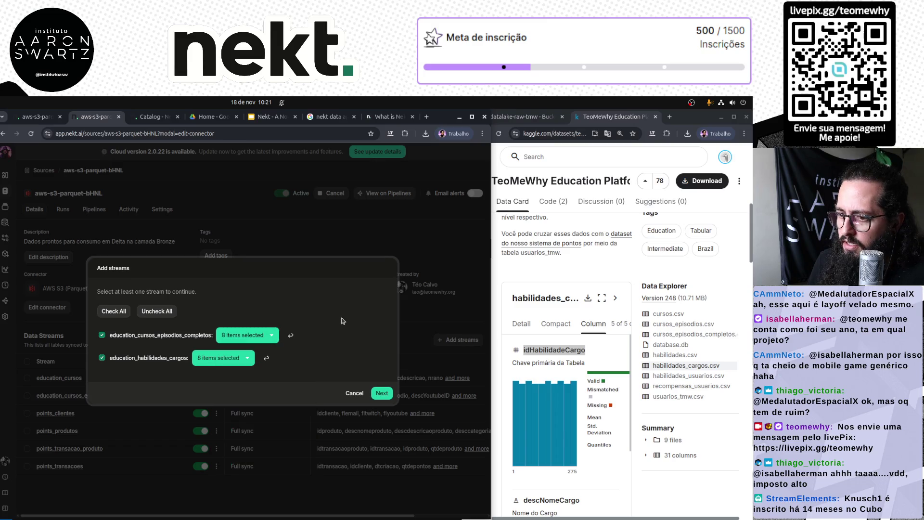
left_click(684, 334)
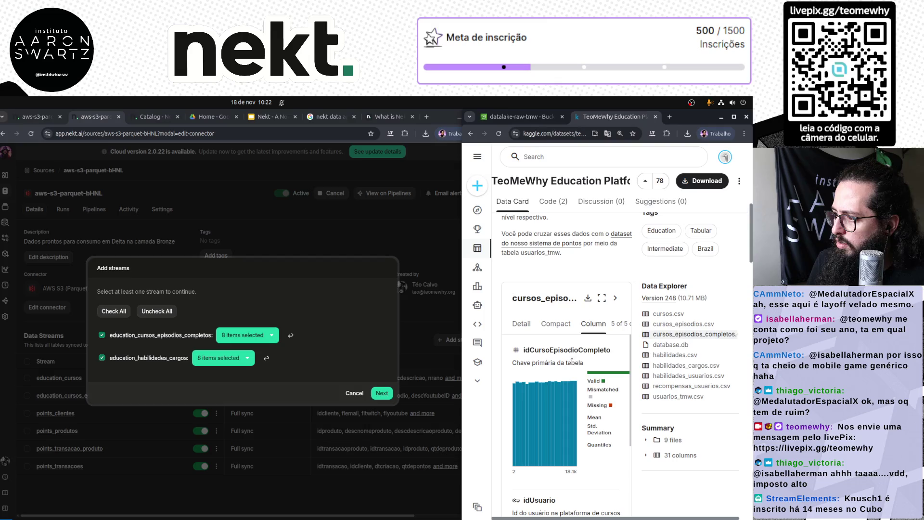
scroll(600, 358, "down", 1)
scroll(601, 358, "up", 1)
left_click(252, 334)
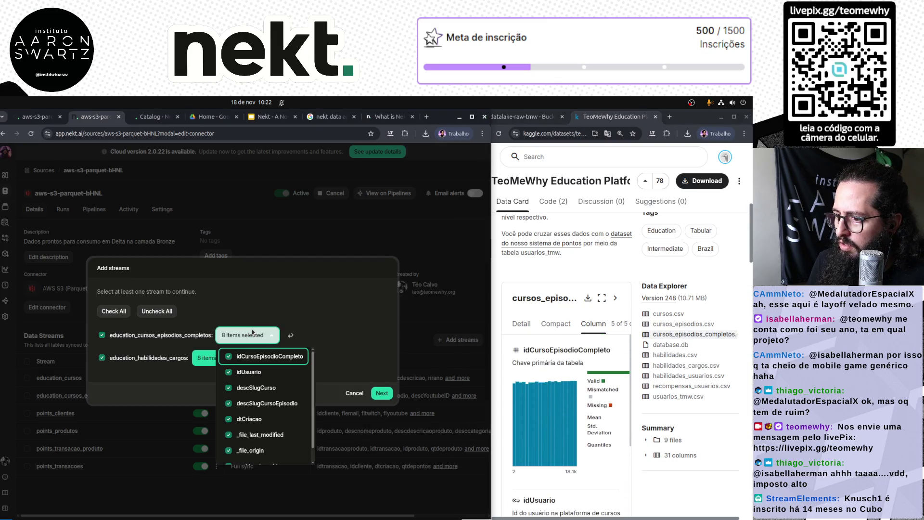
mouse_move(572, 437)
scroll(572, 437, "down", 3)
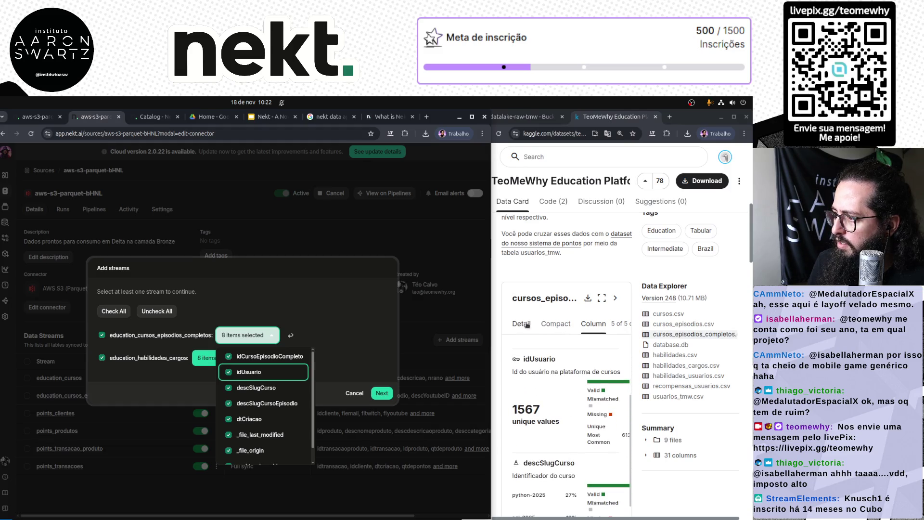
left_click(573, 435)
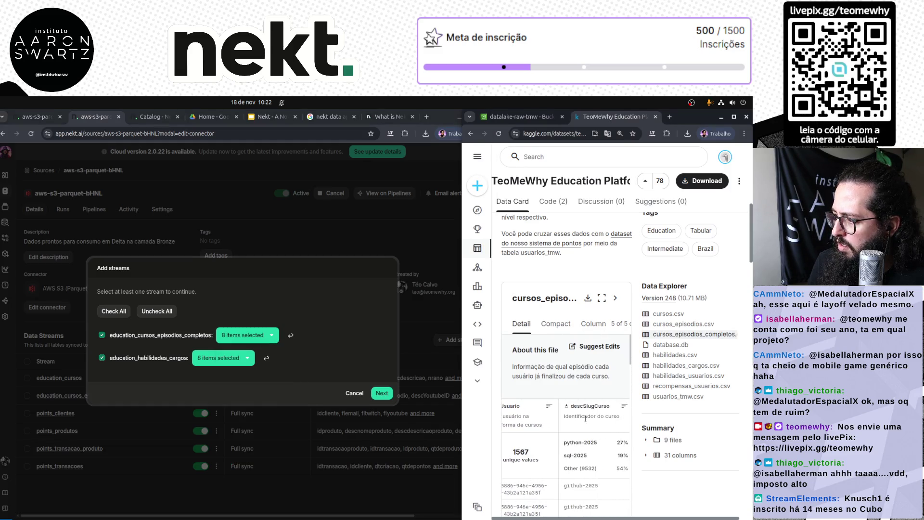
left_click(255, 336)
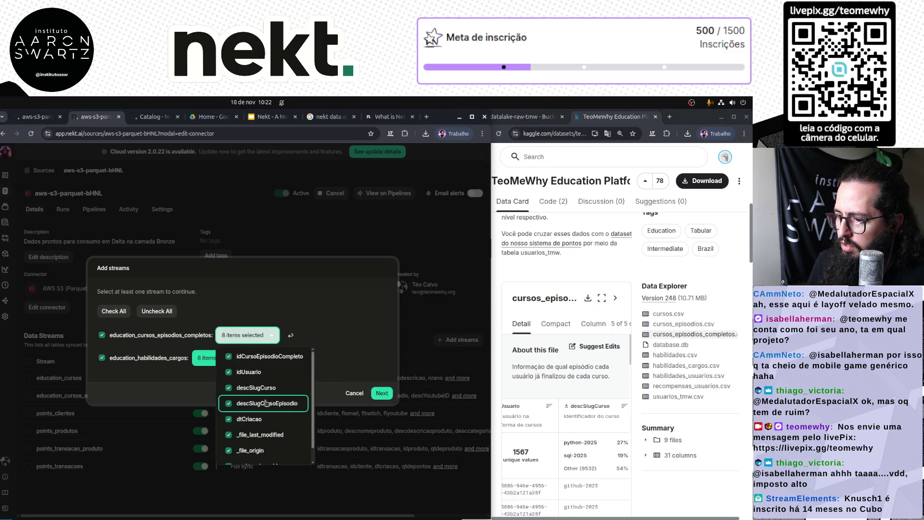
scroll(599, 455, "right", 2)
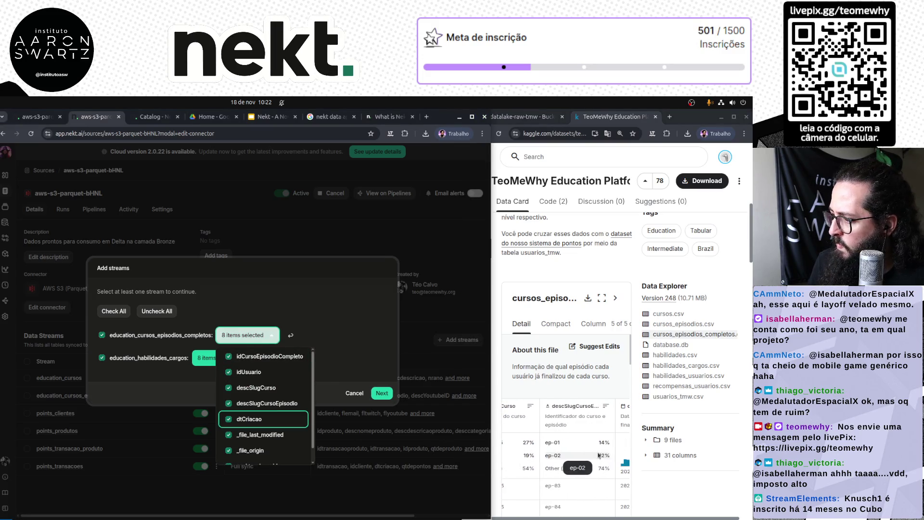
scroll(599, 455, "right", 3)
left_click(338, 337)
left_click(219, 360)
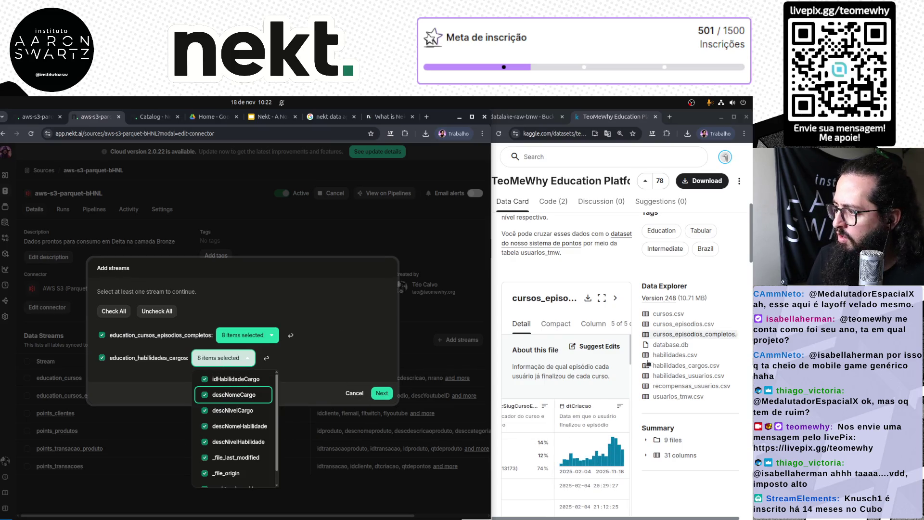
double_click(683, 366)
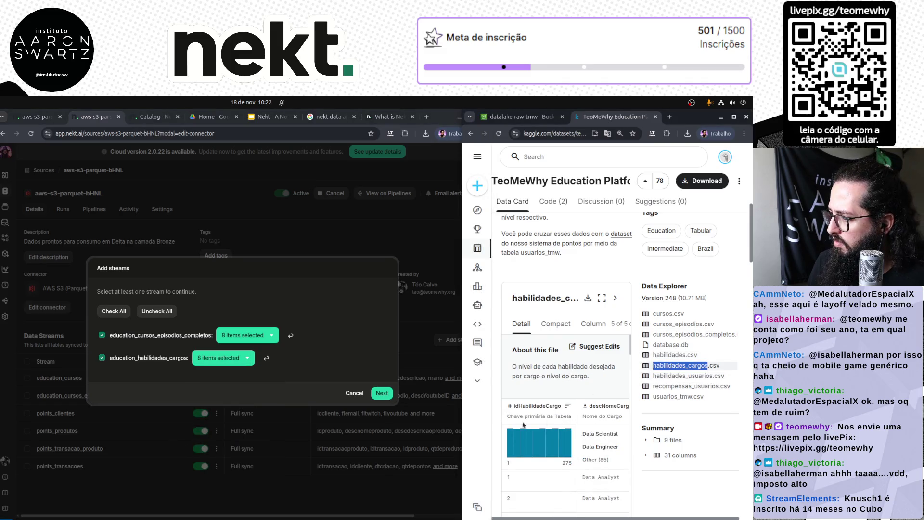
left_click(223, 357)
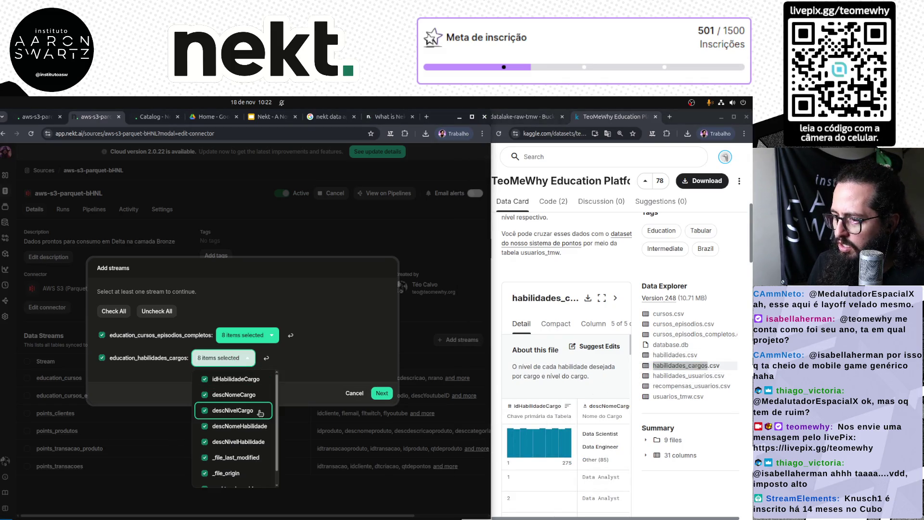
left_click(383, 394)
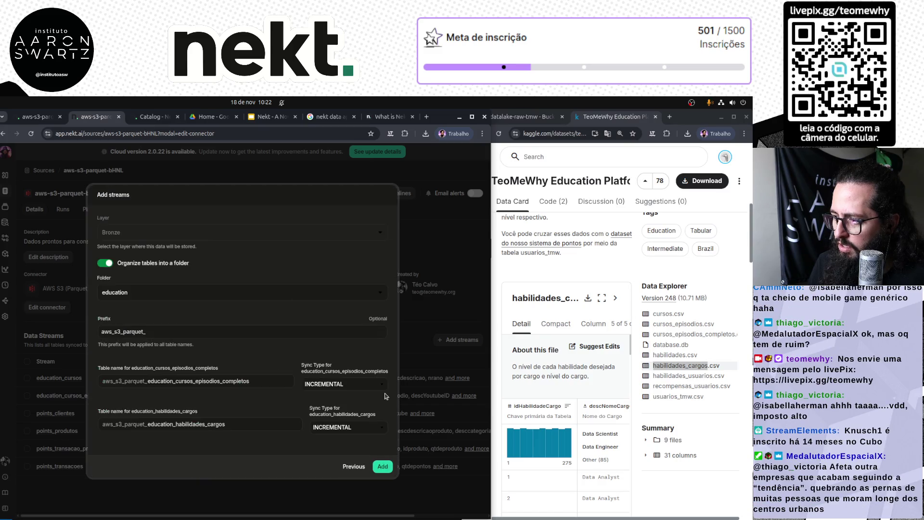
Set both education_cursos_episodios_completos and education_habilidades_cargos to FULL_SYNC.
left_click(380, 385)
left_click(346, 403)
left_click(347, 427)
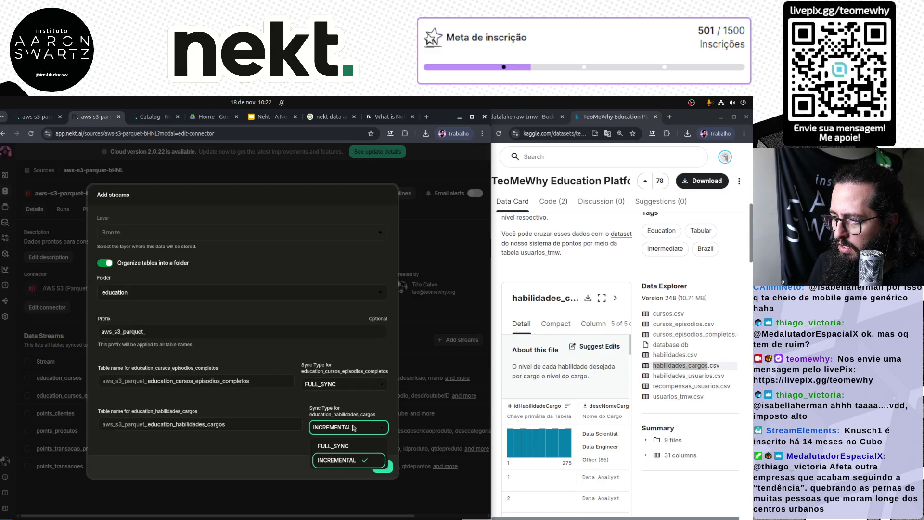
left_click(349, 446)
left_click(384, 467)
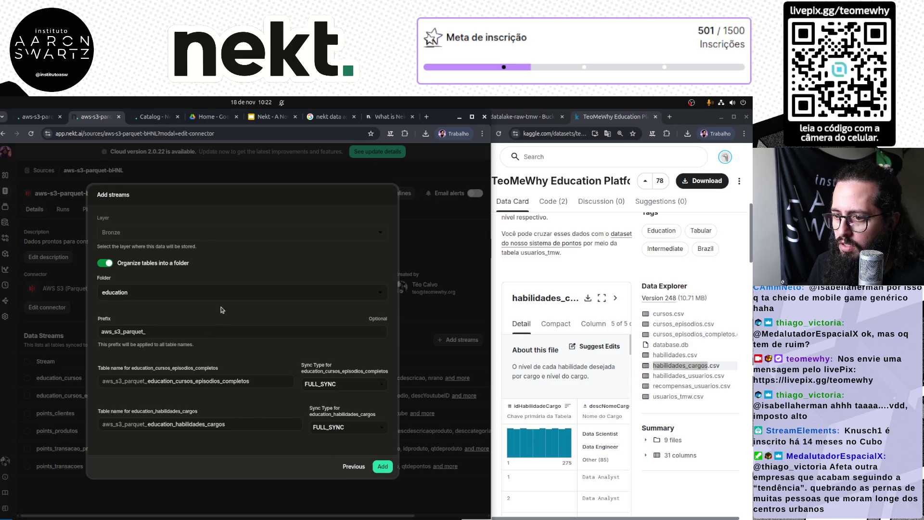
Keep folder 'education', change the prefix, and strip duplicated prefixes from both table names.
left_click(190, 294)
left_click(143, 340)
double_click(154, 331)
type("education")
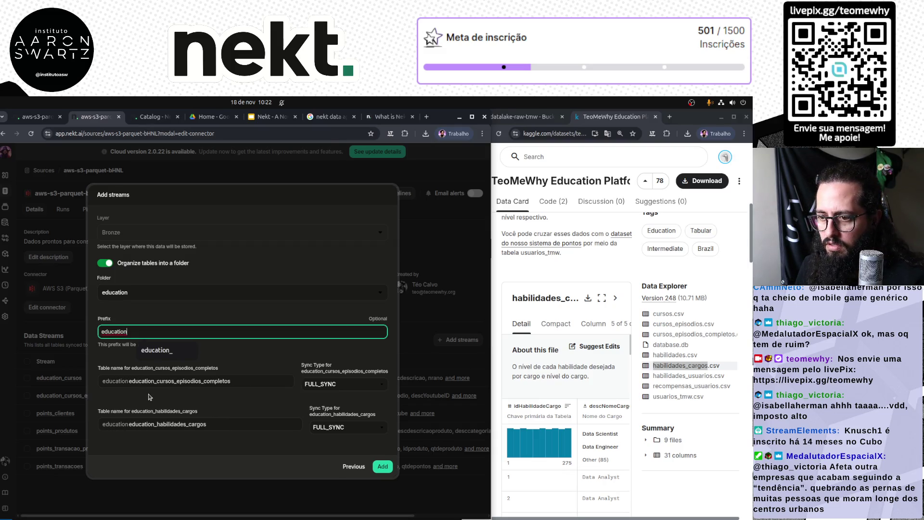
left_click(156, 381)
key("BackSpace")
key("BackSpace")
key("BackSpace")
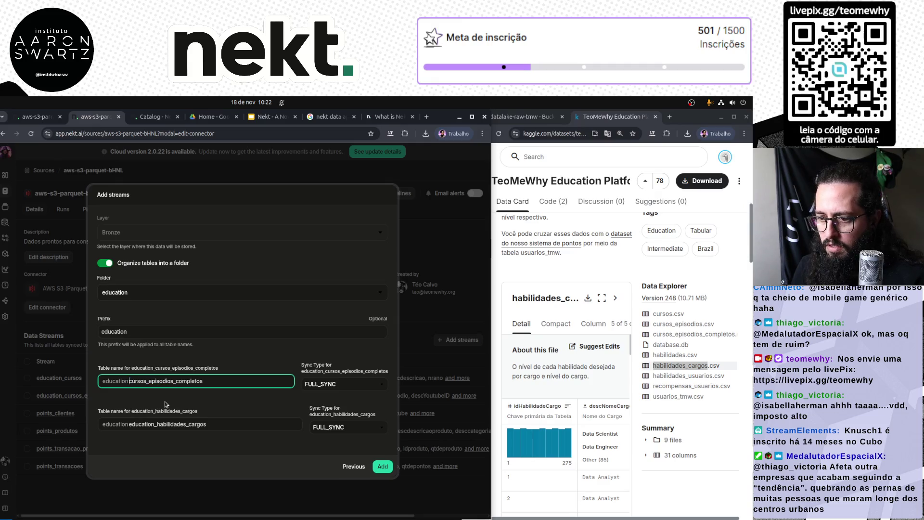
left_click(155, 424)
key("shift+End")
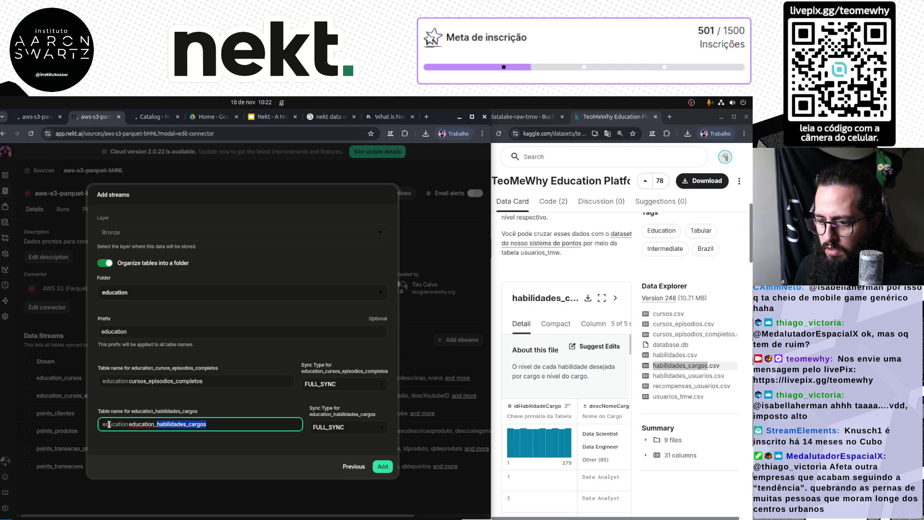
key("Left")
key("BackSpace")
key("BackSpace")
key("BackSpace")
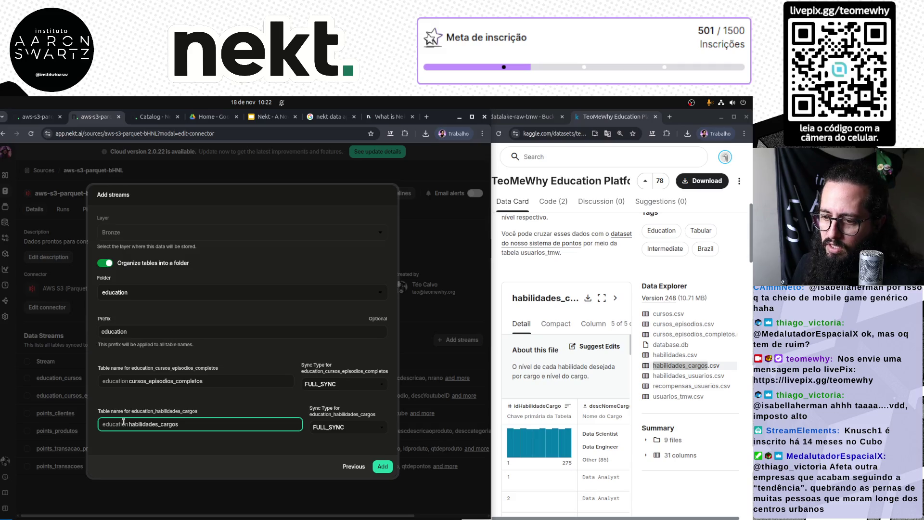
Finish the table prefix as 'education_' and add both streams to the source.
left_click(144, 332)
type("_")
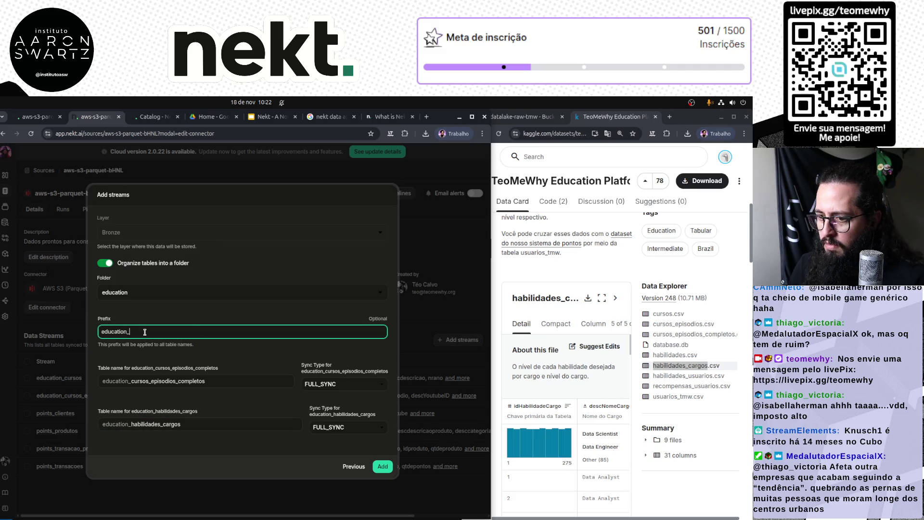
left_click(259, 364)
left_click(381, 471)
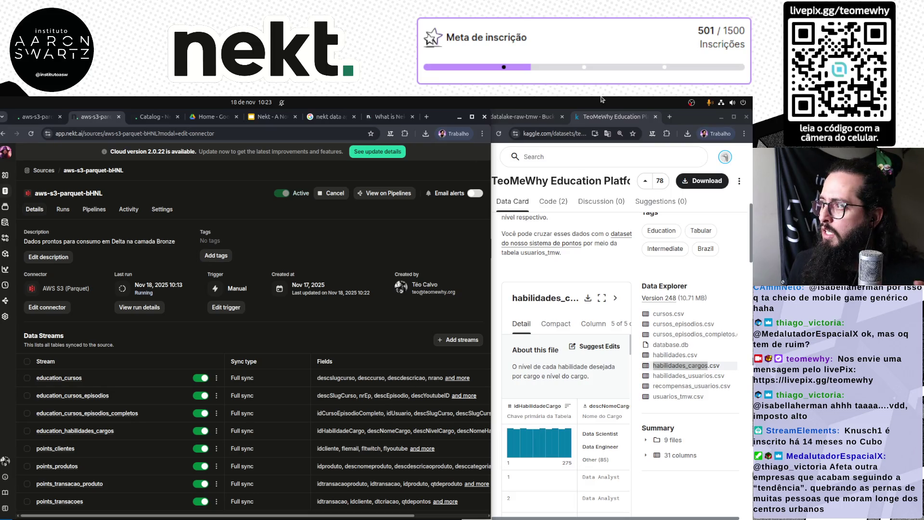
Check the S3 education folders and reopen the connector editor.
scroll(711, 105, "up", 1)
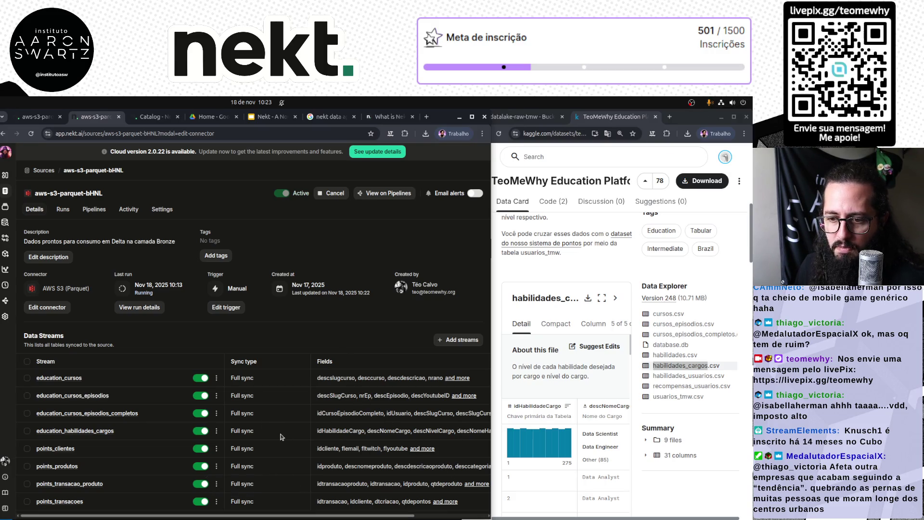
left_click(522, 116)
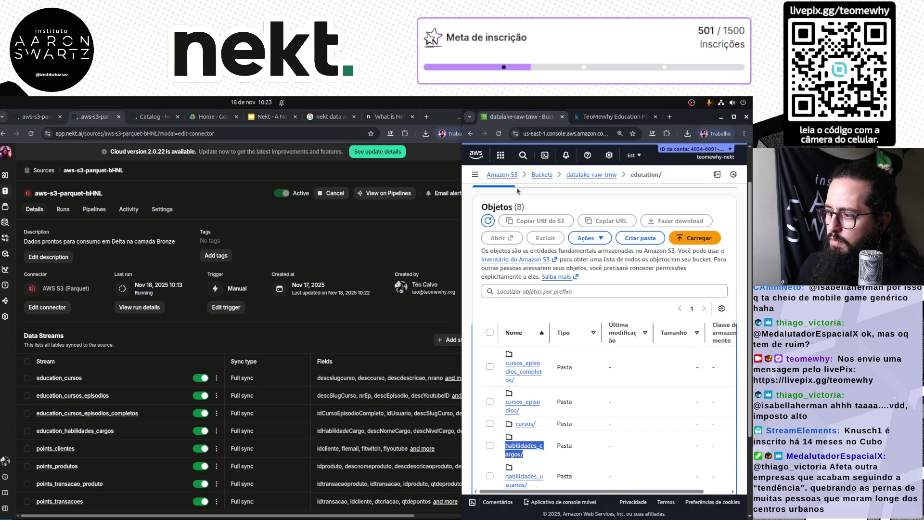
scroll(568, 446, "down", 2)
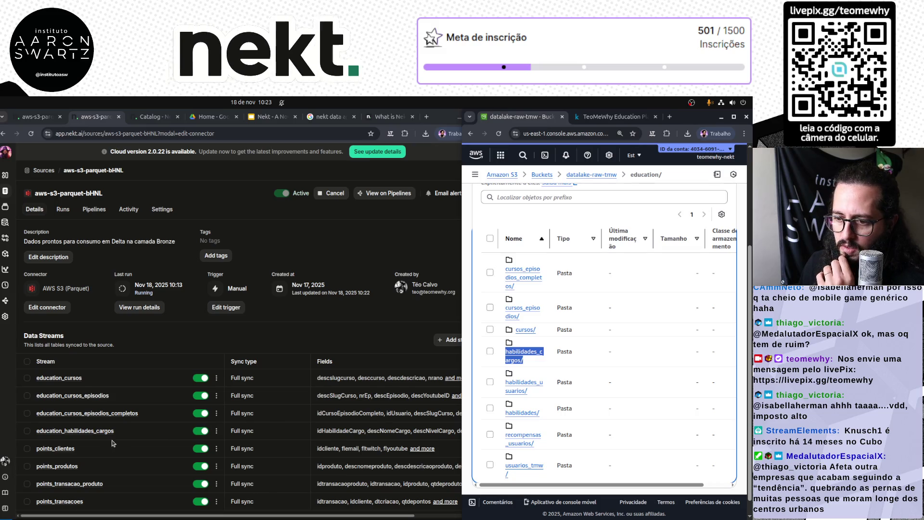
left_click(50, 310)
scroll(125, 423, "down", 20)
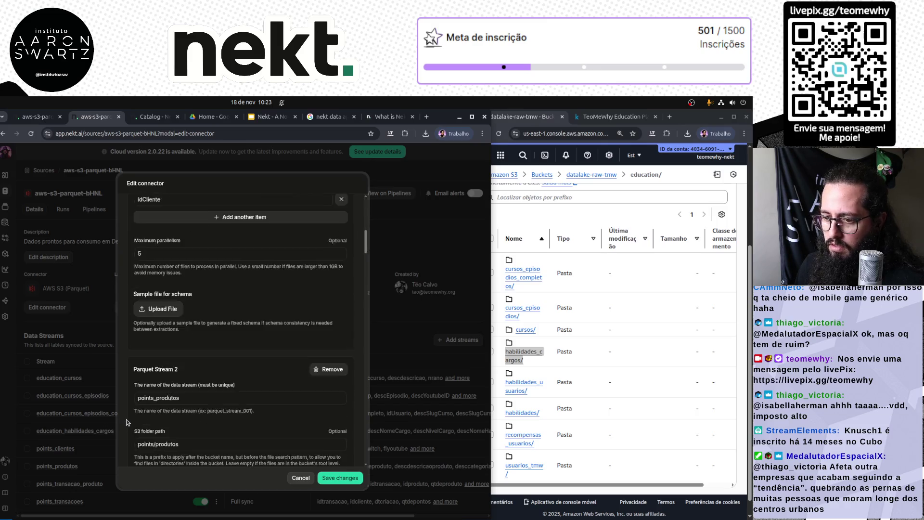
Add Parquet Stream 9 and copy the habilidades_usuarios/ folder name from S3.
scroll(125, 423, "down", 6)
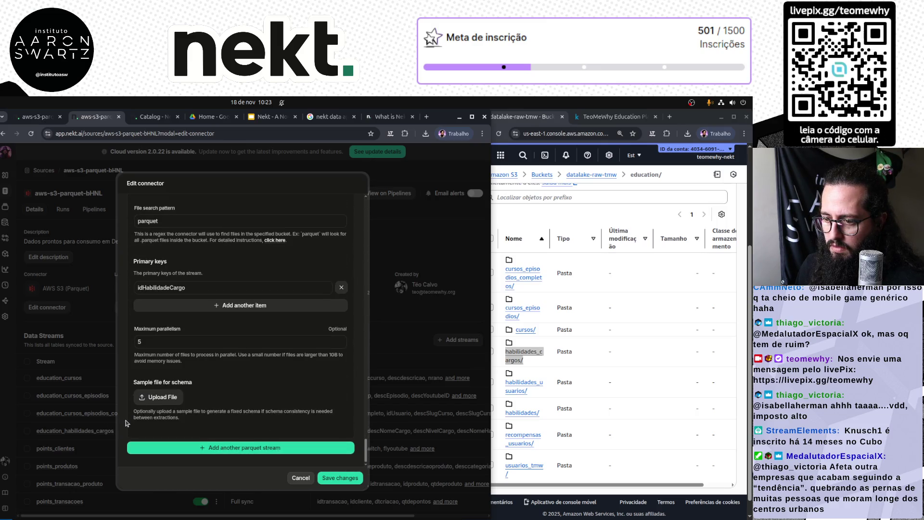
scroll(126, 424, "up", 2)
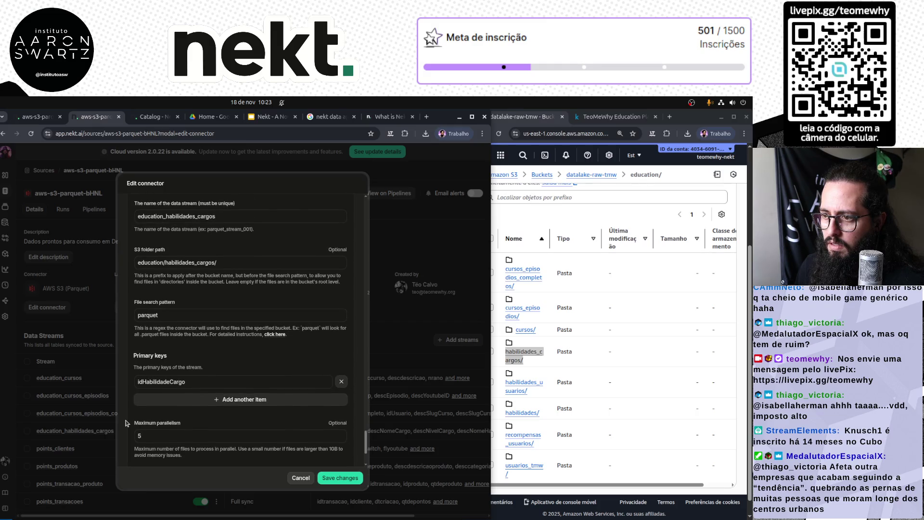
scroll(126, 424, "down", 2)
left_click(222, 447)
scroll(226, 452, "down", 3)
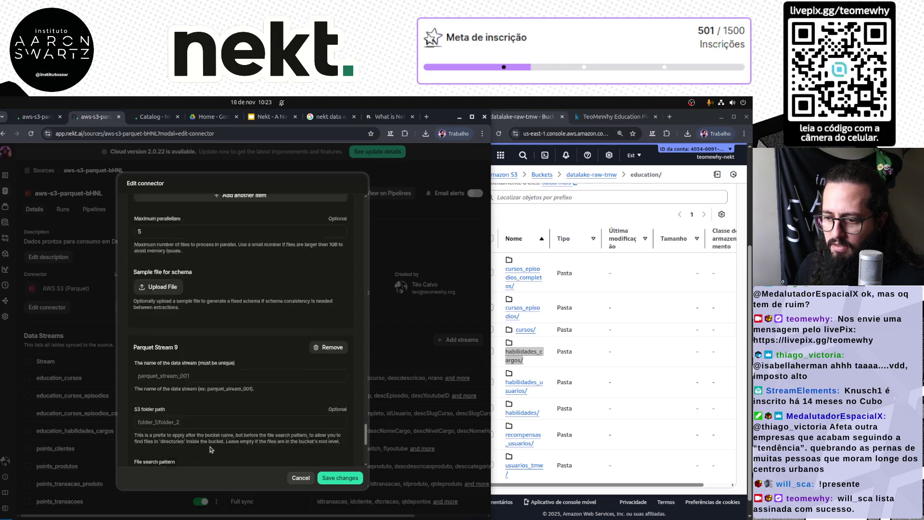
left_click(205, 345)
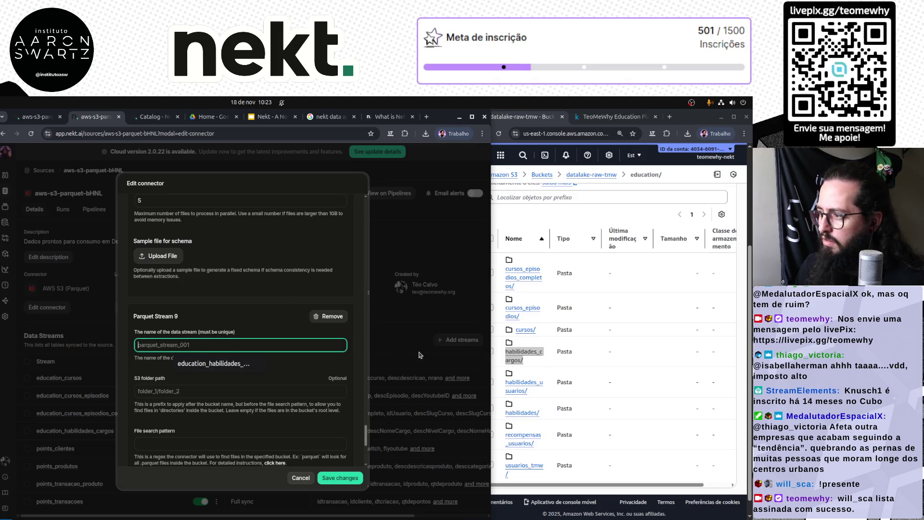
left_click(533, 364)
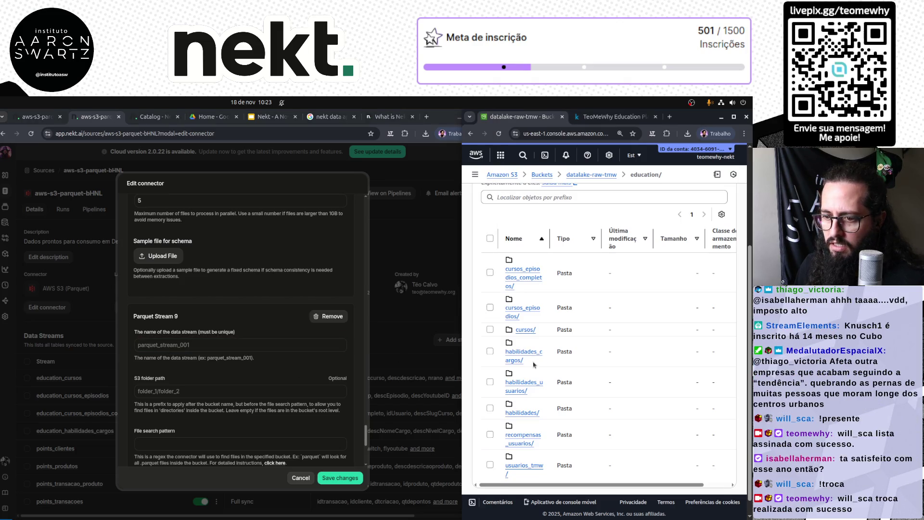
left_click_drag(530, 391, 501, 384)
key("ctrl+c")
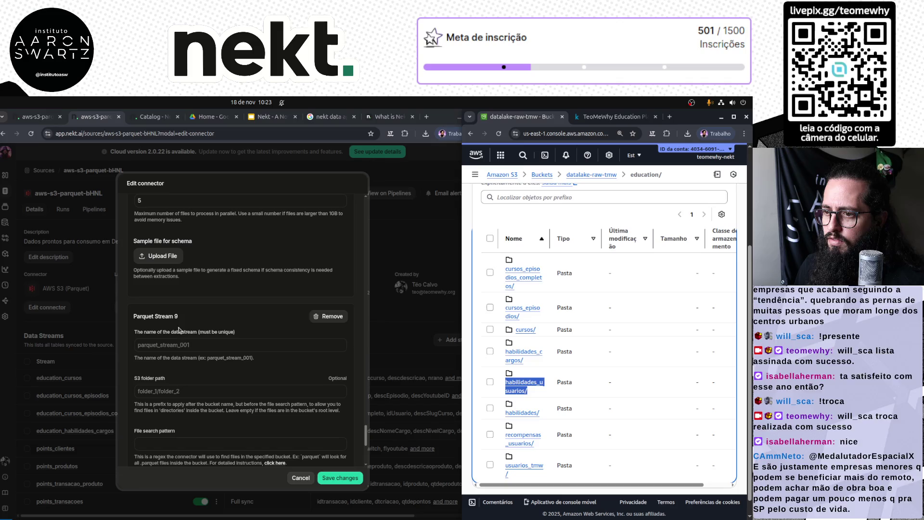
Name Parquet Stream 9 education_habilidades_usuarios.
left_click(215, 344)
key("ctrl+v")
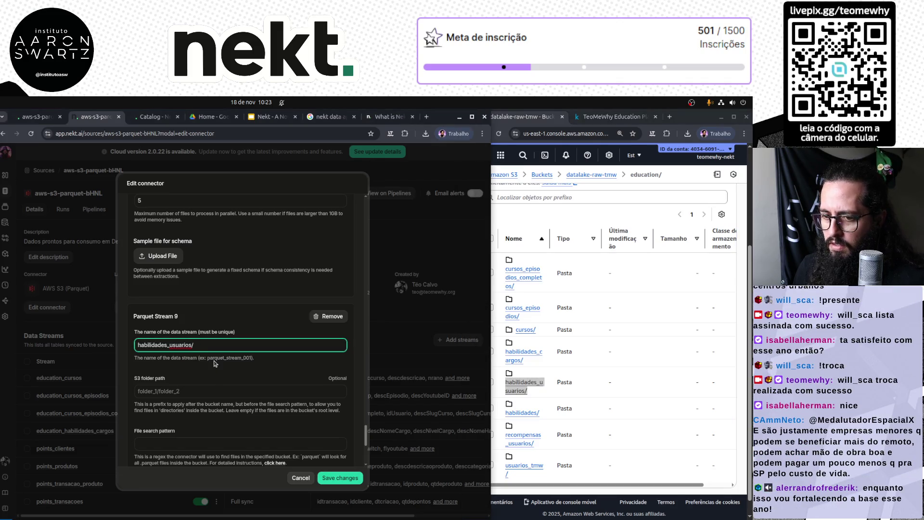
key("Home")
type("education")
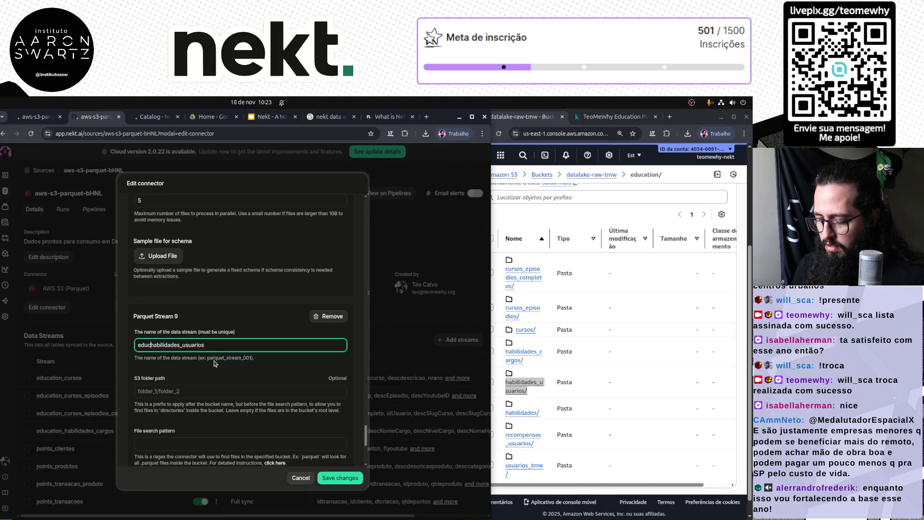
type("_")
key("ctrl+a")
key("ctrl+c")
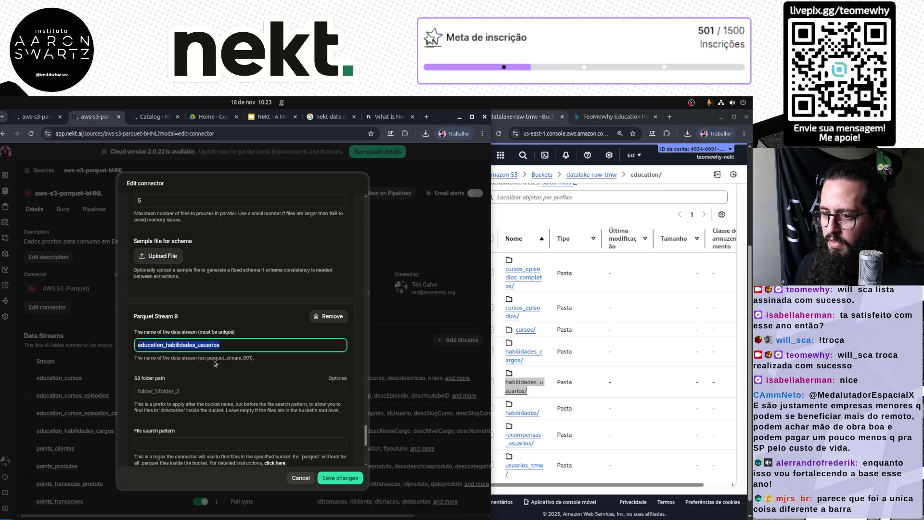
Set stream 9's folder path to education/habilidades_usuarios/ and file search pattern to 'parquet'.
left_click(213, 388)
key("ctrl+v")
type("/")
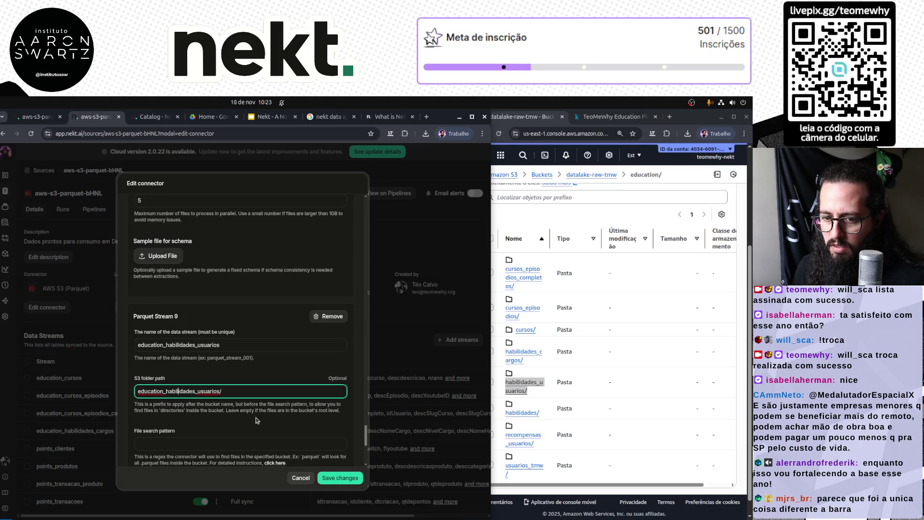
key("Delete")
type("/")
left_click(212, 443)
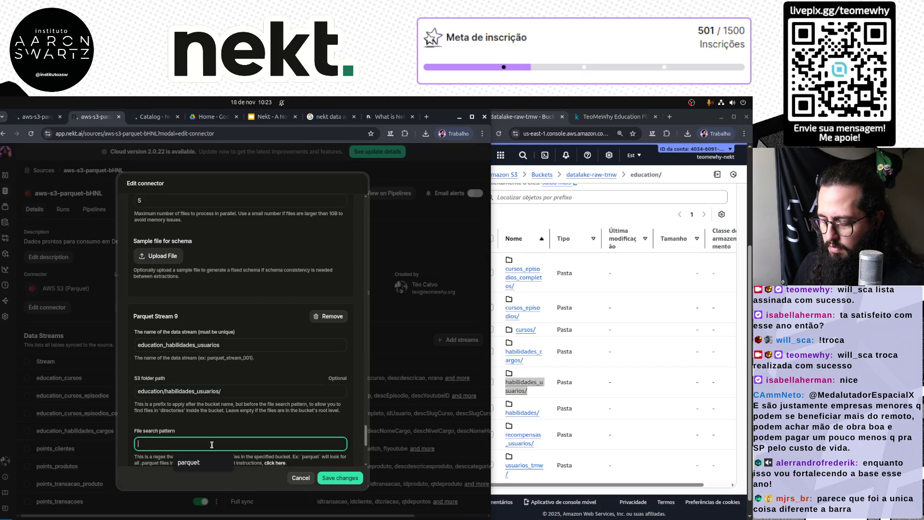
type("parquet")
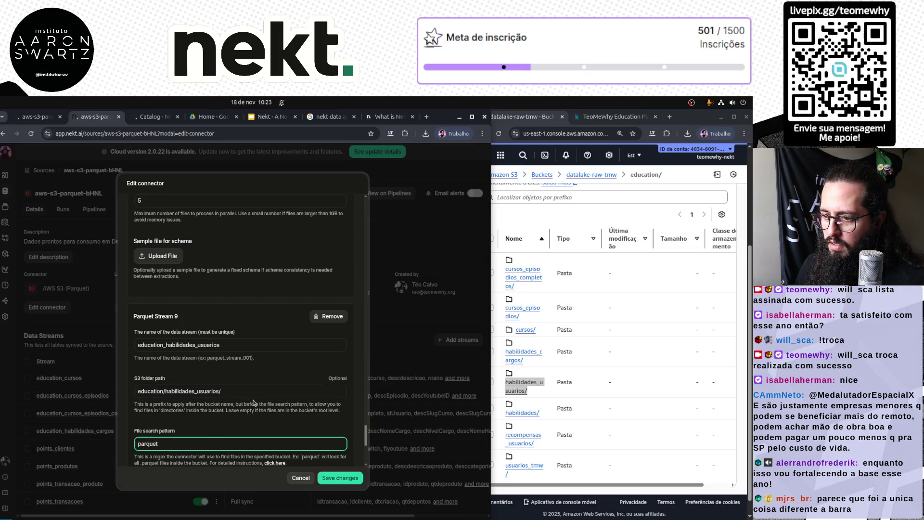
Make idHabilidadeusuario stream 9's primary key, copied from the habilidades_usuarios.csv columns.
scroll(253, 402, "down", 3)
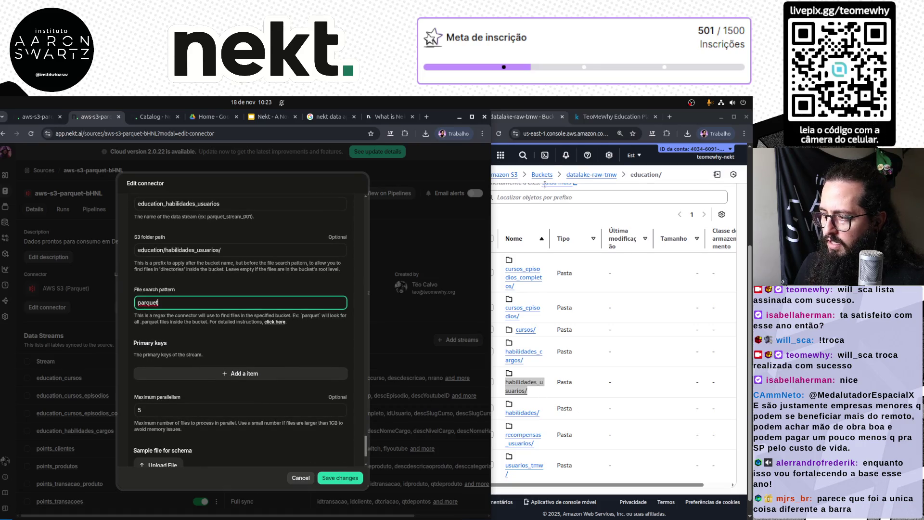
left_click(610, 122)
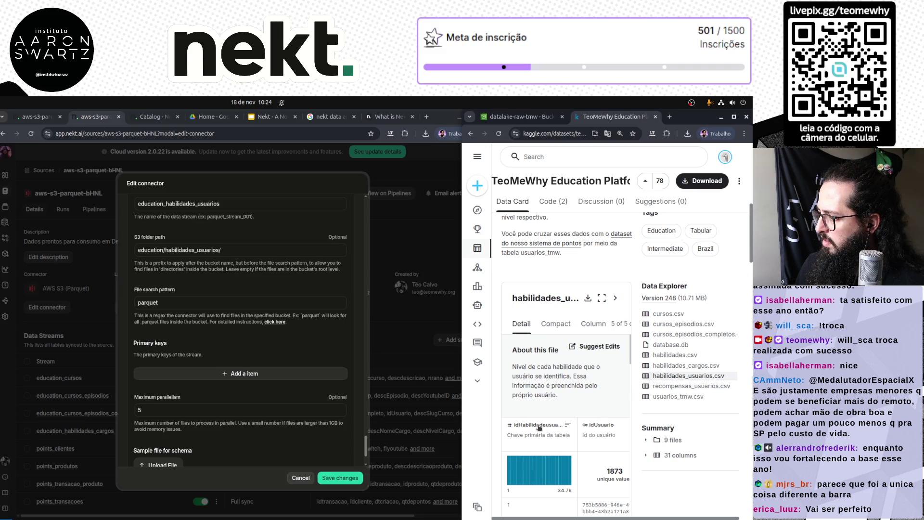
left_click(590, 324)
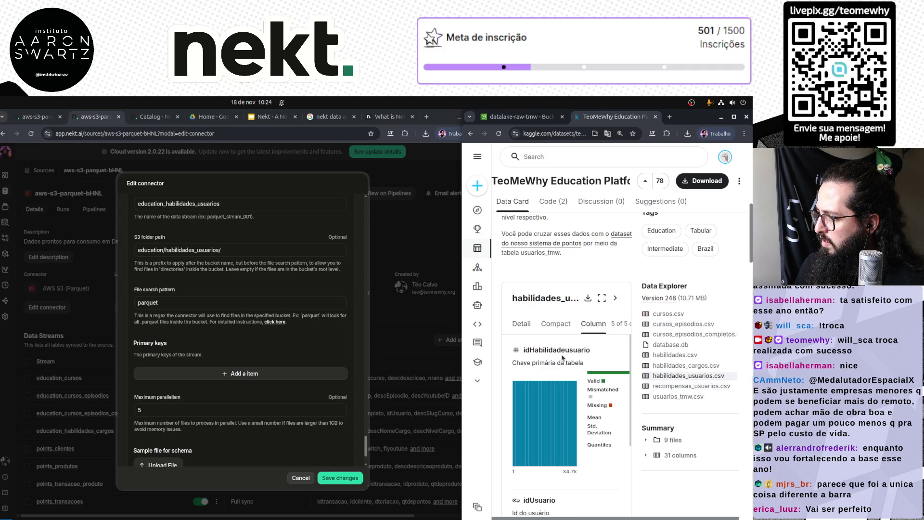
double_click(558, 351)
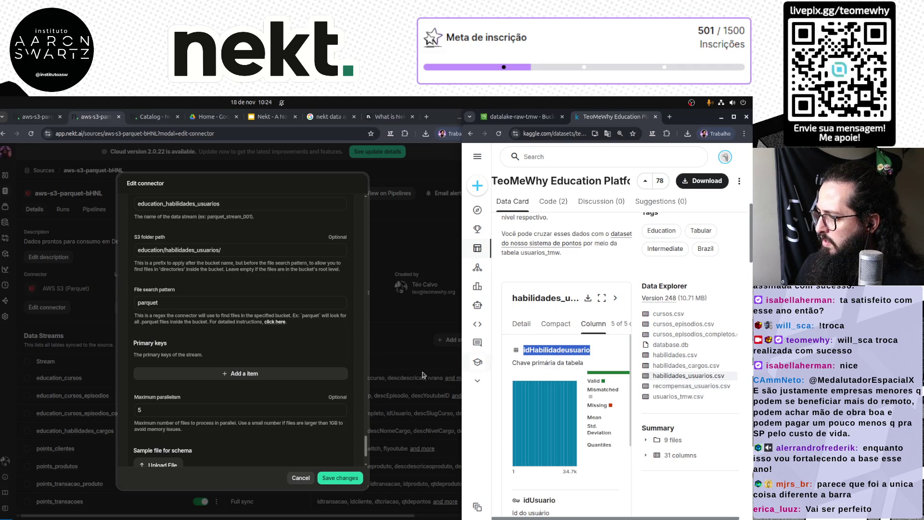
left_click(227, 374)
key("ctrl+v")
scroll(255, 360, "down", 2)
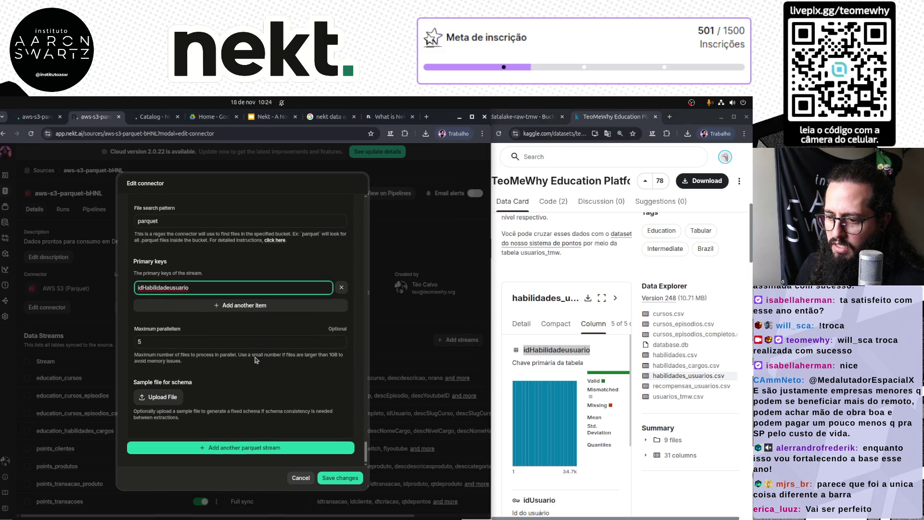
scroll(288, 422, "down", 3)
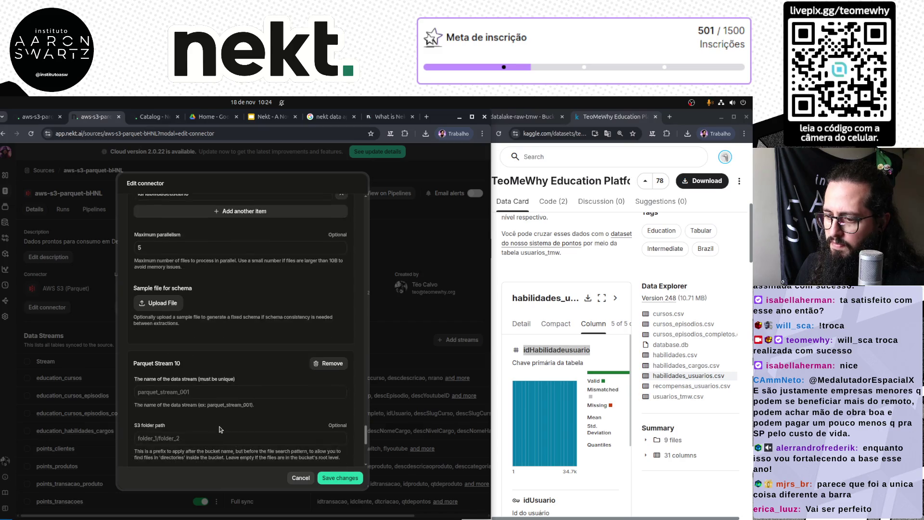
Name Stream 10 education_habilidades, using the habilidades folder name copied from S3.
left_click(205, 346)
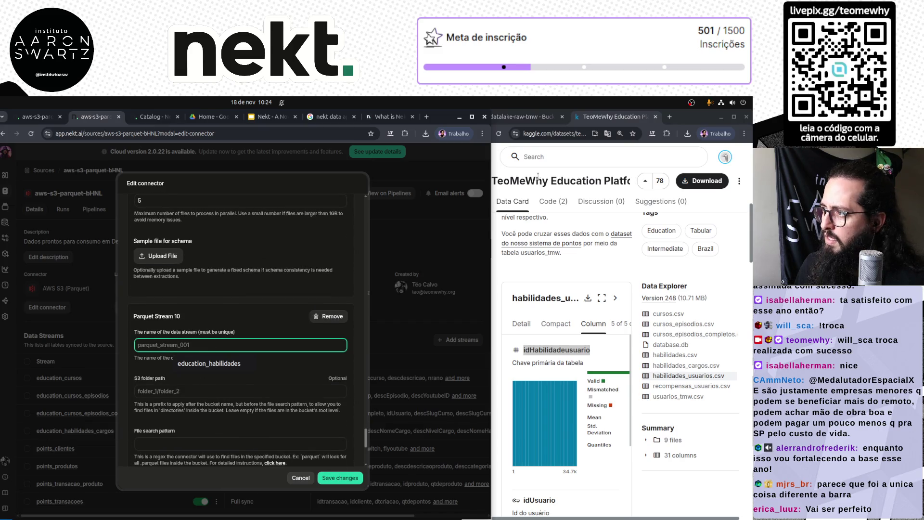
left_click(530, 116)
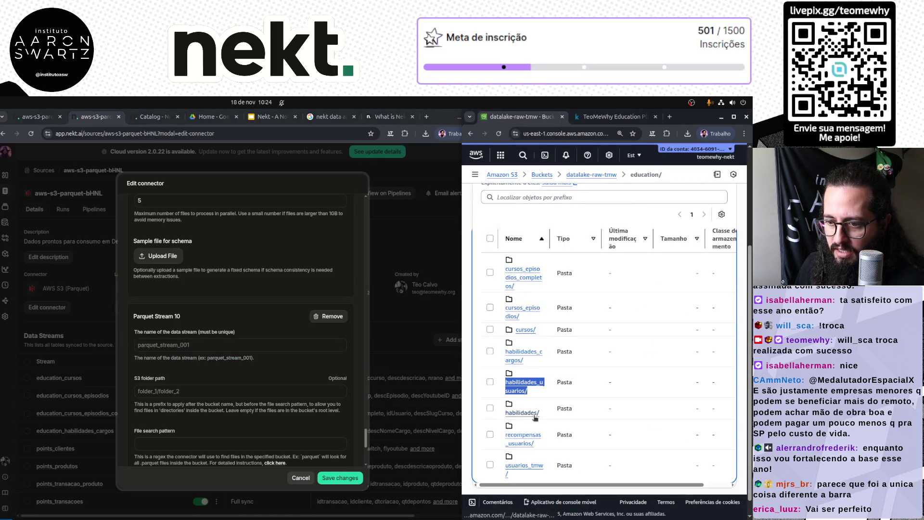
left_click_drag(503, 413, 547, 418)
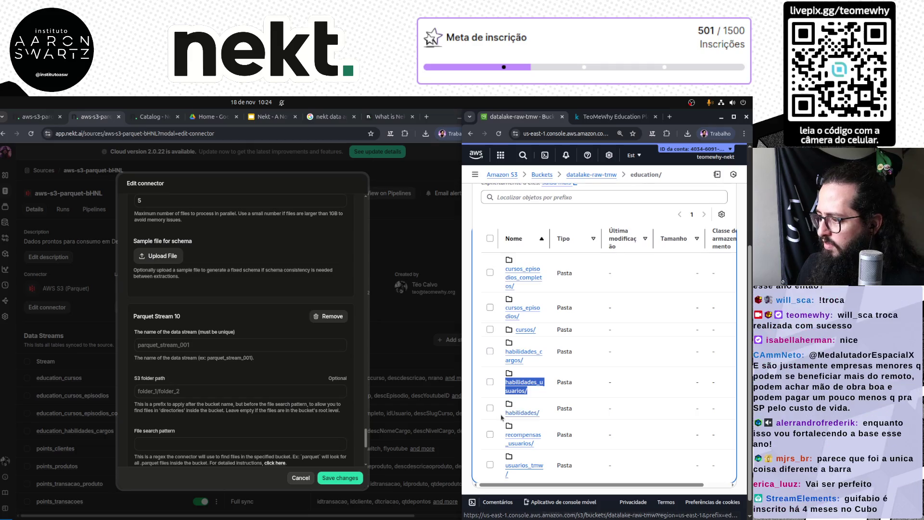
key("ctrl+c")
left_click(208, 345)
key("ctrl+v")
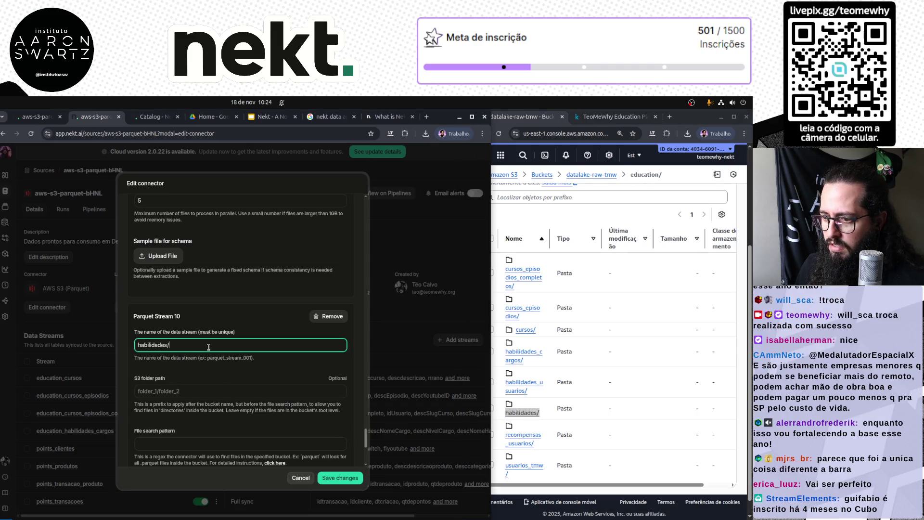
key("Home")
type("education_")
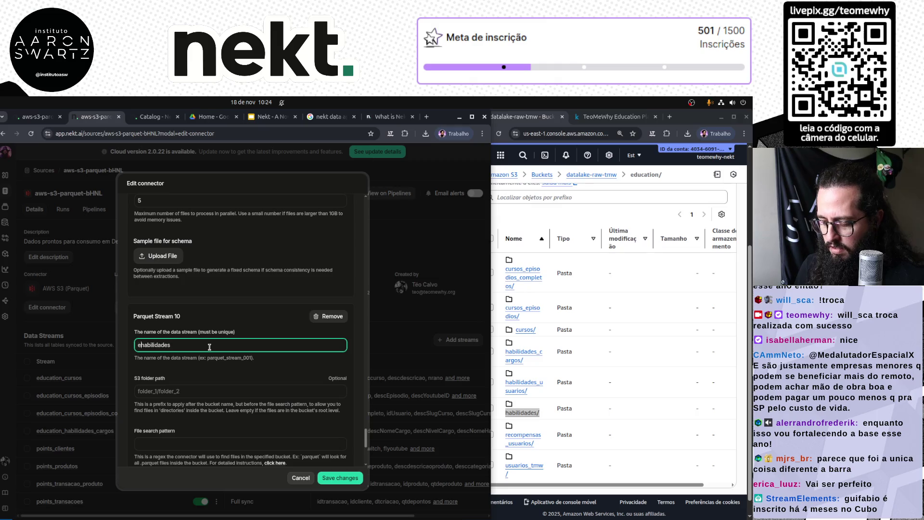
key("ctrl+a")
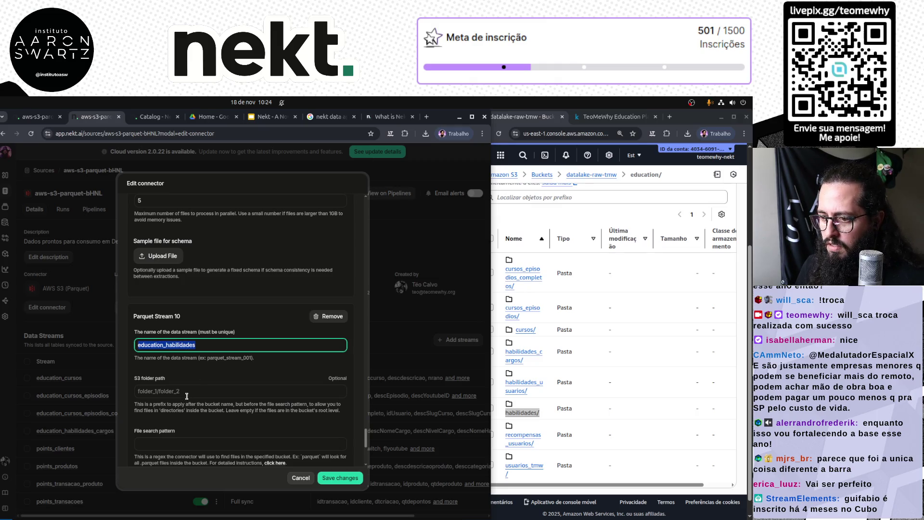
key("ctrl+c")
Set the stream's S3 folder path to education/habilidades/.
left_click(185, 393)
key("ctrl+v")
type("/")
key("Left")
key("Left")
key("Left")
key("BackSpace")
type("/")
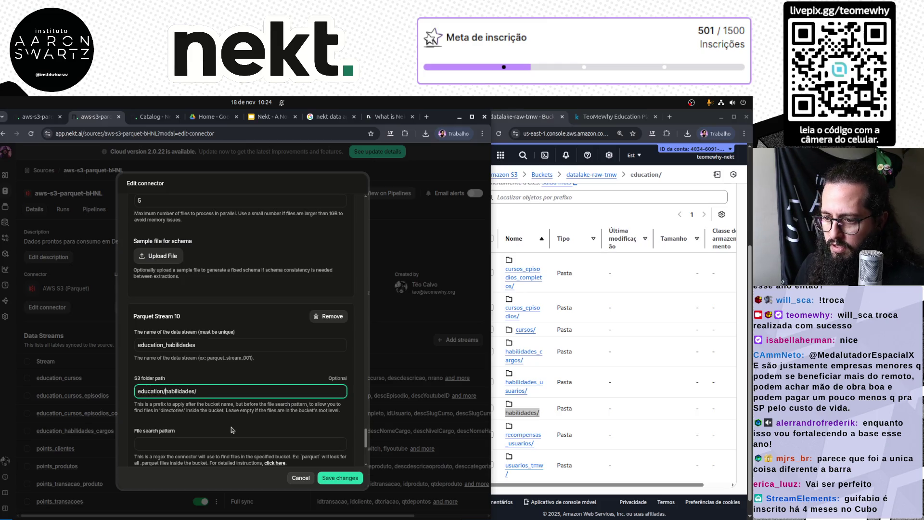
Set file search pattern parquet and primary key idHabilidade, taken from the dataset's columns.
left_click(207, 442)
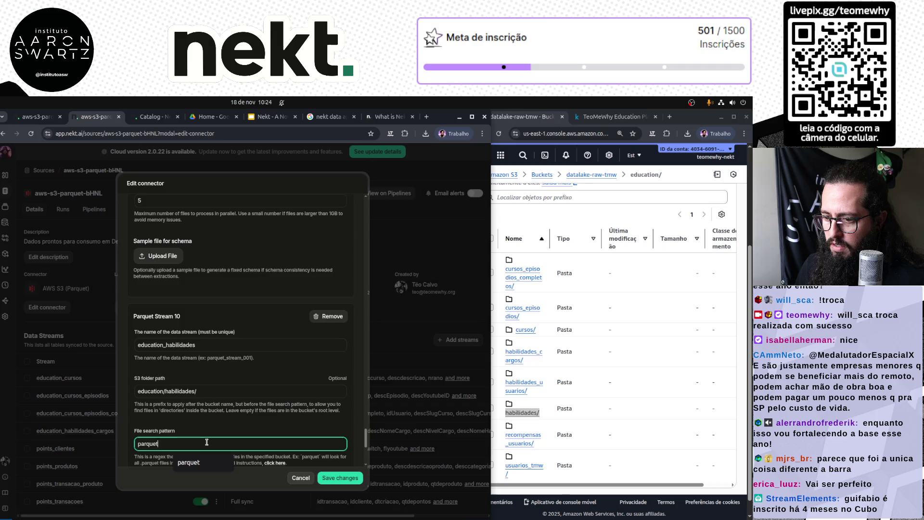
scroll(207, 442, "down", 3)
left_click(200, 416)
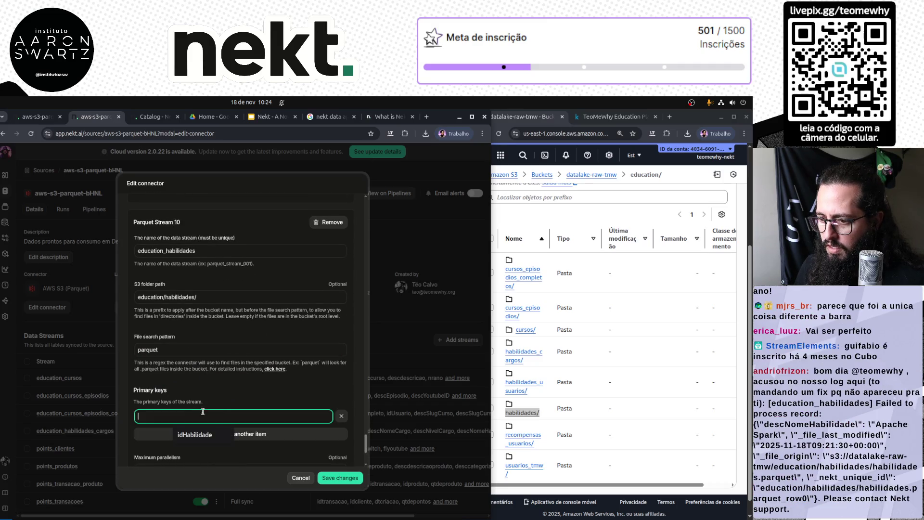
left_click(607, 116)
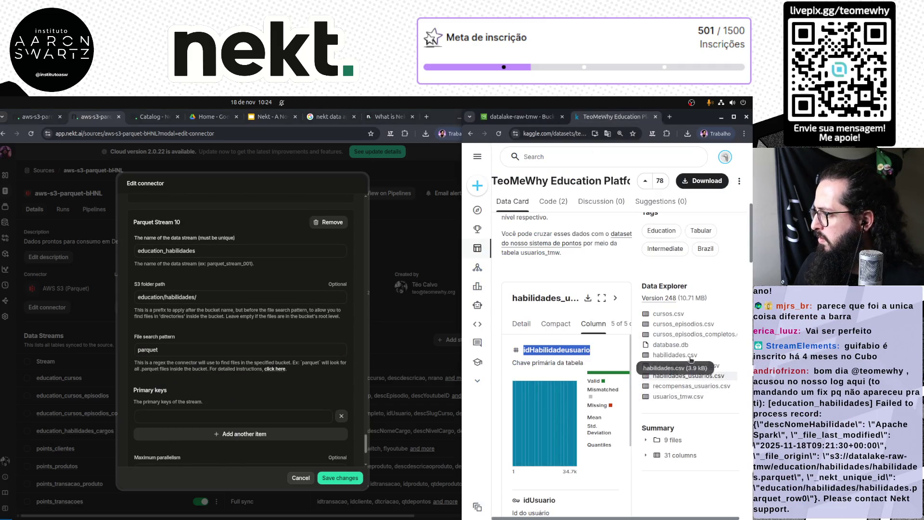
double_click(536, 349)
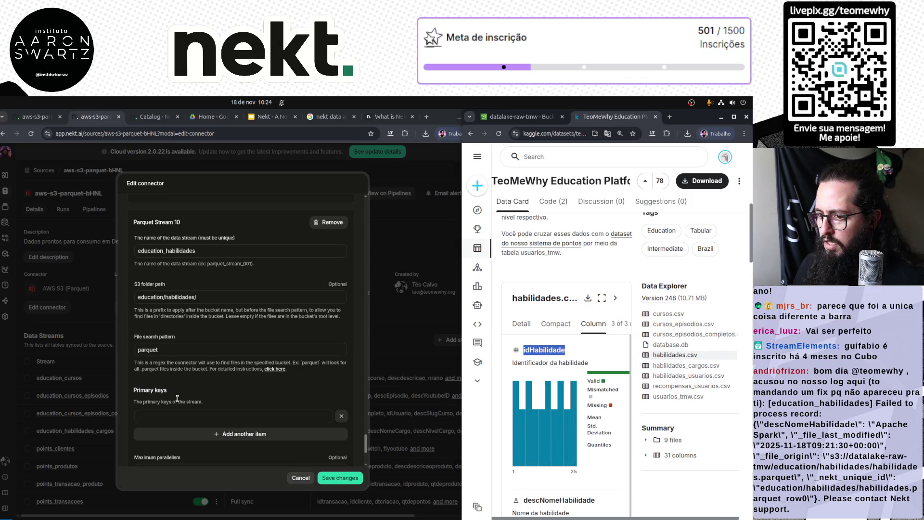
left_click(171, 417)
key("ctrl+v")
scroll(308, 380, "down", 3)
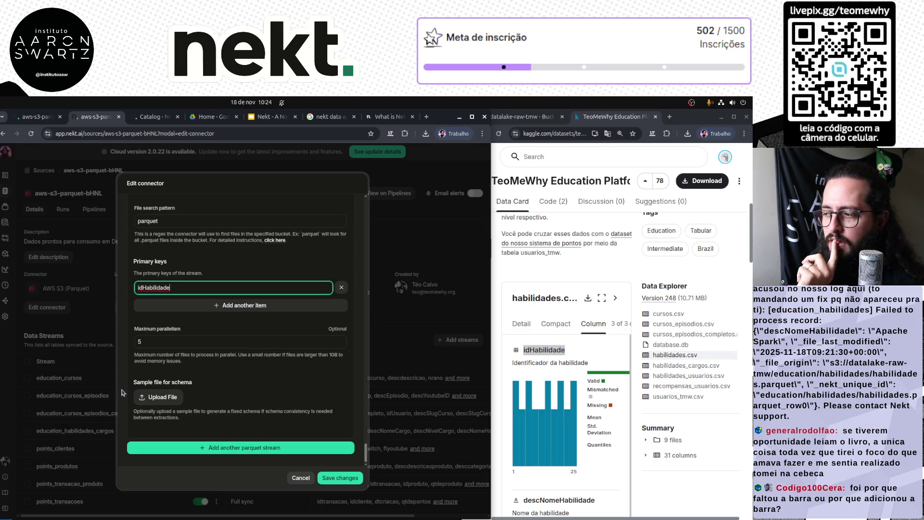
left_click(206, 335)
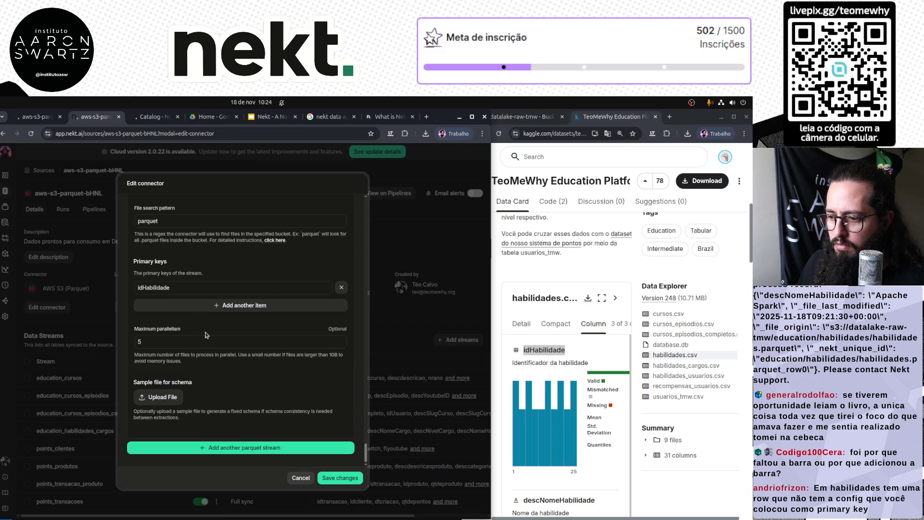
Save the connector and fetch the new education_habilidades and education_habilidades_usuarios streams.
left_click(340, 478)
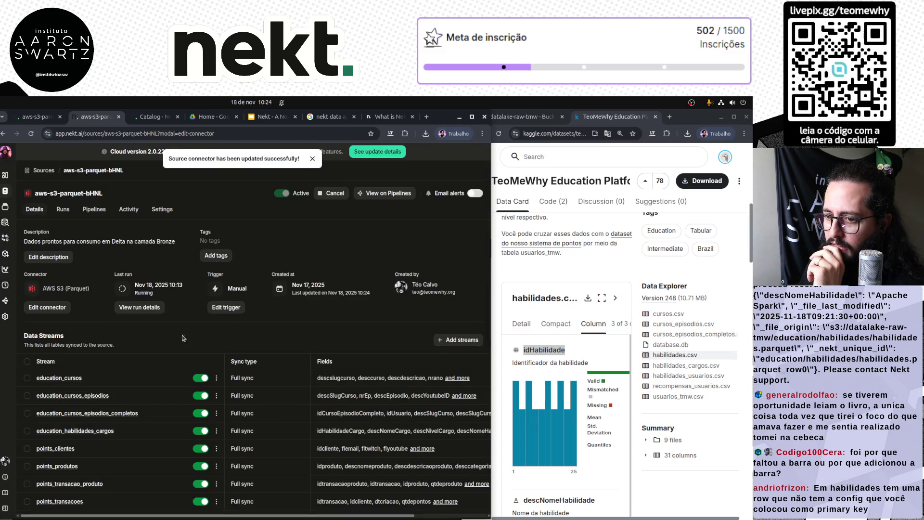
left_click(453, 343)
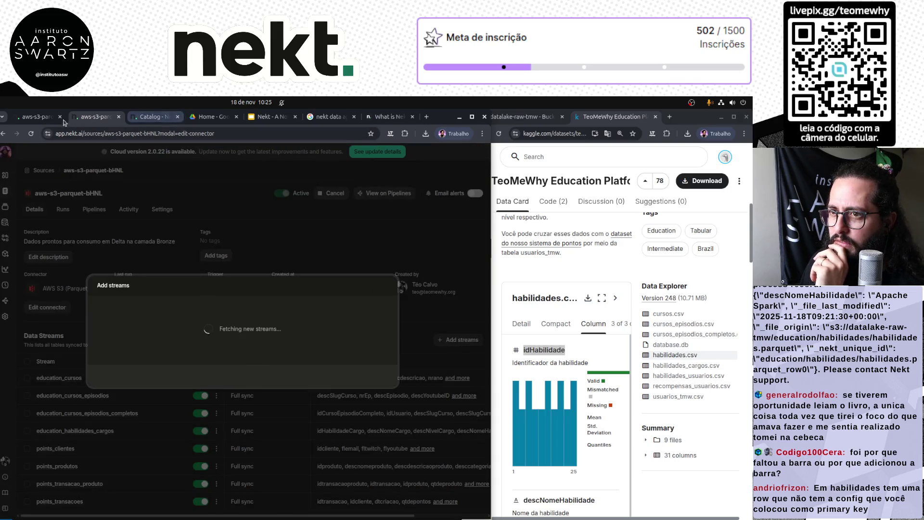
left_click(41, 121)
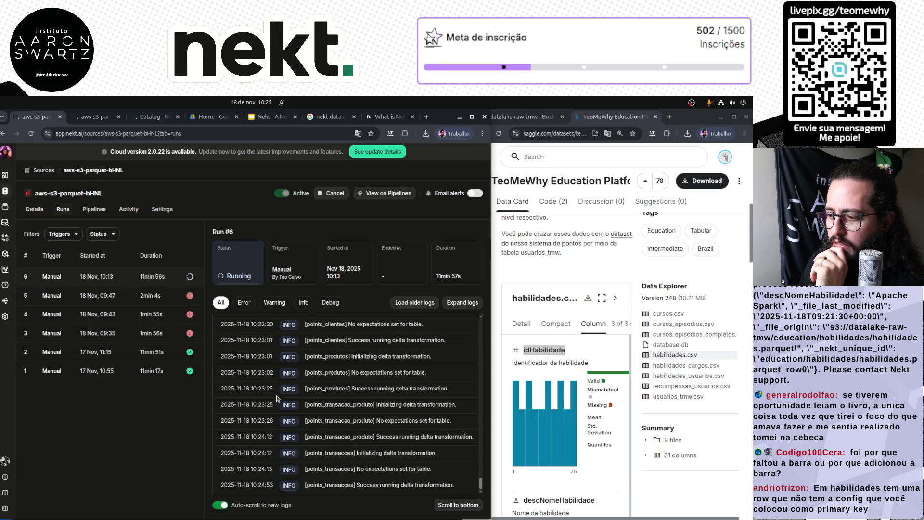
left_click(96, 117)
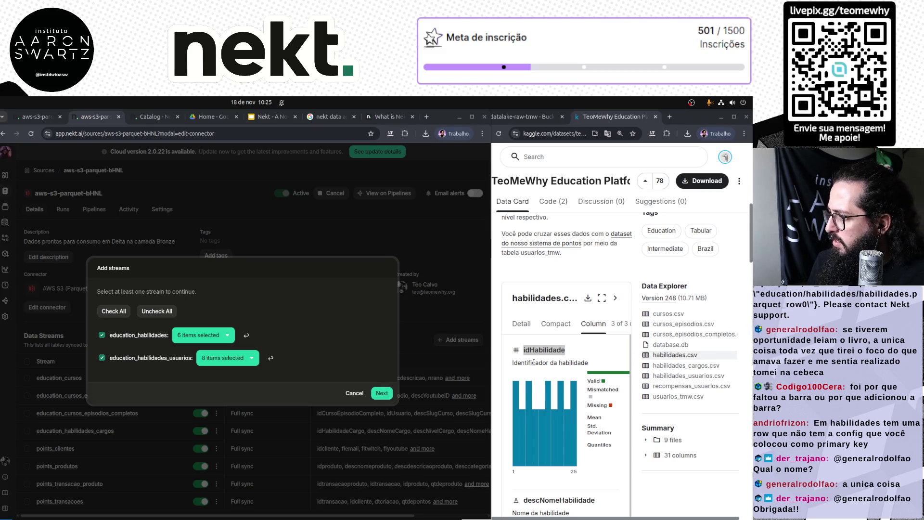
left_click(524, 326)
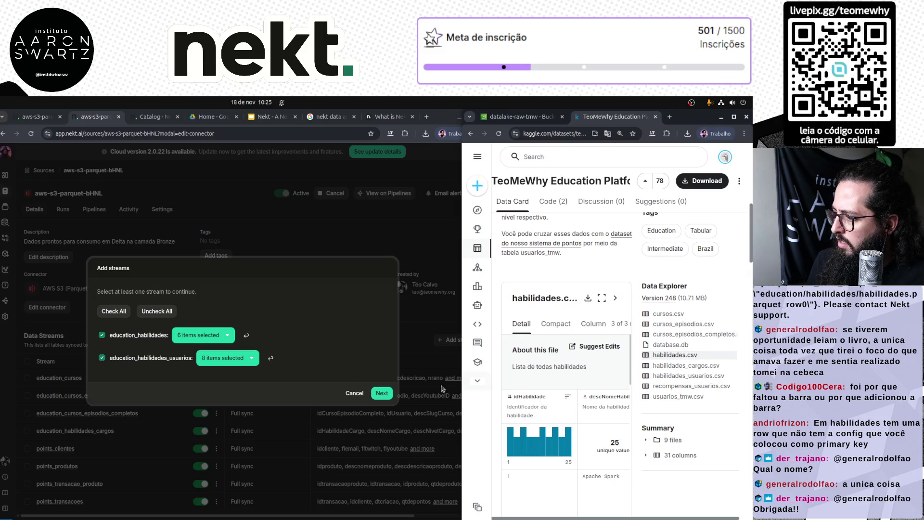
left_click(196, 337)
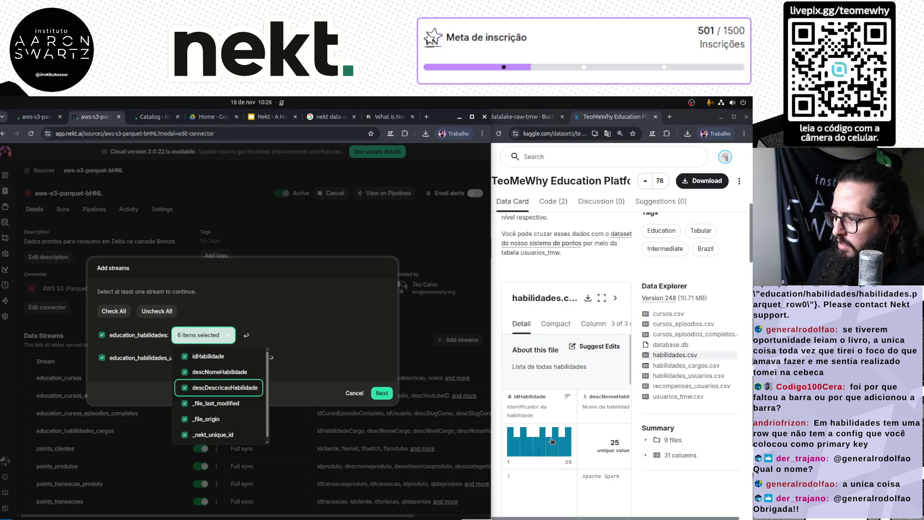
scroll(552, 441, "right", 3)
scroll(553, 441, "right", 2)
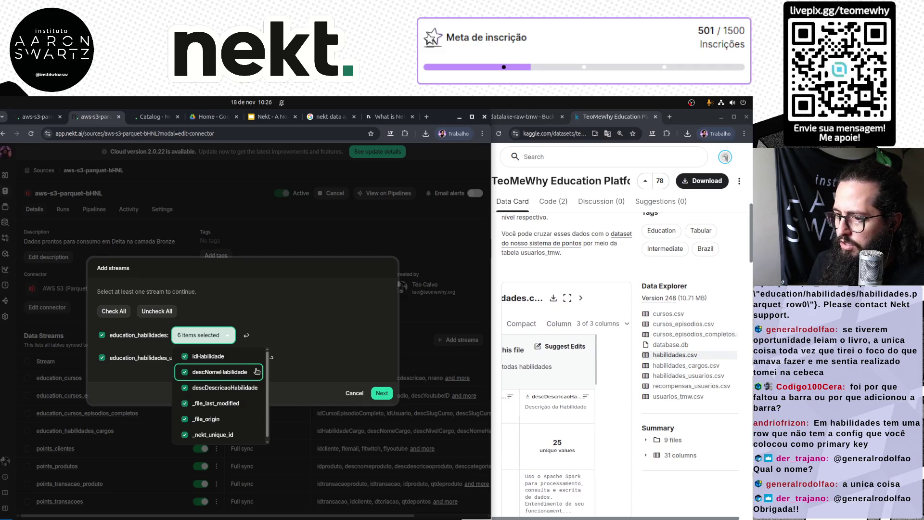
left_click(302, 311)
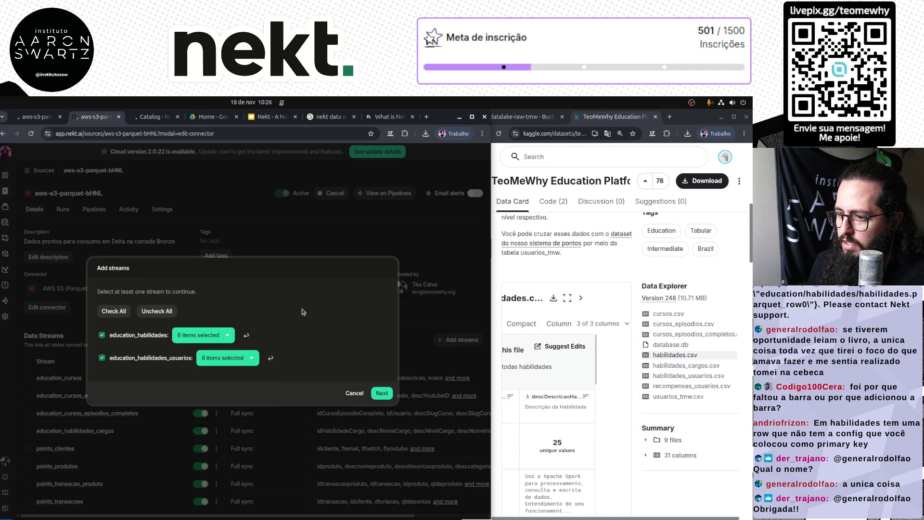
left_click(700, 367)
left_click(728, 376)
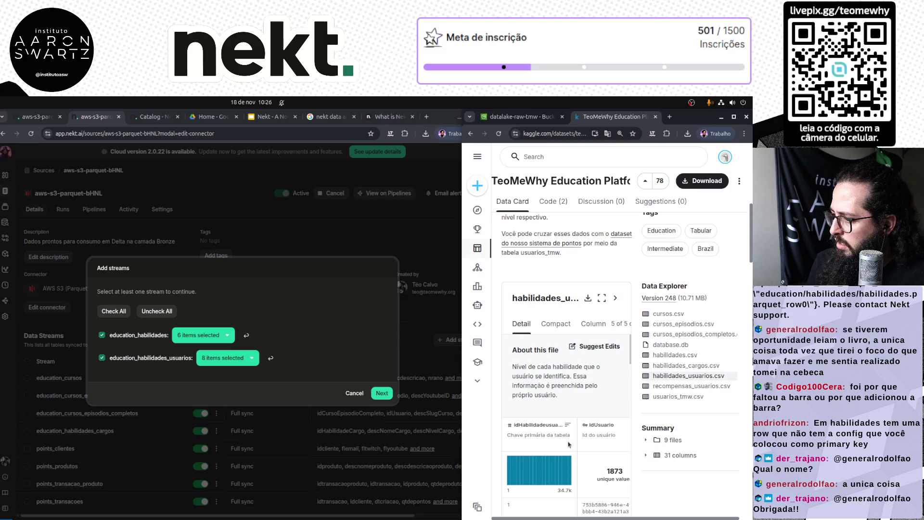
left_click(237, 358)
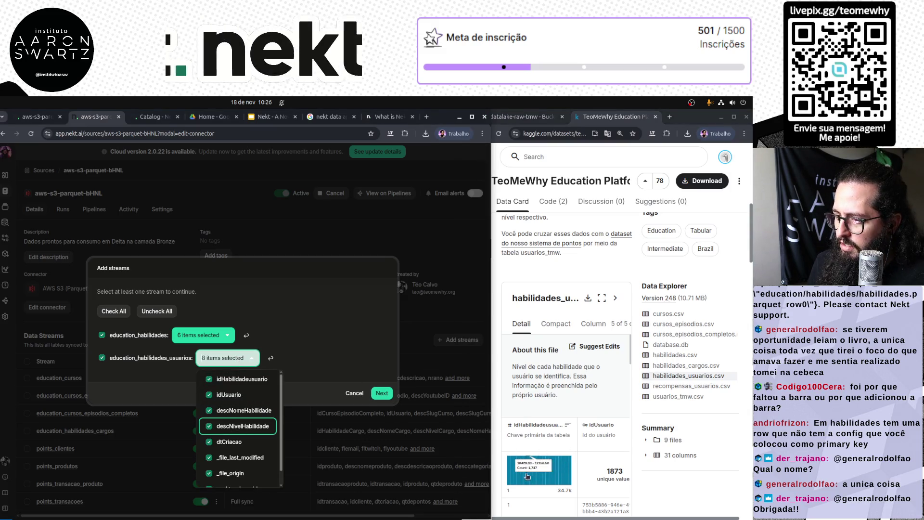
scroll(555, 483, "right", 3)
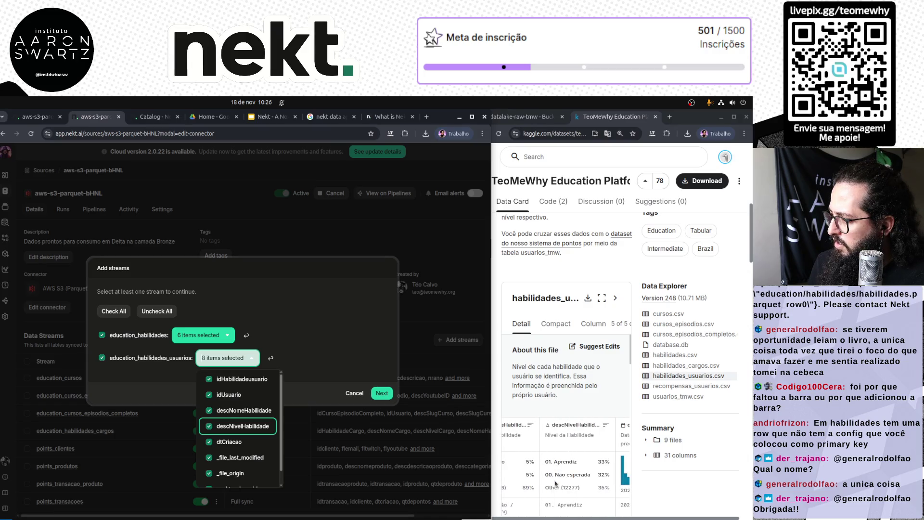
scroll(555, 483, "left", 2)
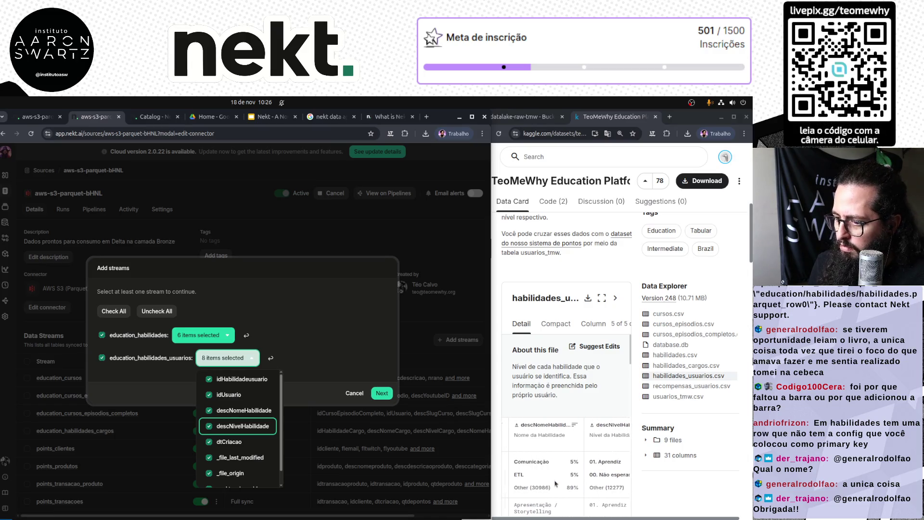
scroll(554, 483, "right", 3)
left_click(303, 293)
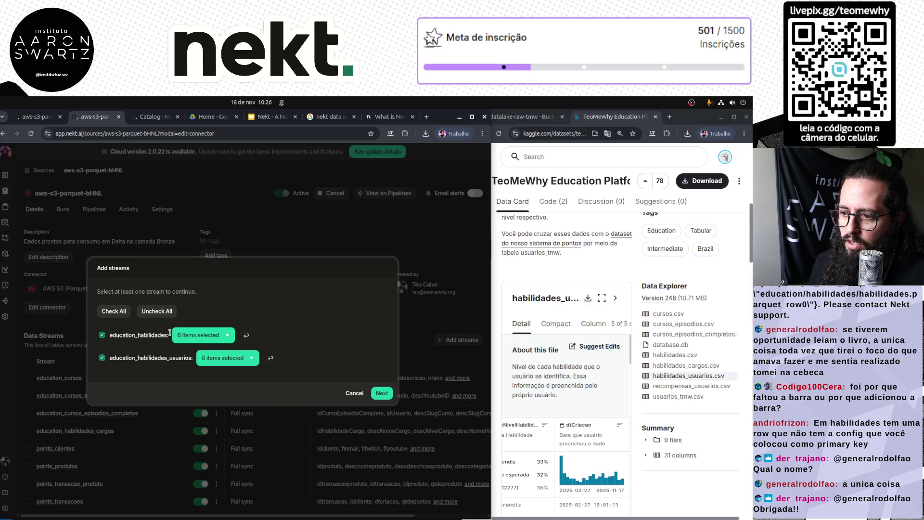
Set both education_habilidades and education_habilidades_usuarios to full sync.
left_click(381, 394)
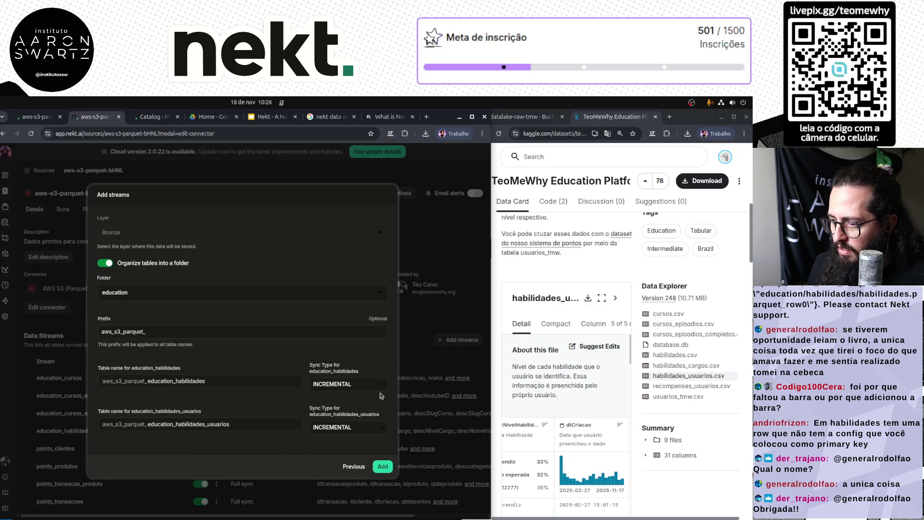
left_click(365, 384)
left_click(337, 398)
left_click(347, 426)
left_click(338, 441)
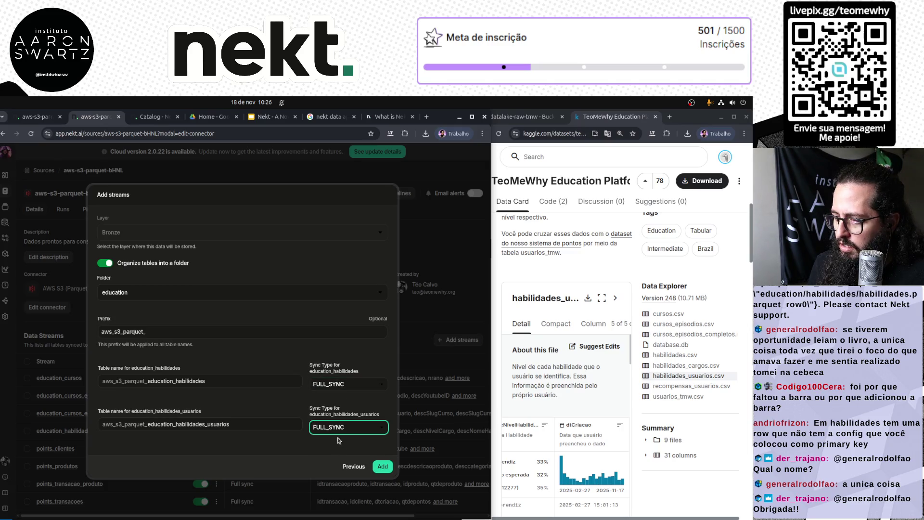
Remove the duplicated education_ prefix from both table names and add the streams.
double_click(145, 331)
type("education_")
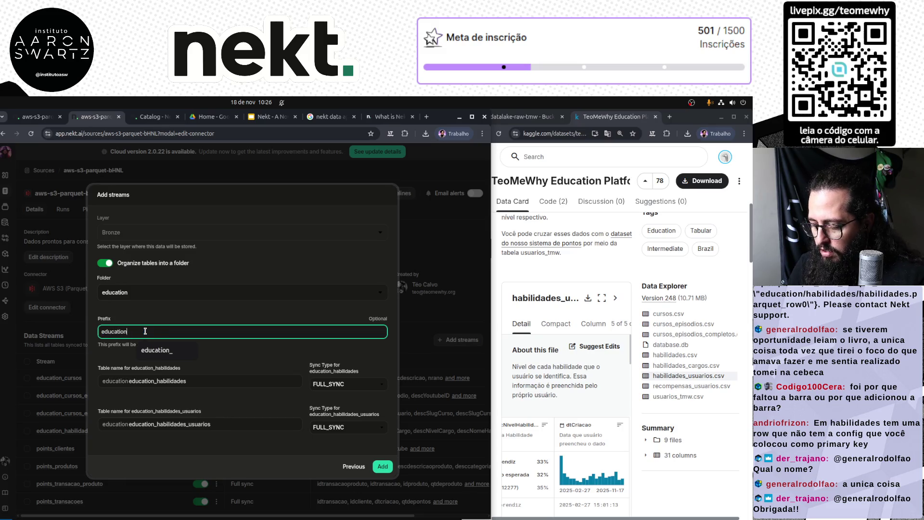
left_click(158, 381)
key("shift+Right")
key("shift+Right")
key("shift+Right")
key("Delete")
left_click(161, 424)
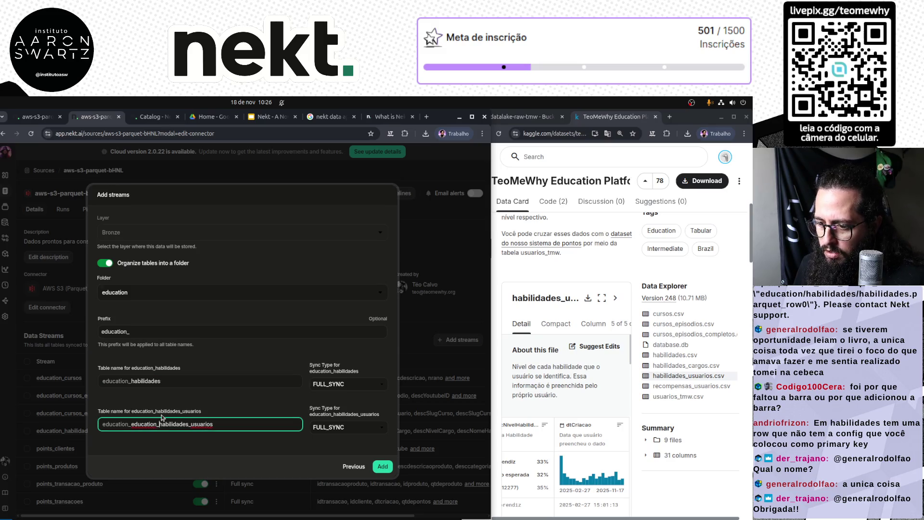
key("BackSpace")
key("BackSpace")
key("BackSpace")
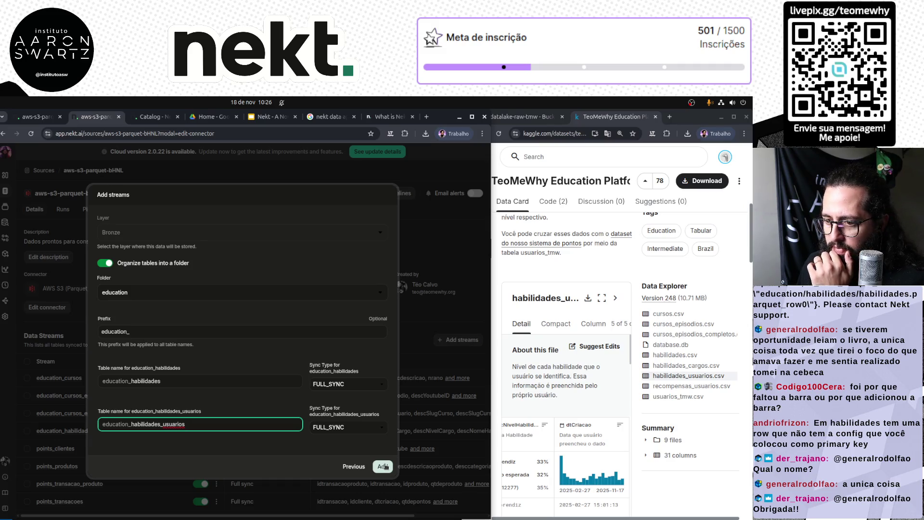
left_click(385, 466)
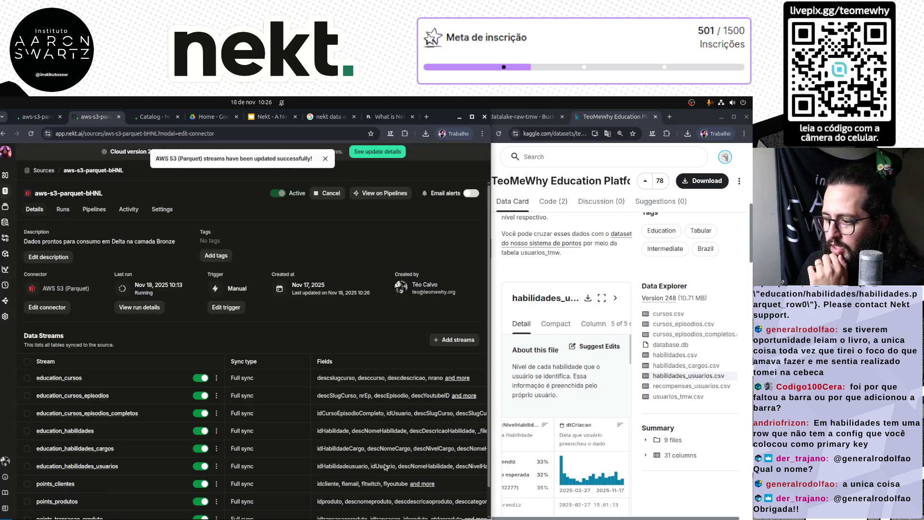
Select the recompensas_usuarios folder name in S3 and open the aws-s3-parquet-bHNL connector editor.
scroll(171, 439, "down", 1)
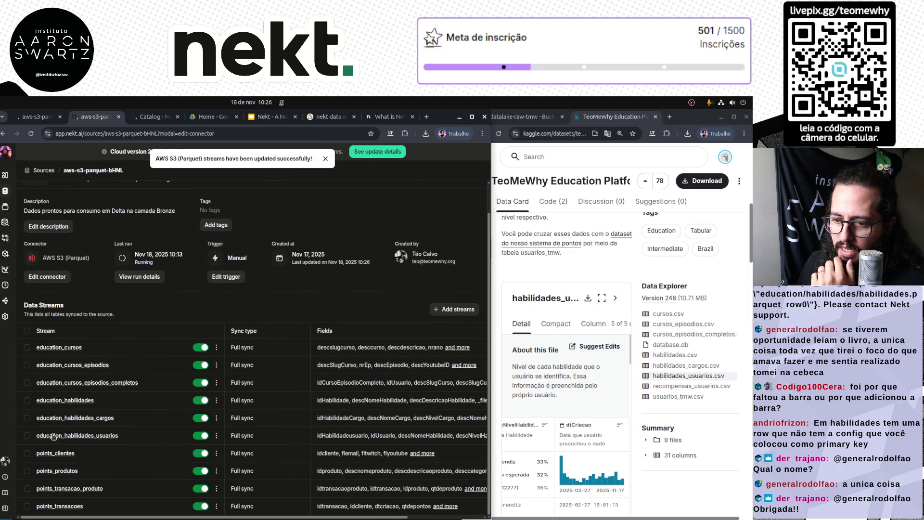
left_click(525, 117)
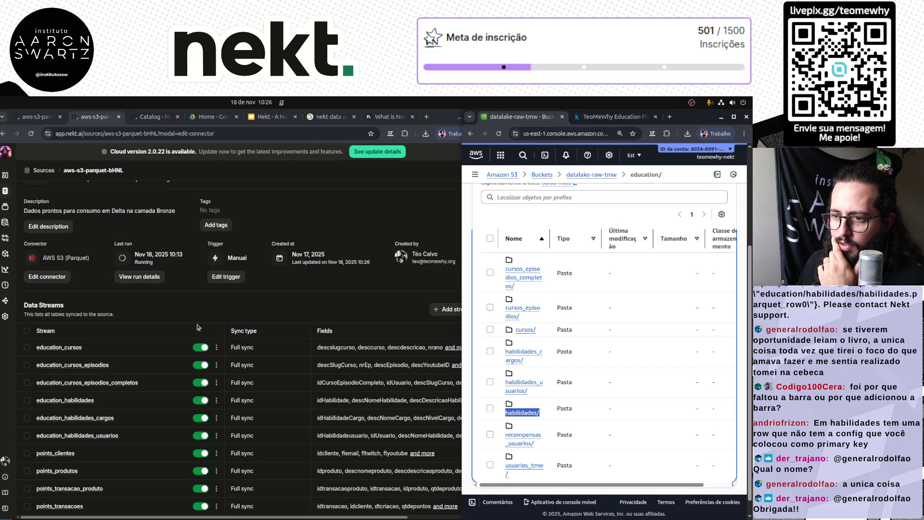
left_click_drag(538, 450, 505, 430)
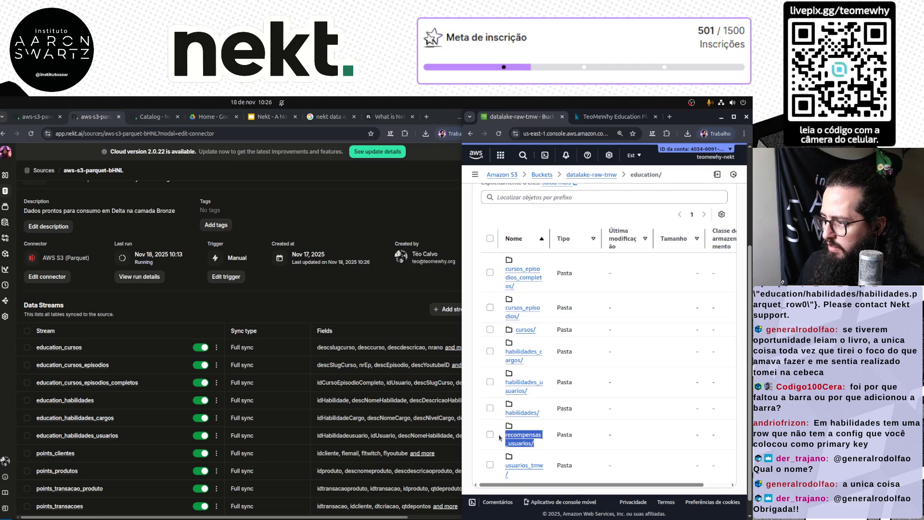
left_click(46, 277)
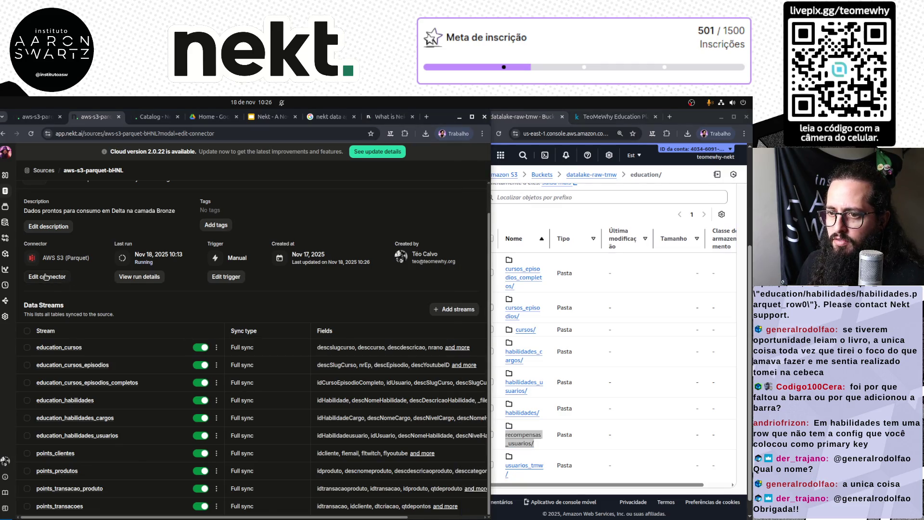
Add a new parquet stream named education_recompensas_usuarios.
scroll(123, 375, "down", 20)
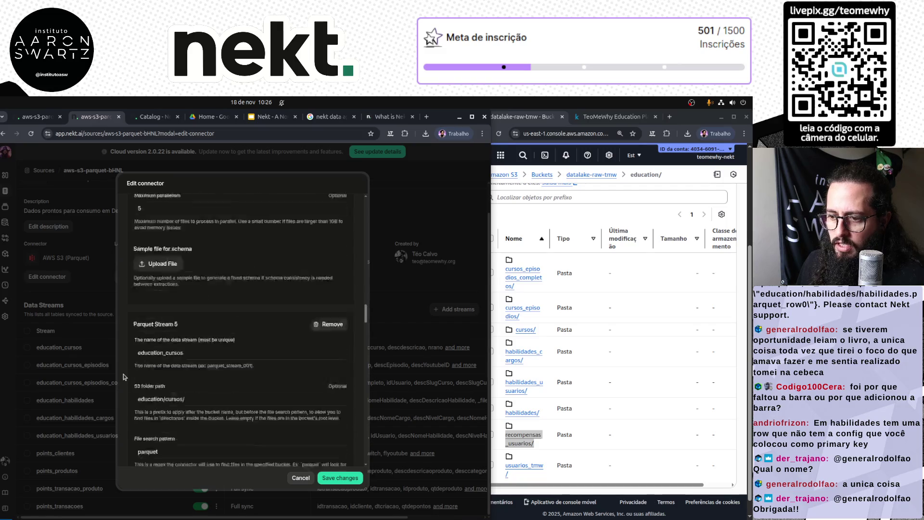
scroll(124, 379, "down", 2)
left_click(191, 446)
scroll(195, 433, "down", 3)
left_click(187, 345)
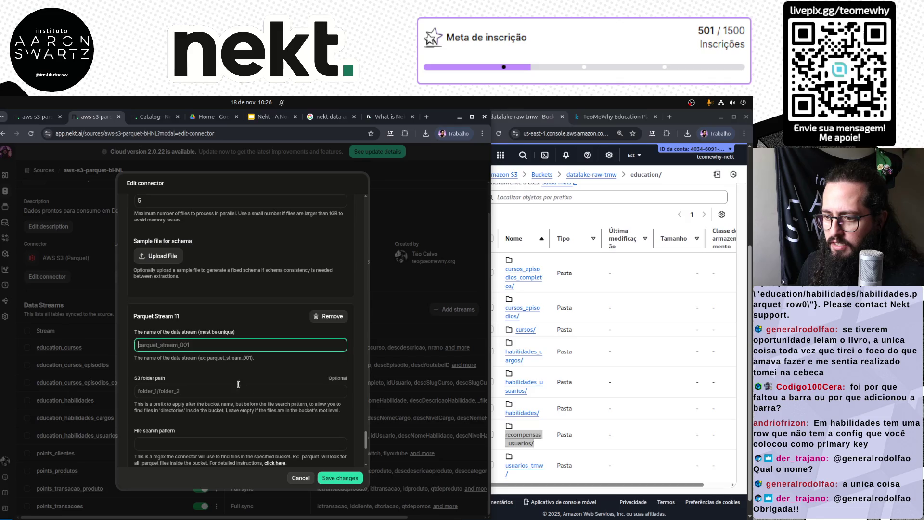
type("recompensas_usuarios/")
key("Home")
type("education_")
key("ctrl+a")
key("ctrl+c")
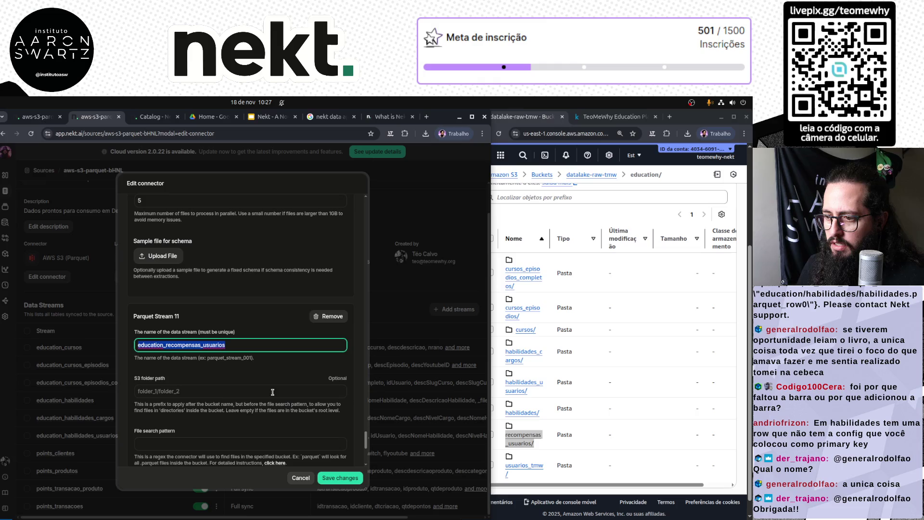
Set its S3 folder path to education/recompensas_usuarios/ and file search pattern to parquet.
left_click(212, 393)
key("ctrl+v")
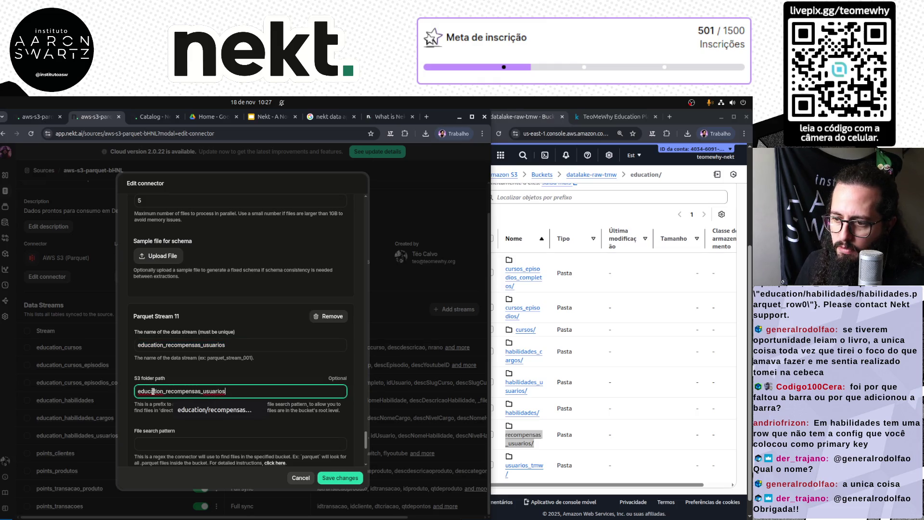
left_click(165, 391)
key("BackSpace")
type("/")
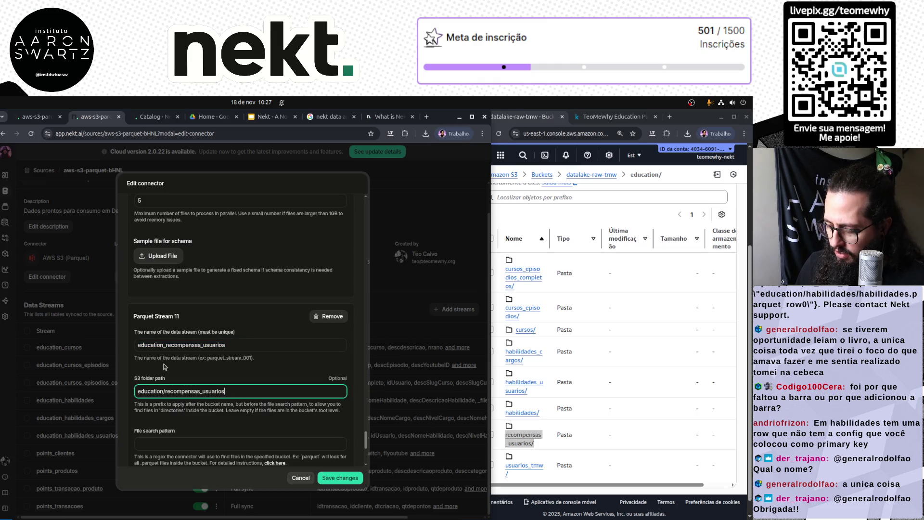
left_click(178, 444)
type("arquet")
scroll(218, 418, "down", 3)
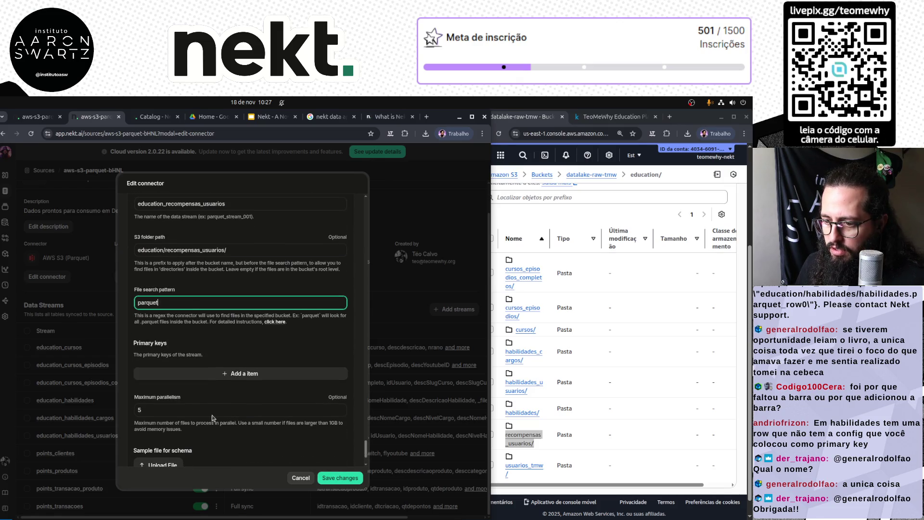
Add idUsuario as the first primary key, copied from the Kaggle recompensas_usuarios columns.
left_click(248, 374)
left_click(602, 117)
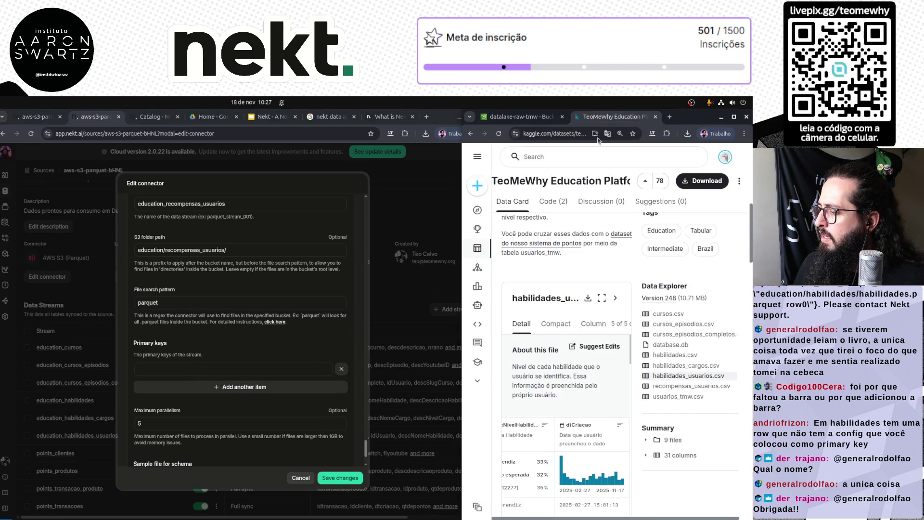
left_click(670, 389)
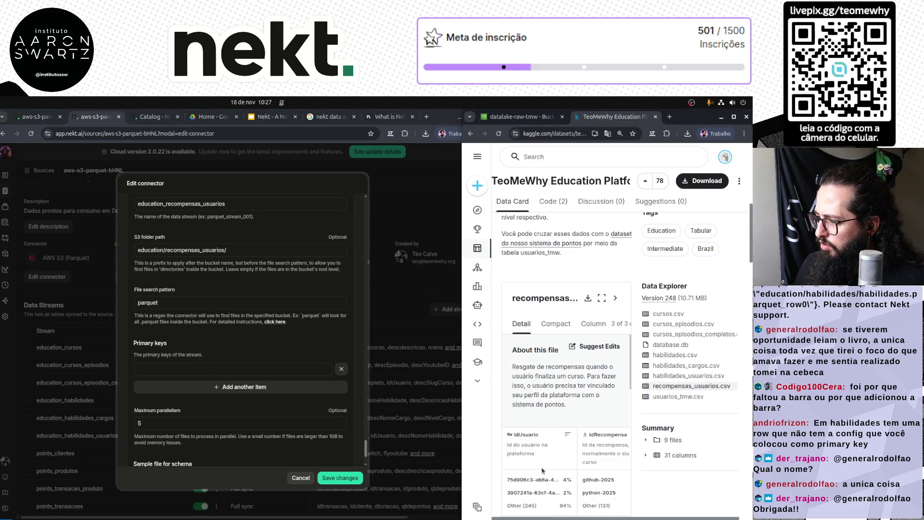
scroll(544, 472, "down", 2)
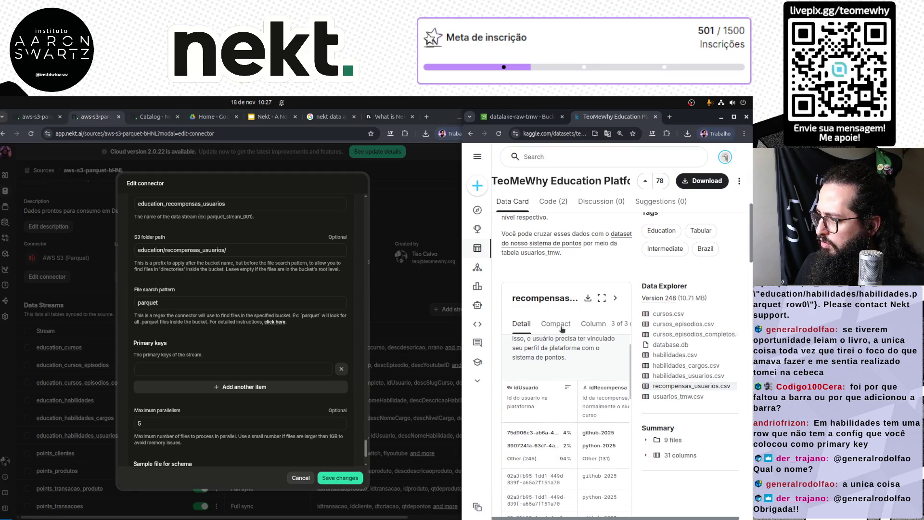
left_click(593, 323)
double_click(536, 350)
key("ctrl+c")
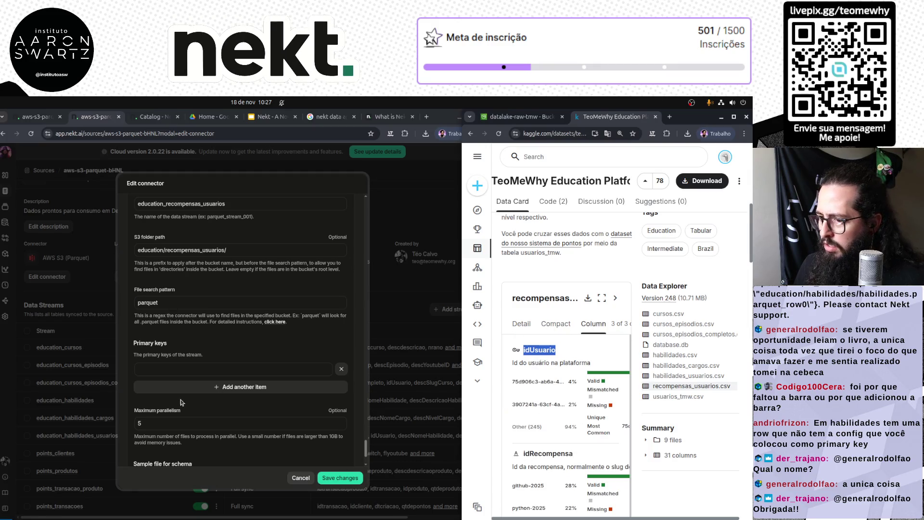
left_click(172, 369)
key("ctrl+v")
Add idRecompensa as the second primary key.
left_click(172, 386)
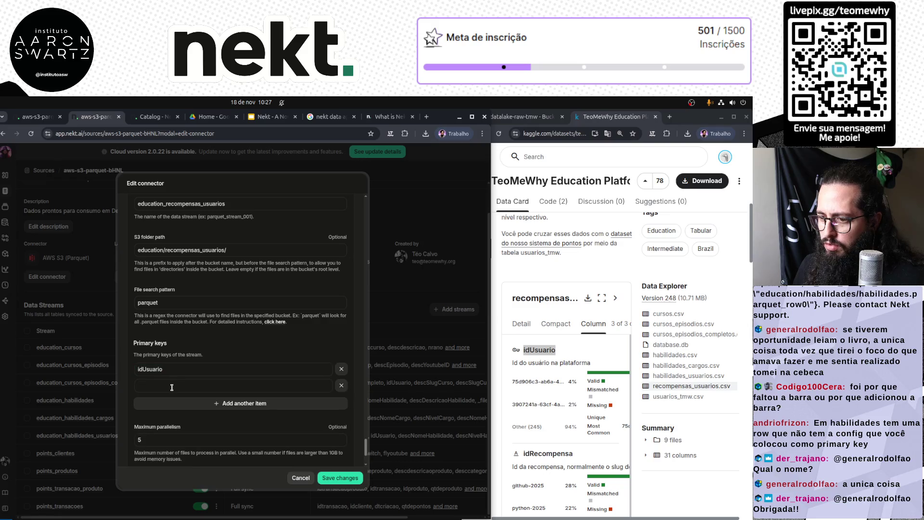
double_click(547, 453)
key("ctrl+c")
left_click(204, 385)
key("ctrl+v")
left_click(229, 419)
Add blank Parquet Stream 12 and select the usuarios_tmw folder name in S3.
scroll(229, 419, "down", 2)
left_click(225, 448)
left_click(522, 116)
left_click_drag(532, 483, 494, 466)
scroll(239, 439, "down", 1)
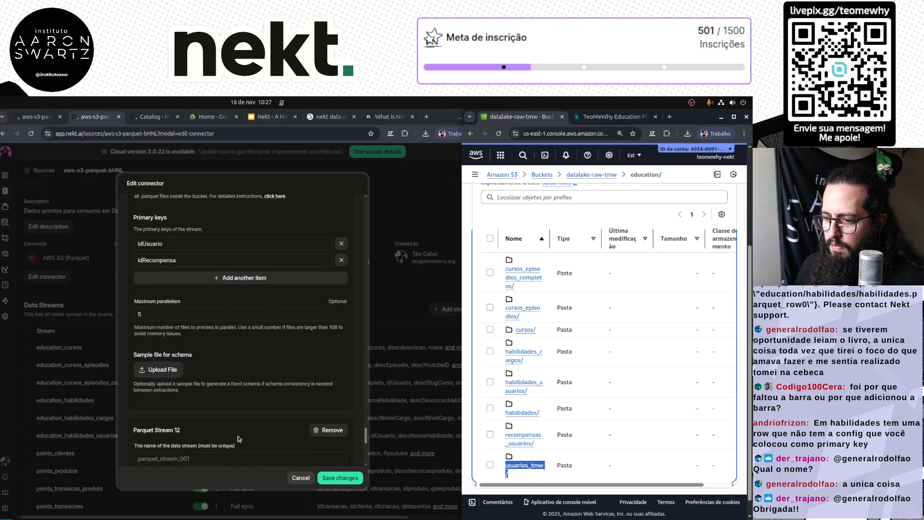
Name Parquet Stream 12 education_usuarios_tmw.
scroll(239, 439, "down", 2)
key("alt+Tab")
key("ctrl+v")
type("education_")
key("ctrl+a")
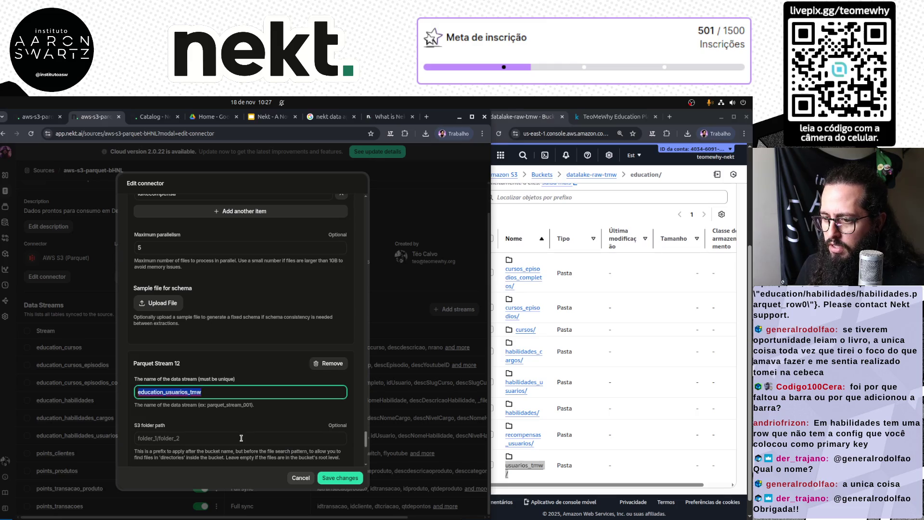
key("ctrl+c")
Set its S3 folder path to education/usuarios_tmw/ and file search pattern to parquet.
left_click(241, 438)
key("ctrl+v")
type("/")
key("Home")
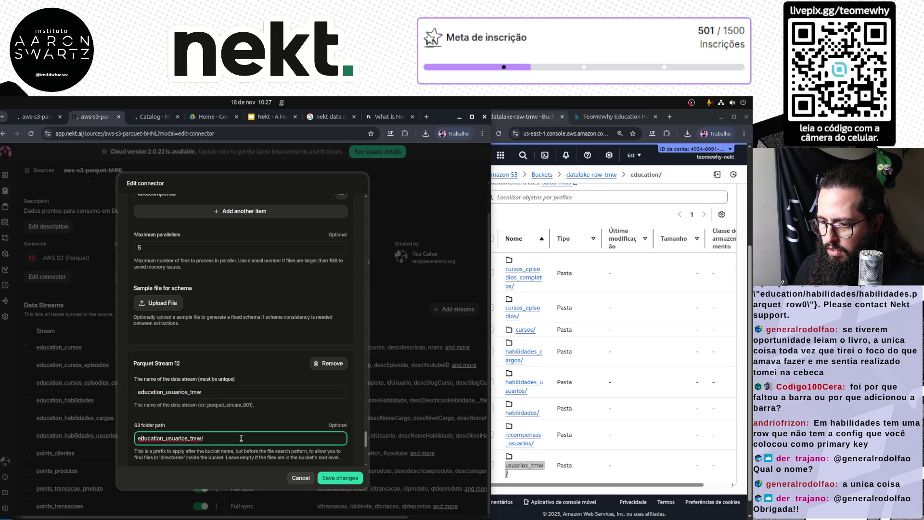
key("BackSpace")
type("/")
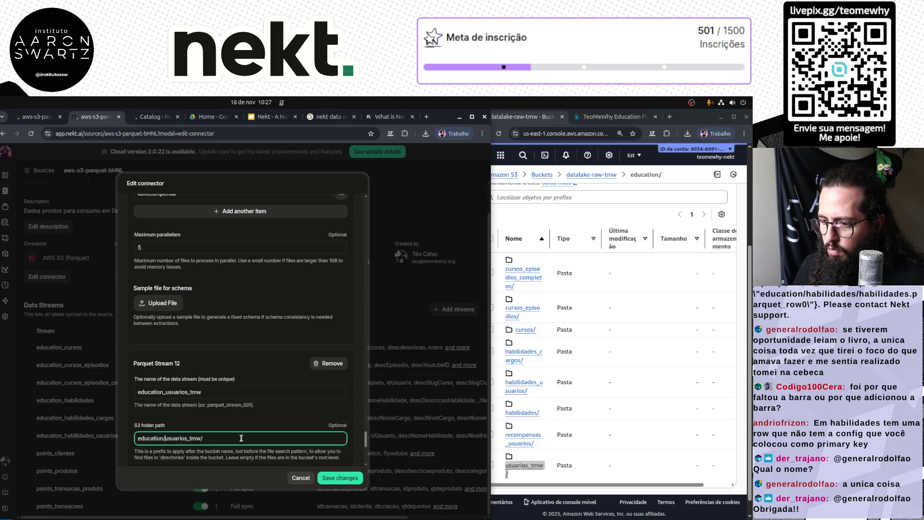
scroll(241, 438, "down", 2)
left_click(172, 391)
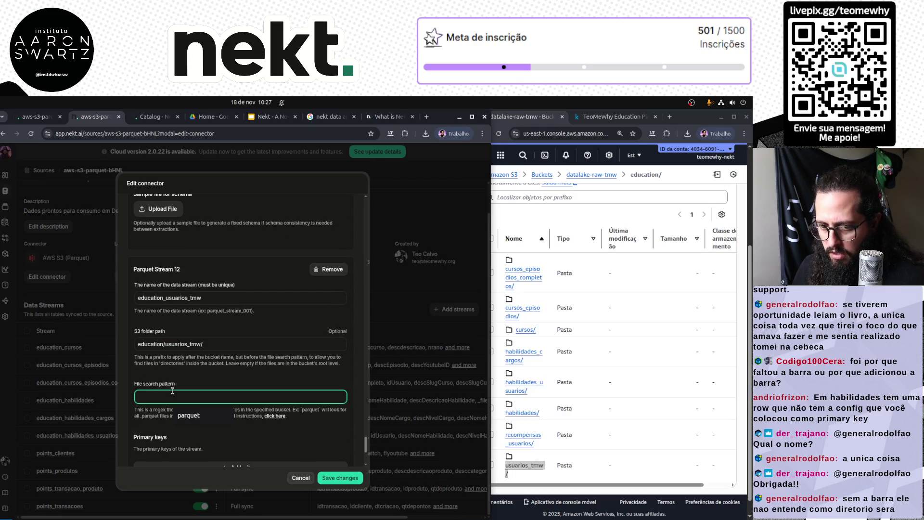
type("parquet")
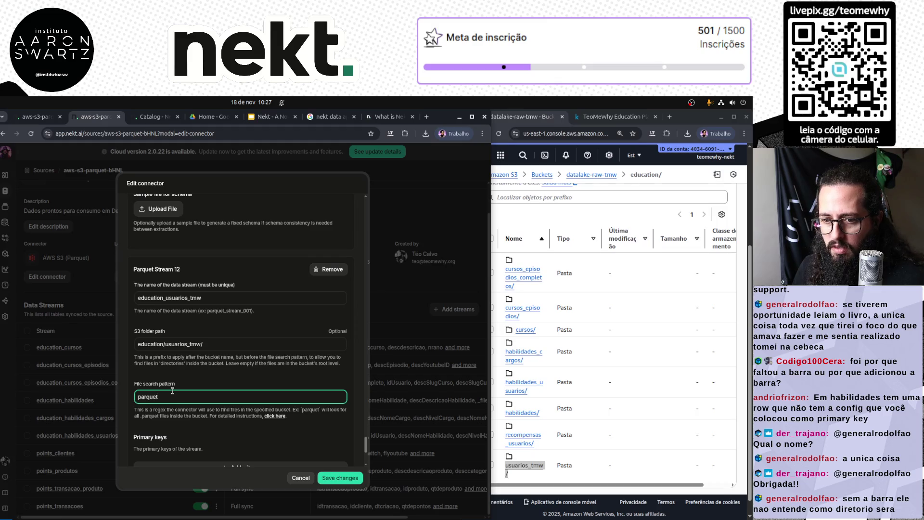
Set primary keys idUsuario and idTMWCliente, checking the usuarios_tmw.csv columns on Kaggle.
scroll(199, 394, "down", 2)
left_click(202, 374)
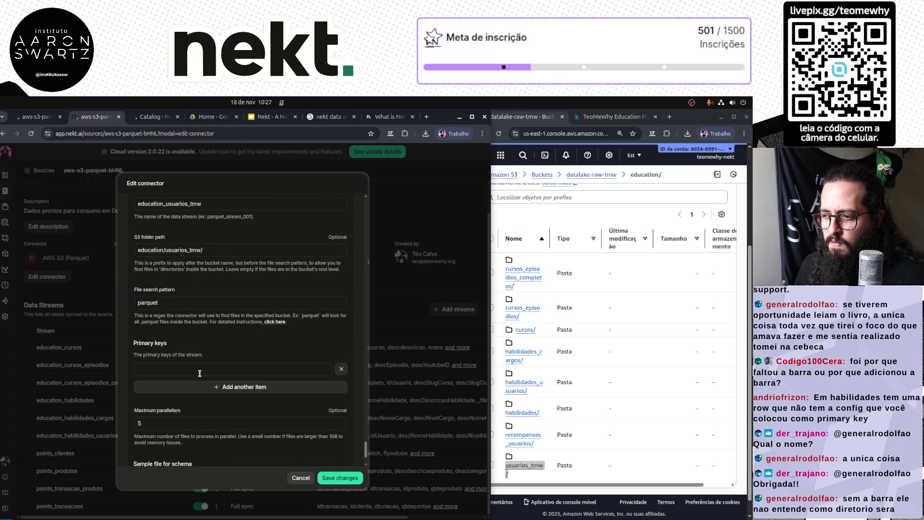
left_click(264, 369)
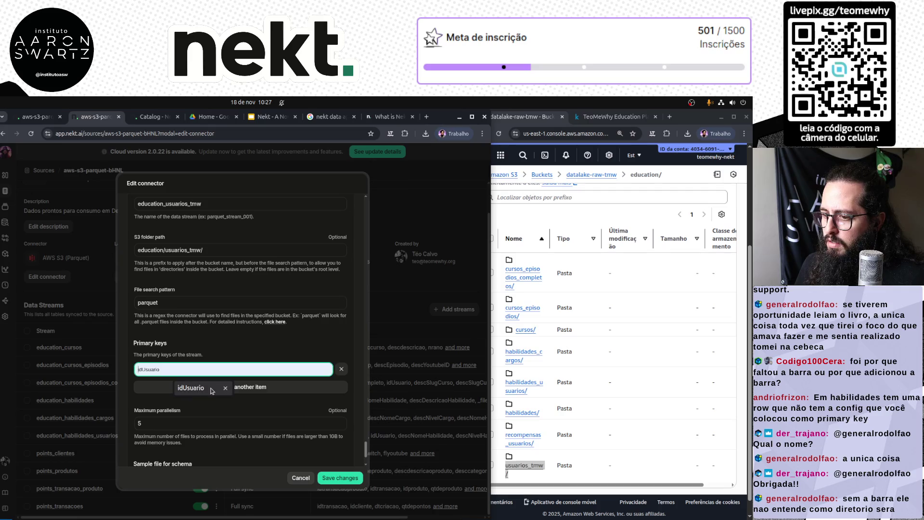
left_click(244, 386)
left_click(263, 372)
left_click(187, 388)
left_click(188, 386)
left_click(195, 404)
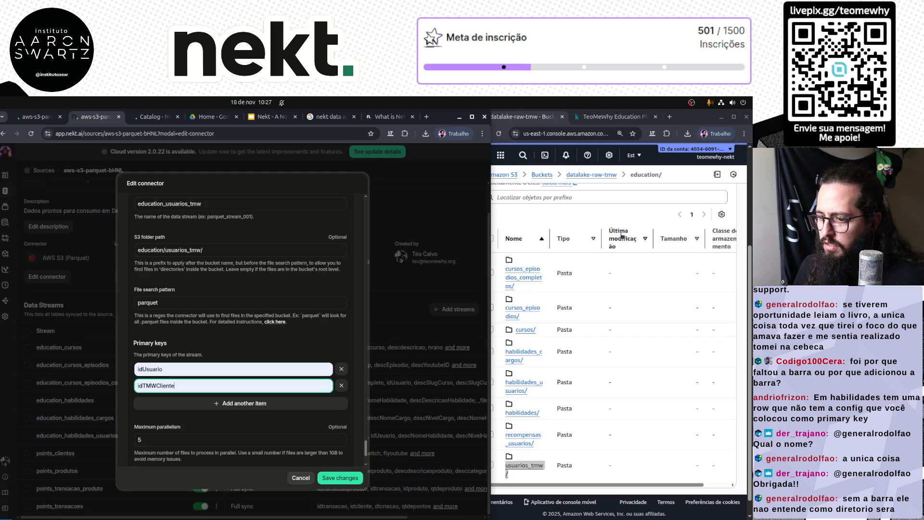
left_click(596, 117)
left_click(671, 397)
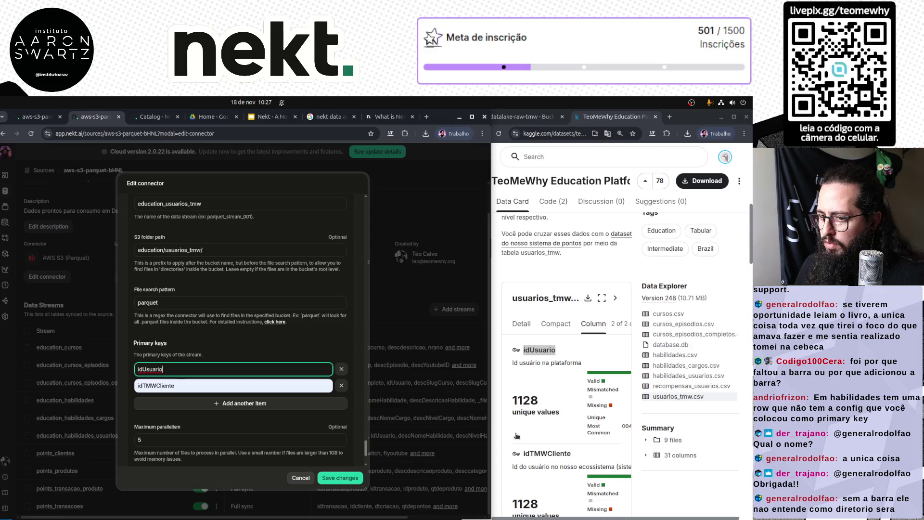
double_click(547, 453)
left_click(217, 385)
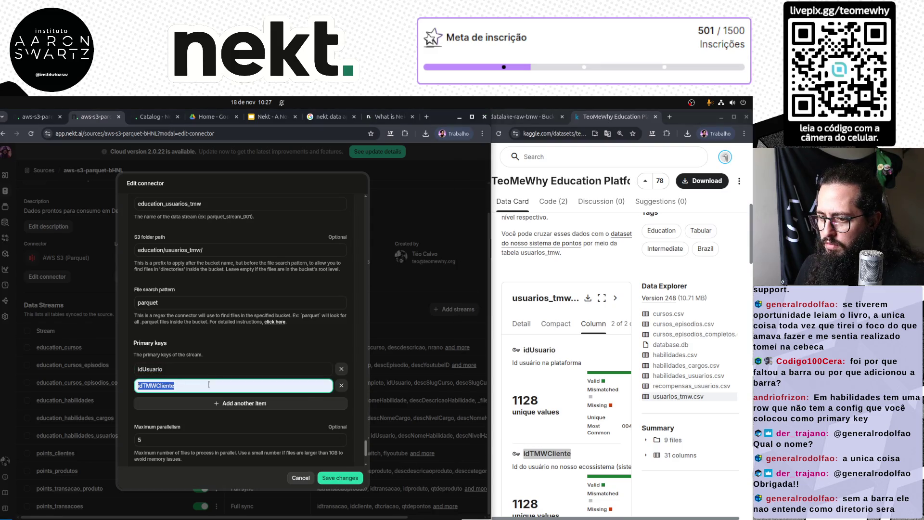
Recheck the usuarios_tmw file search pattern and save the connector changes.
scroll(263, 358, "down", 2)
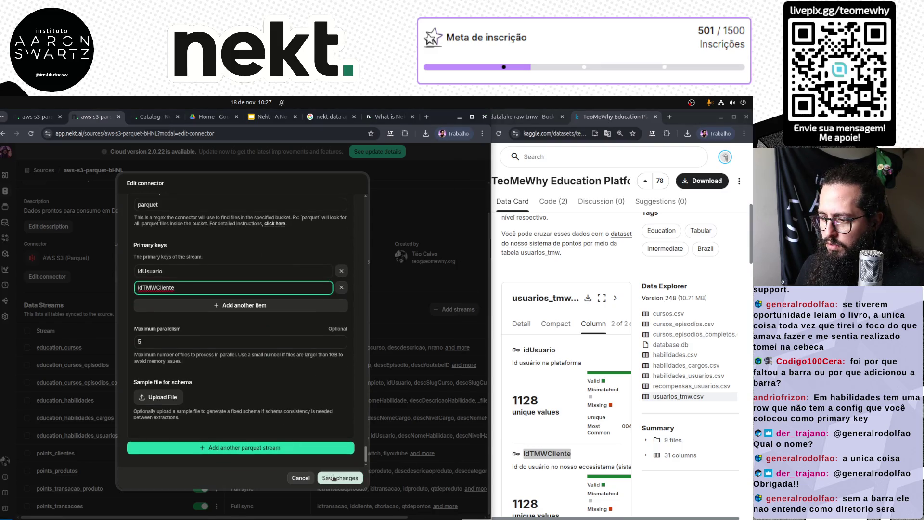
scroll(240, 338, "up", 2)
scroll(198, 342, "up", 1)
left_click(199, 342)
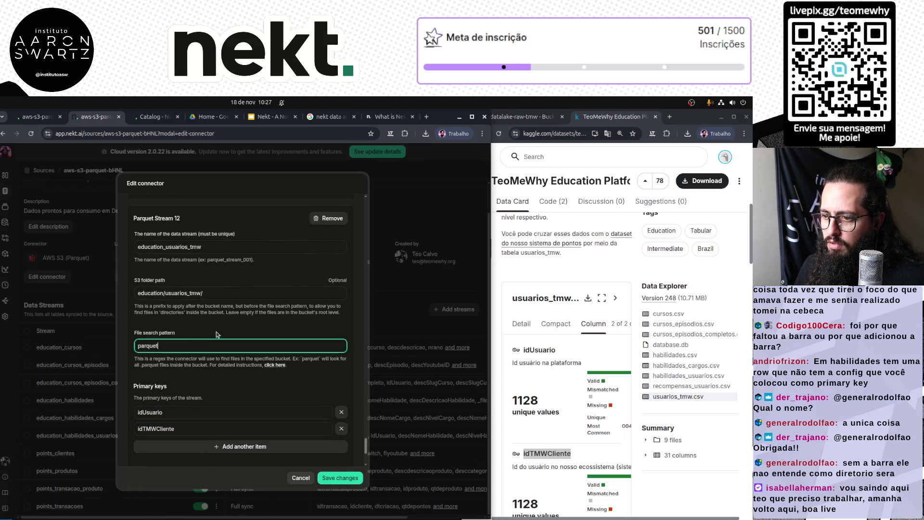
scroll(222, 334, "up", 2)
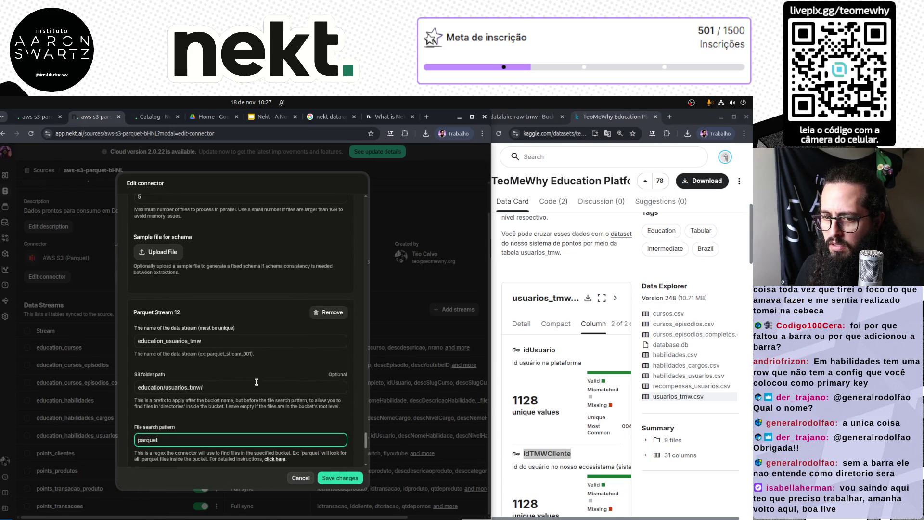
scroll(262, 390, "down", 5)
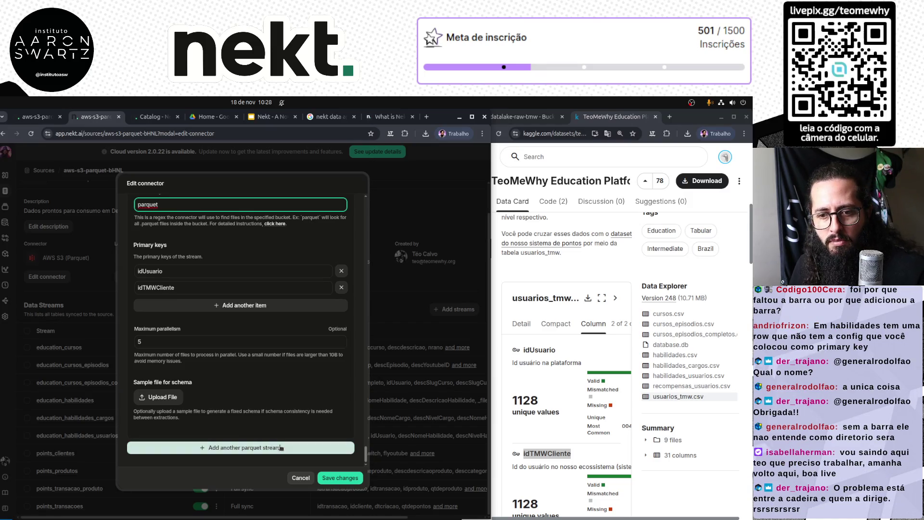
left_click(329, 476)
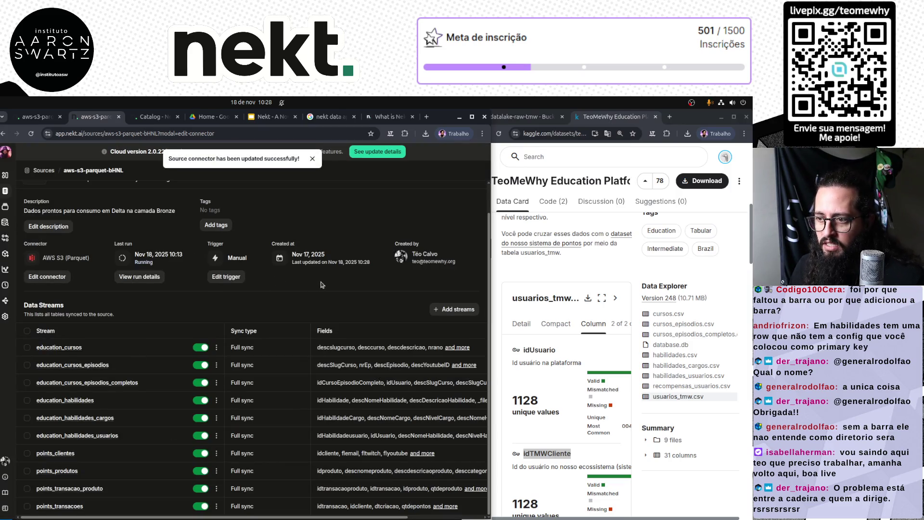
Fetch the newly available streams while checking the recompensas_usuarios file details on Kaggle.
left_click(443, 312)
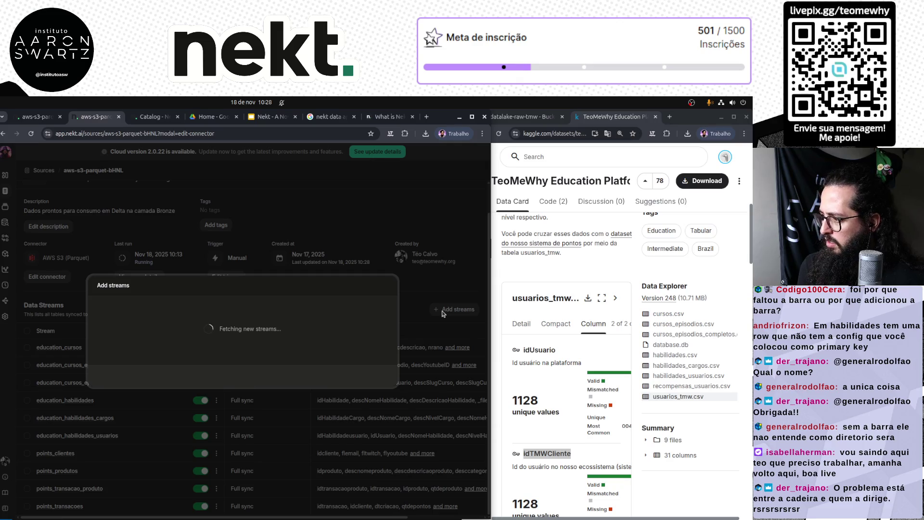
left_click(708, 388)
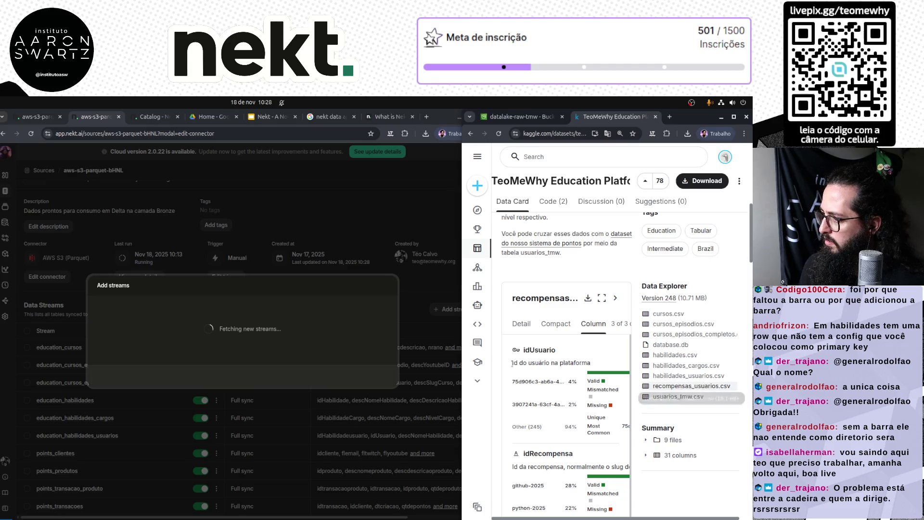
left_click_drag(462, 366, 435, 366)
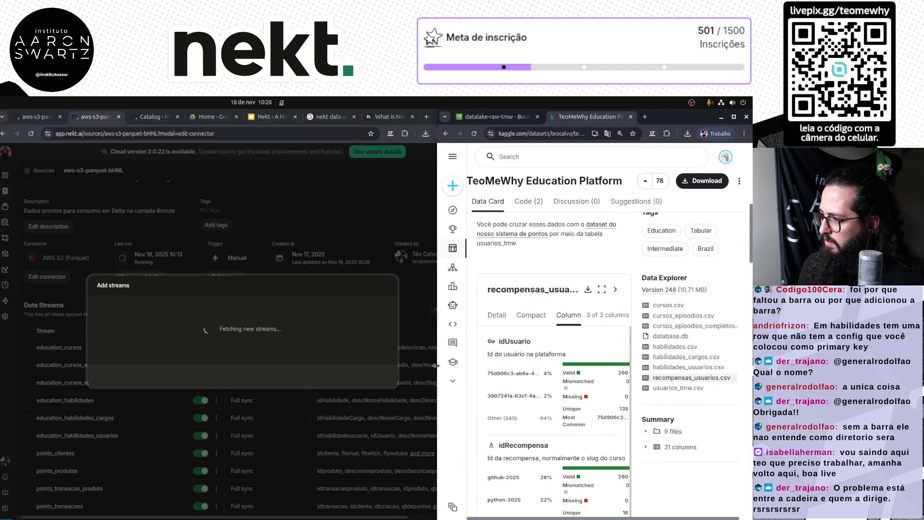
left_click(497, 315)
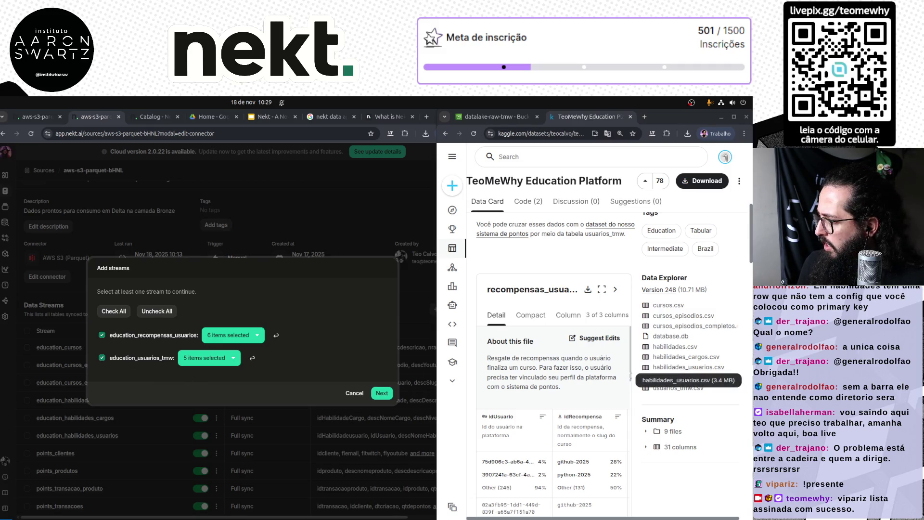
scroll(541, 439, "down", 1)
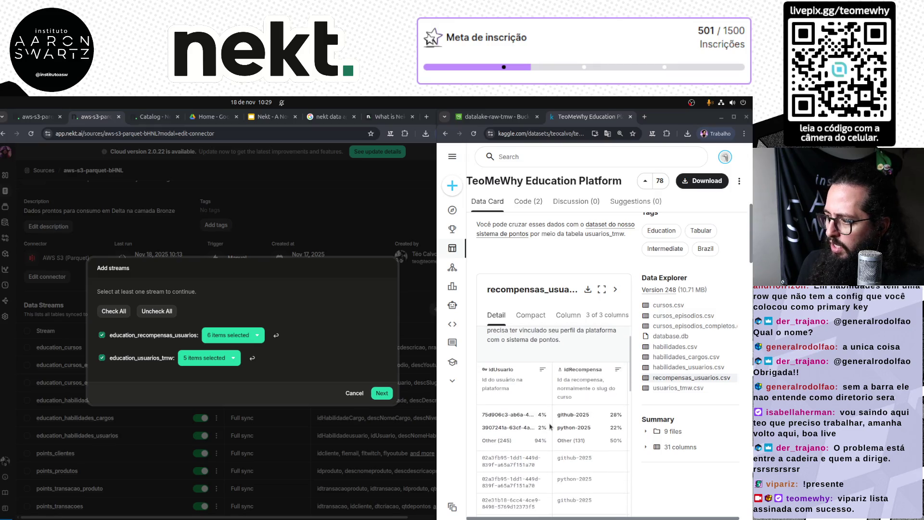
scroll(548, 429, "right", 2)
scroll(550, 427, "right", 2)
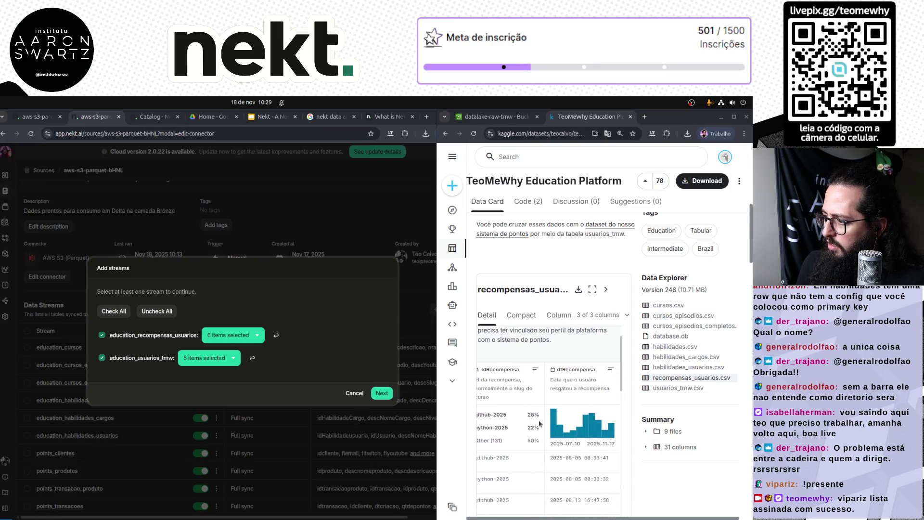
Confirm all columns for education_recompensas_usuarios and education_usuarios_tmw, then move to layer and naming.
left_click(258, 340)
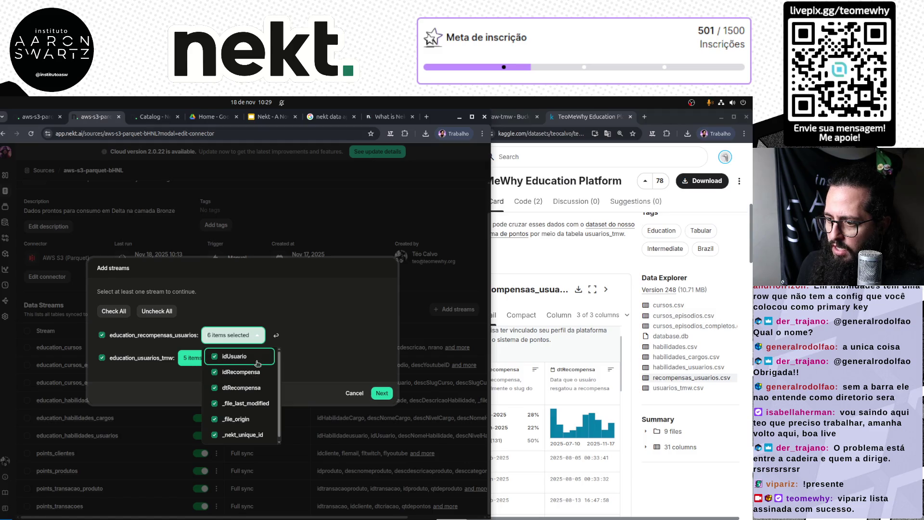
left_click(211, 357)
left_click(211, 357)
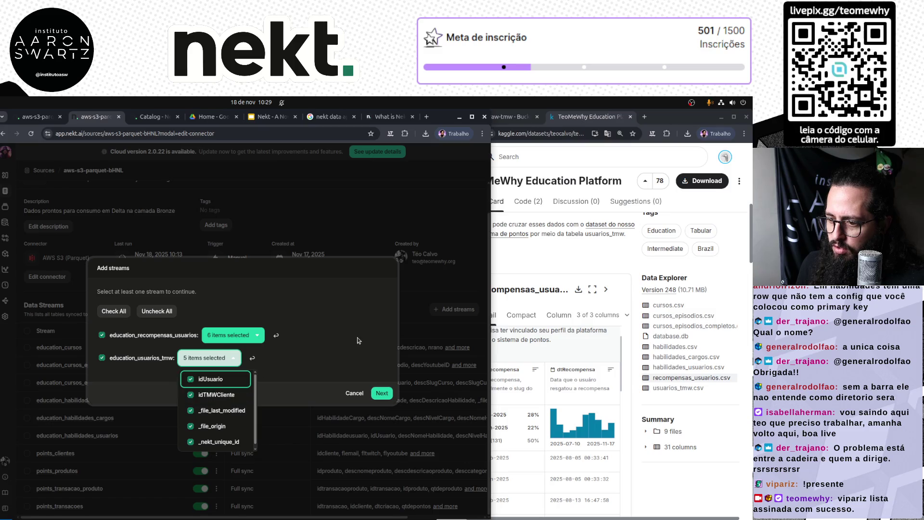
left_click(391, 402)
left_click(390, 401)
Set the table prefix to education_ and remove the duplicated education_ from both table names.
double_click(146, 331)
type("education")
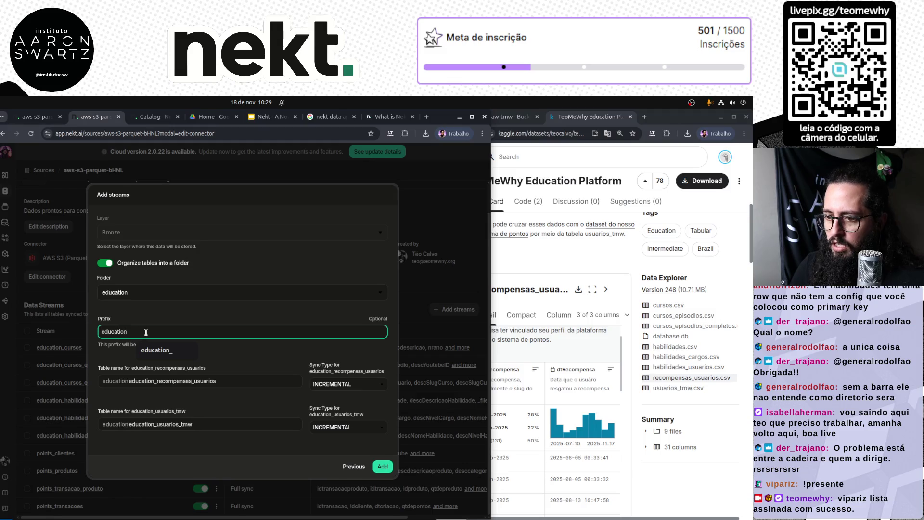
type("_")
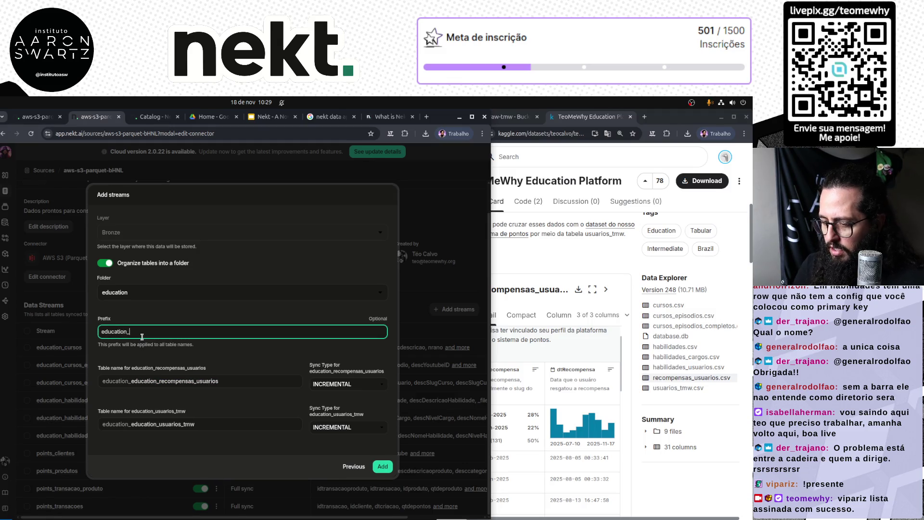
mouse_move(159, 382)
left_mouse_down()
mouse_move(218, 381)
mouse_move(125, 379)
left_mouse_up()
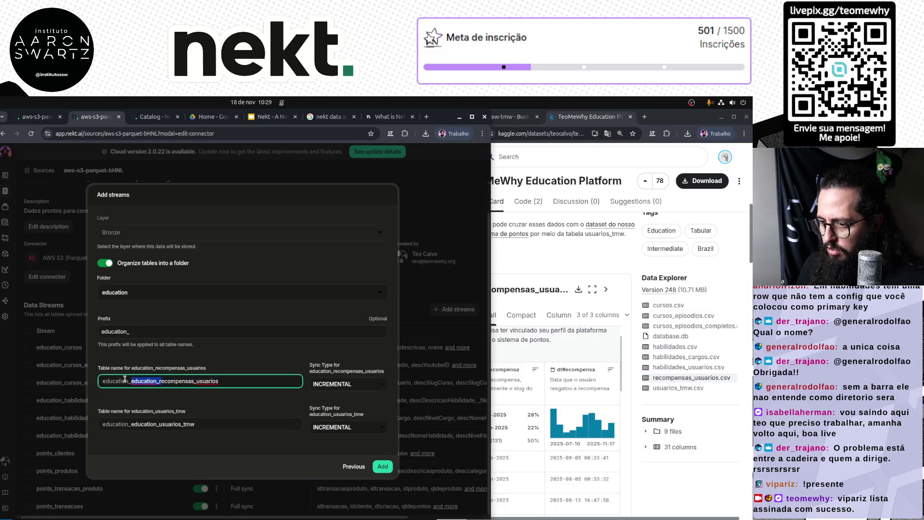
key("BackSpace")
left_click(159, 424)
key("shift+End")
left_click_drag(159, 423, 131, 424)
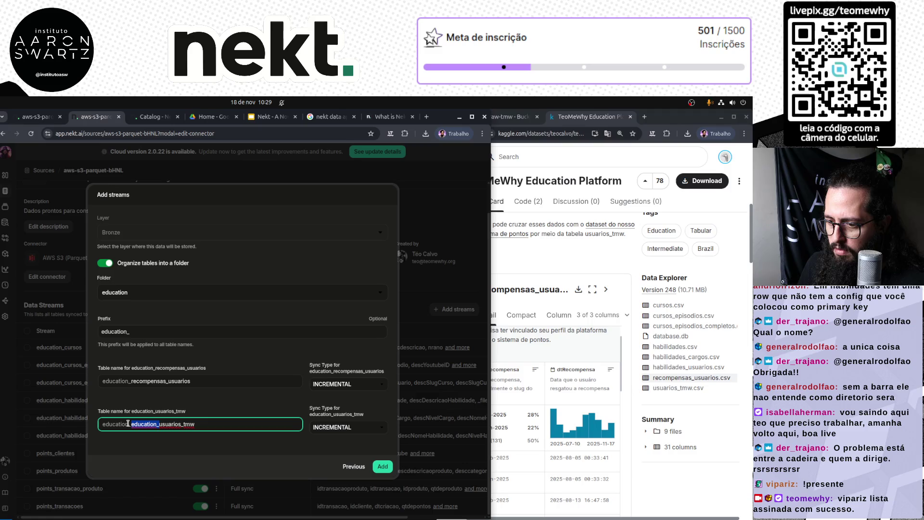
key("BackSpace")
Set recompensas_usuarios and usuarios_tmw to FULL_SYNC and add both streams.
left_click(356, 384)
left_click(352, 397)
left_click(351, 428)
left_click(349, 445)
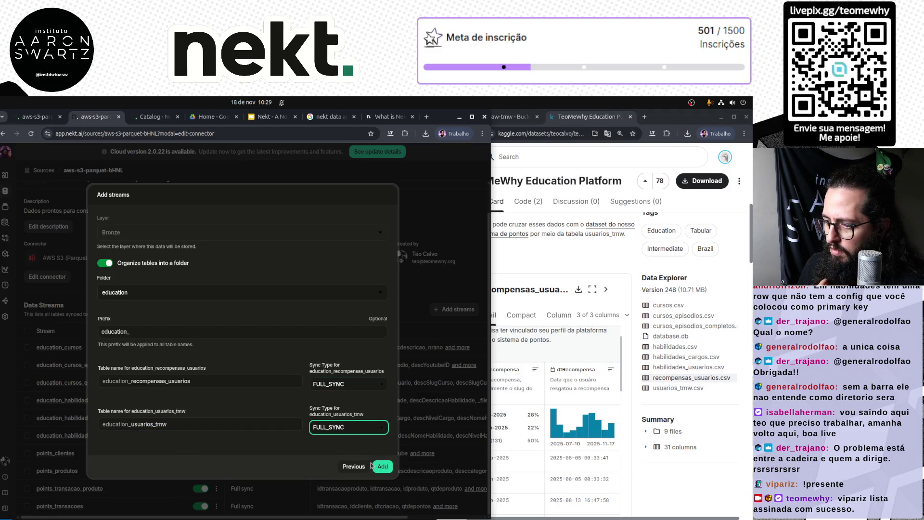
left_click(383, 465)
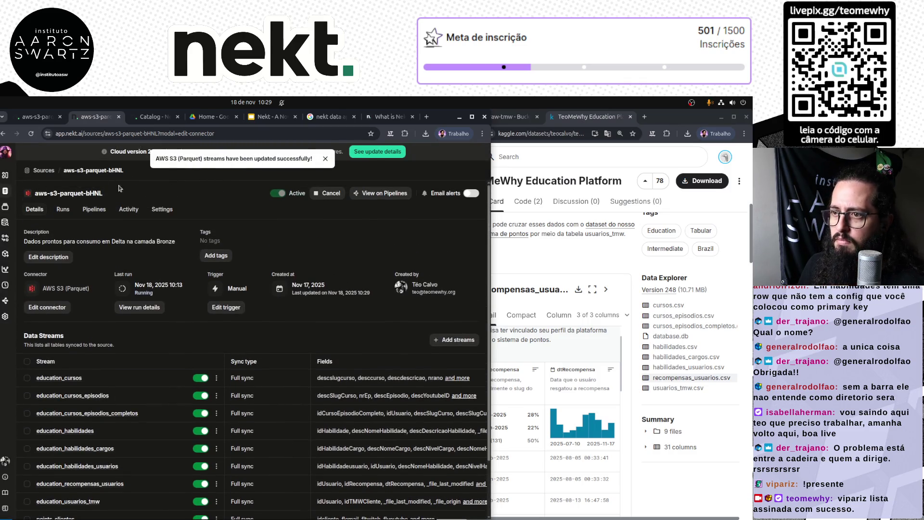
Check the run history, then trigger Run now for aws-s3-parquet-bHNL from Details.
left_click(151, 308)
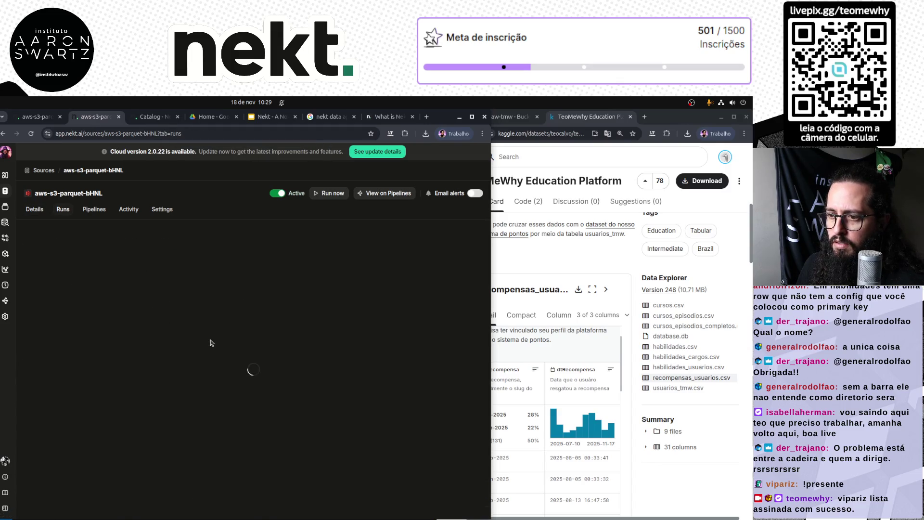
left_click(35, 210)
left_click(324, 193)
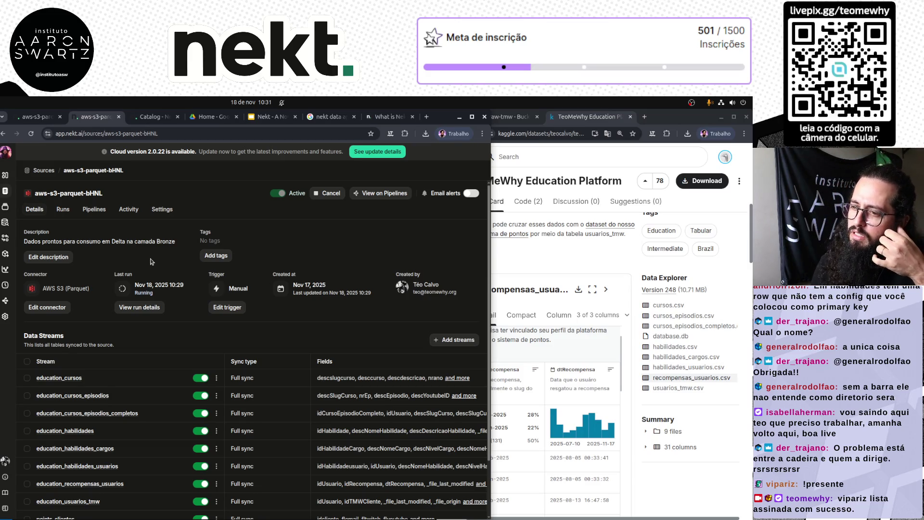
left_click(146, 311)
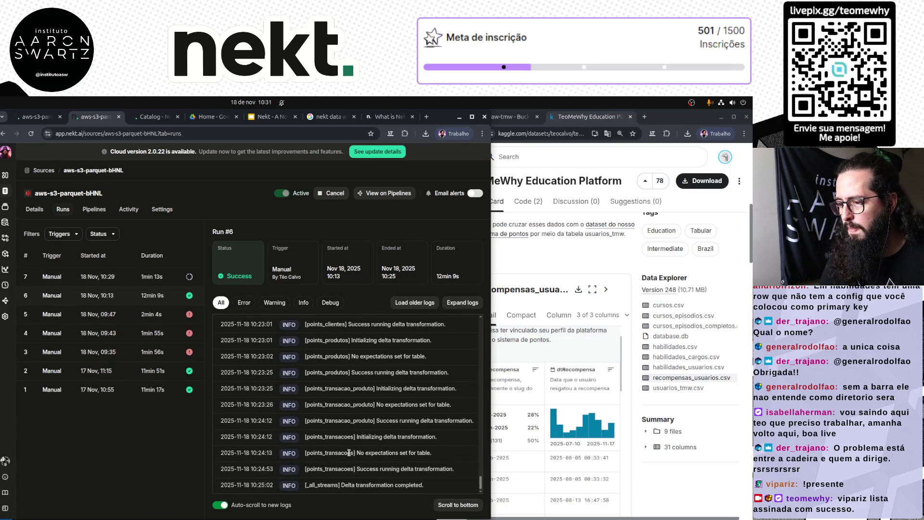
left_click(159, 279)
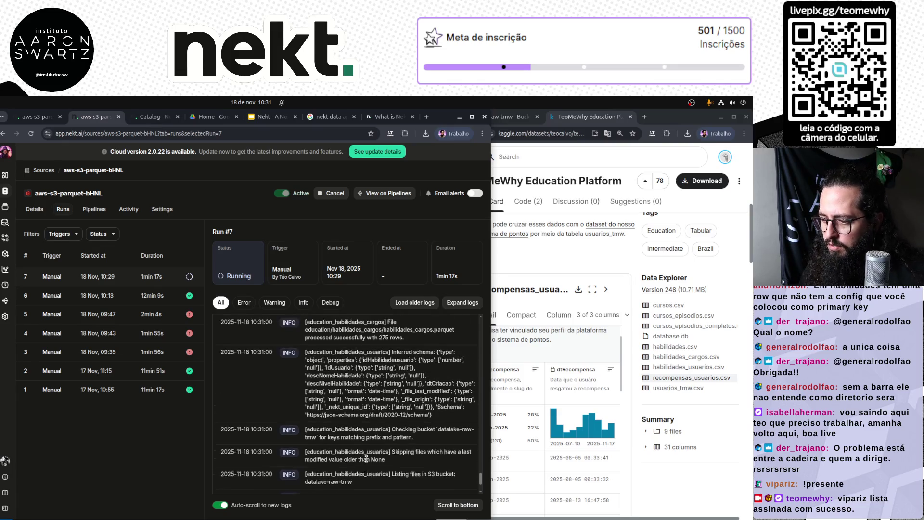
scroll(366, 458, "up", 10)
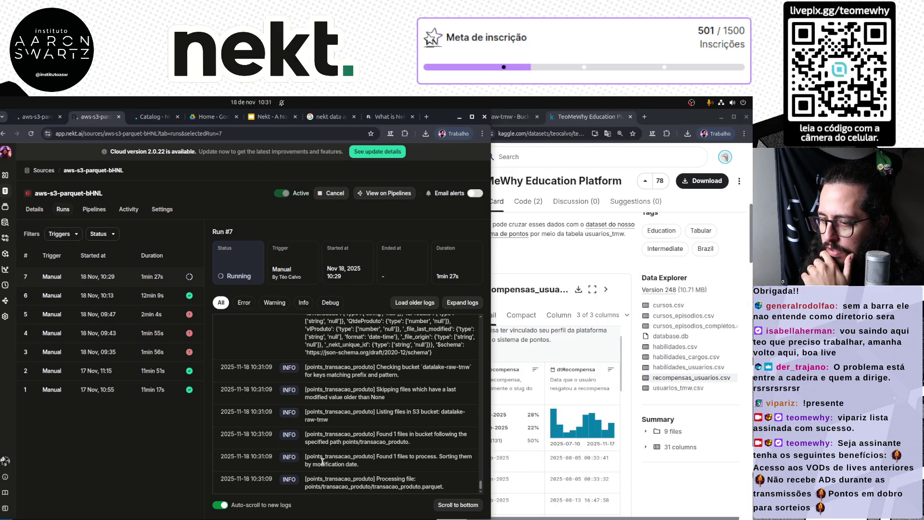
left_click(34, 209)
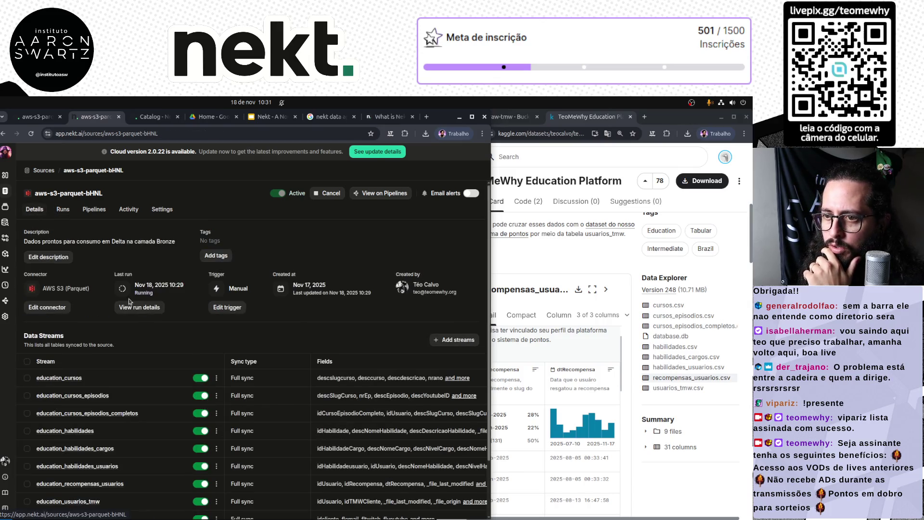
Widen the window to show more stream columns, then open Run #7's live logs.
scroll(286, 409, "down", 3)
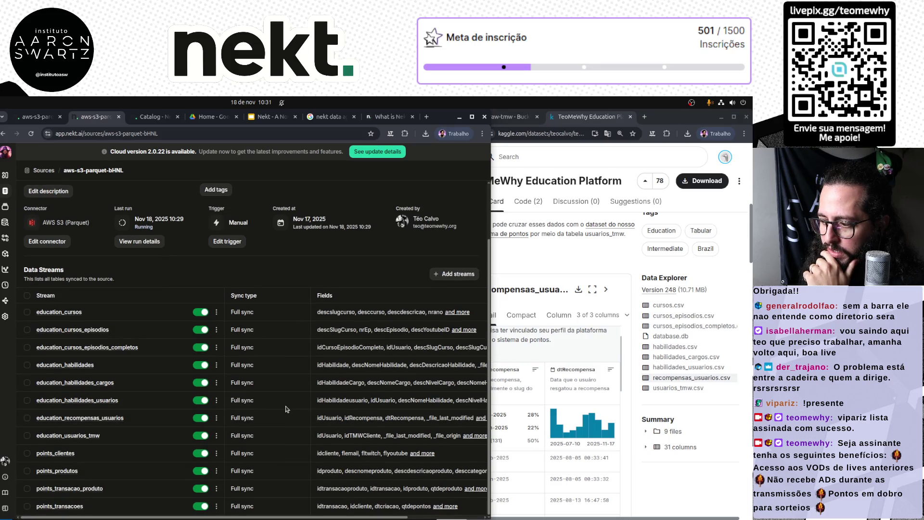
left_click_drag(490, 414, 752, 418)
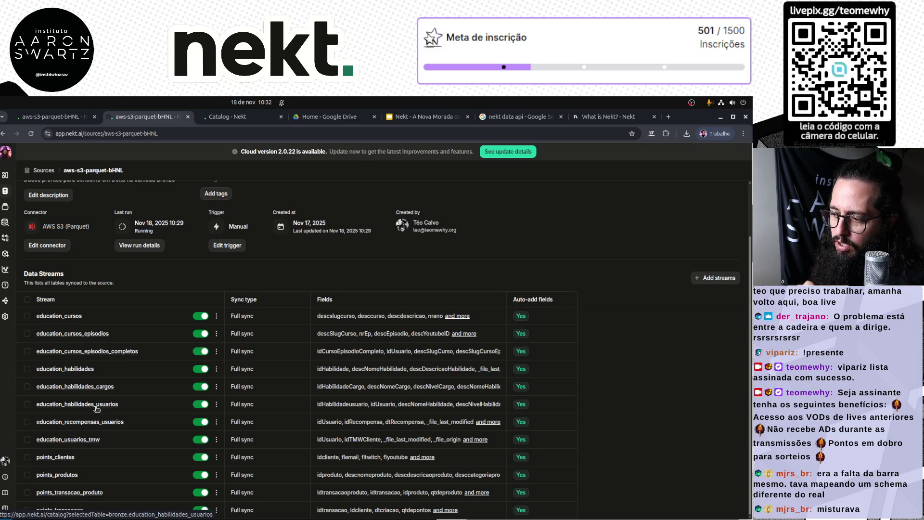
scroll(101, 329, "up", 3)
left_click(135, 308)
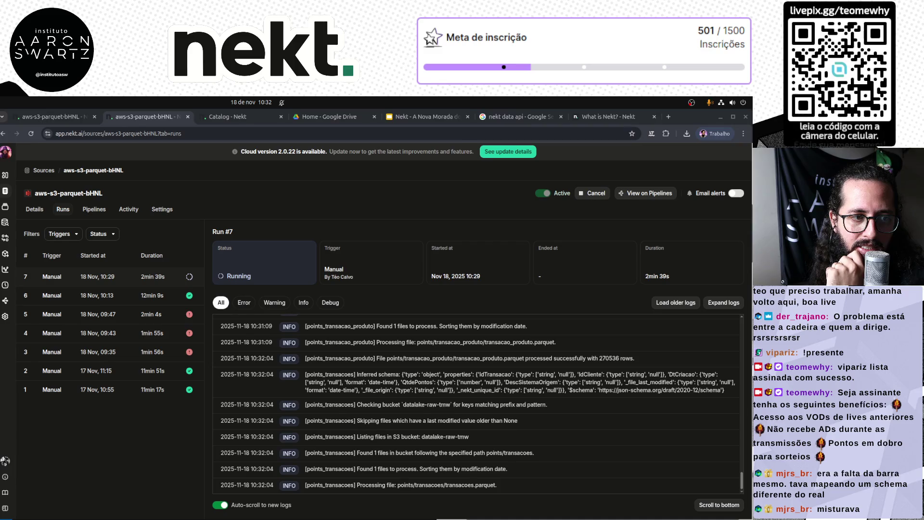
left_click(491, 449)
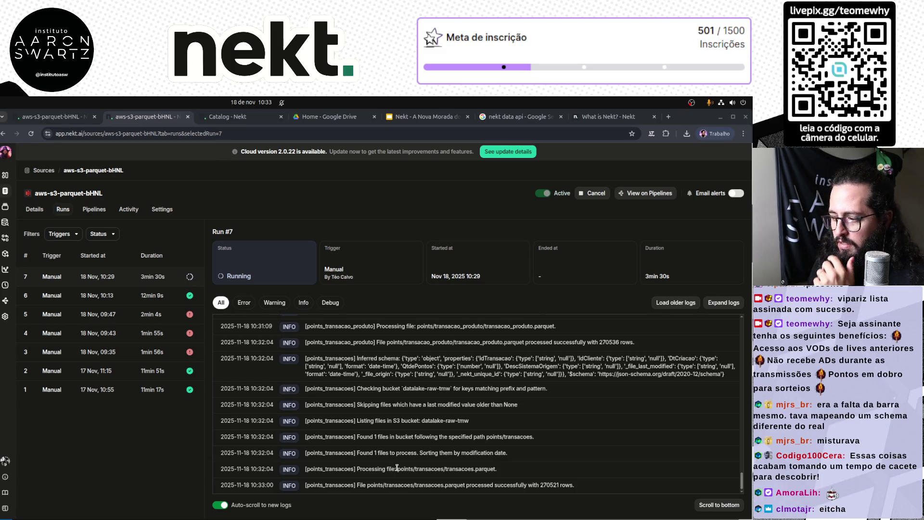
Open cursos.teomewhy.org in a new tab and retry loading it twice.
left_click(668, 117)
type("cursos")
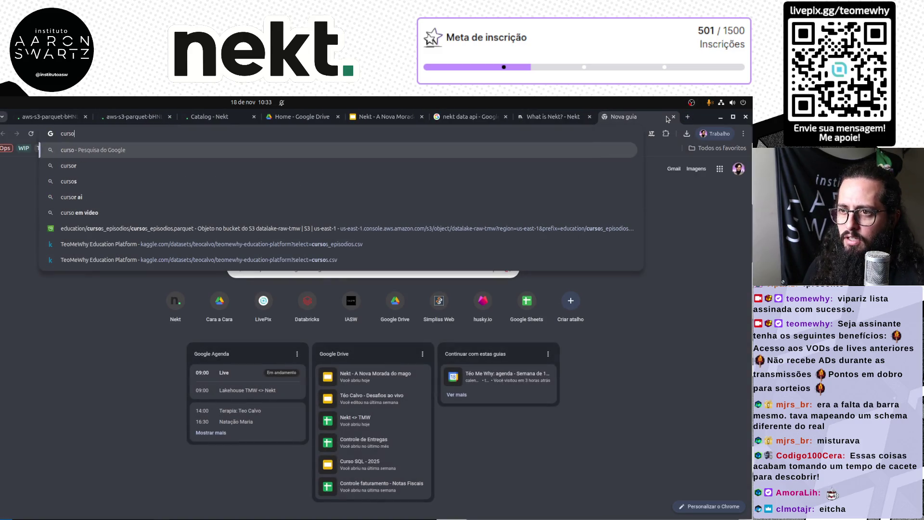
type(".teo")
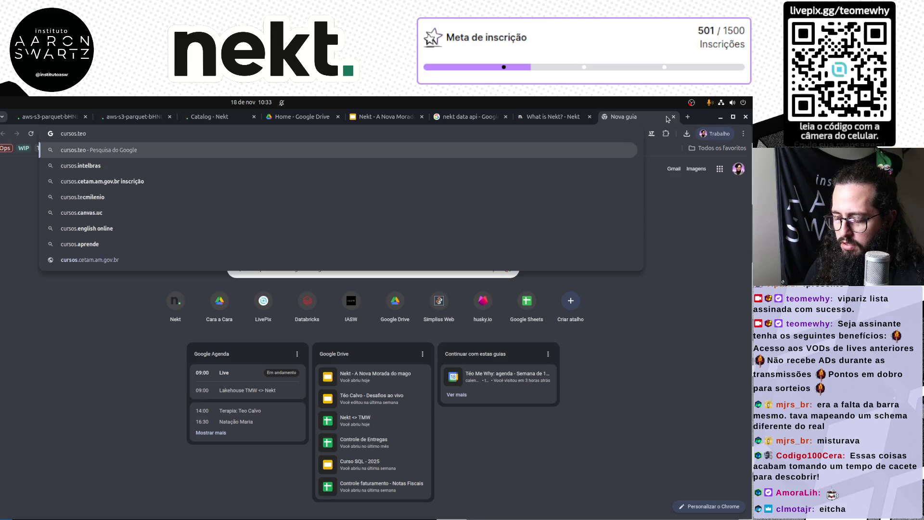
type("mewhy.oth")
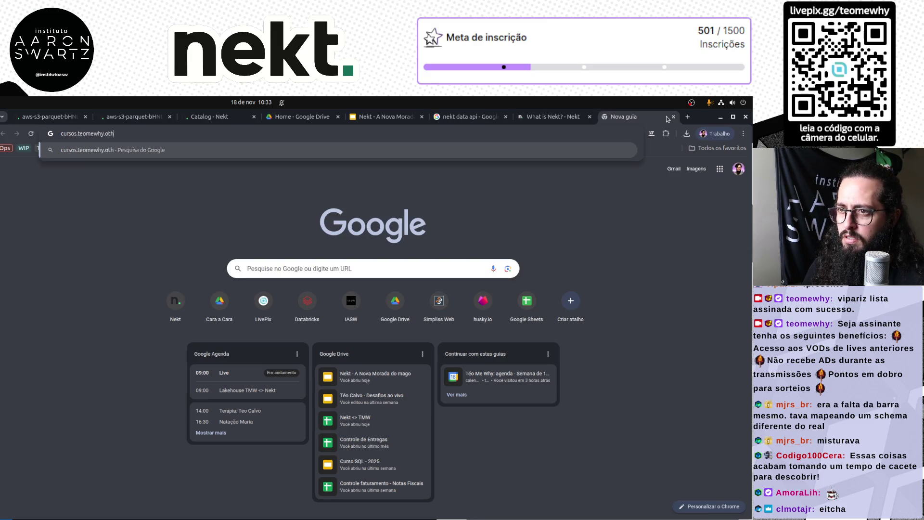
type("rg")
key("Return")
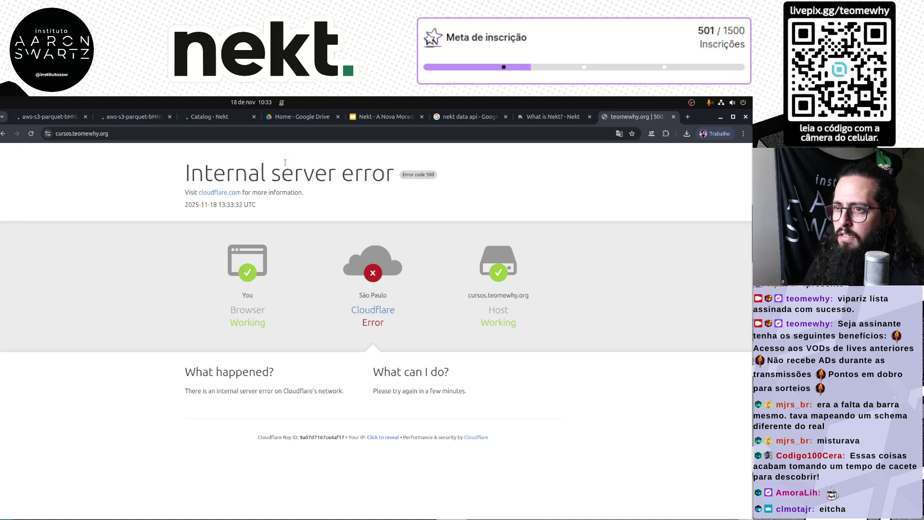
left_click(194, 135)
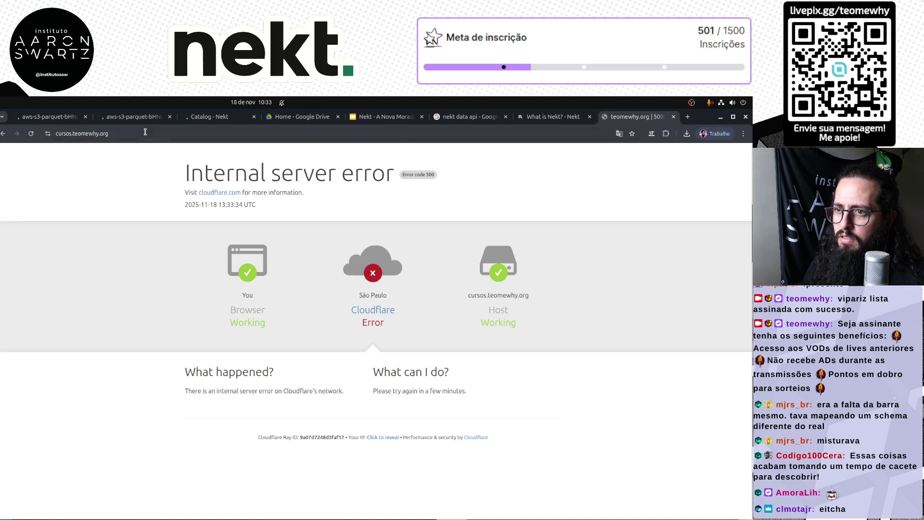
key("Return")
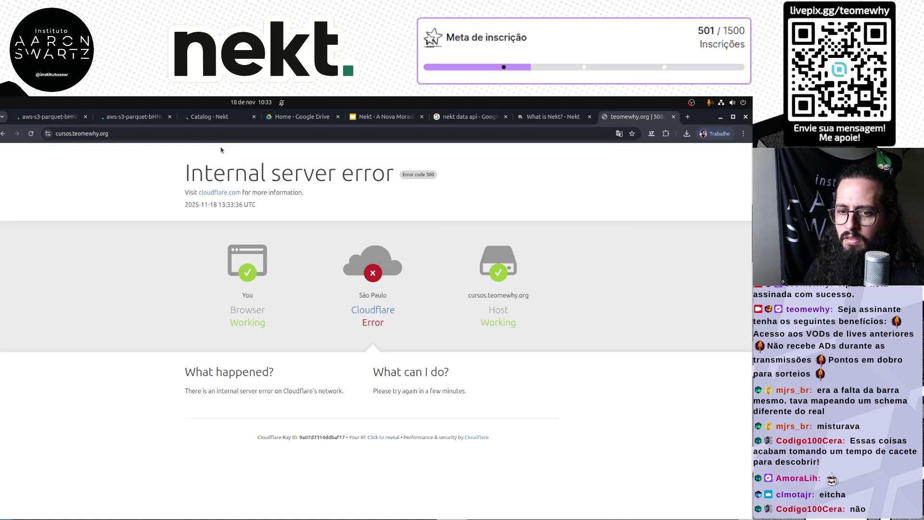
left_click(273, 133)
key("Return")
Load f1.teomewhy.org, follow the Cloudflare link on its error page, then close it.
left_click(274, 132)
type("f1.")
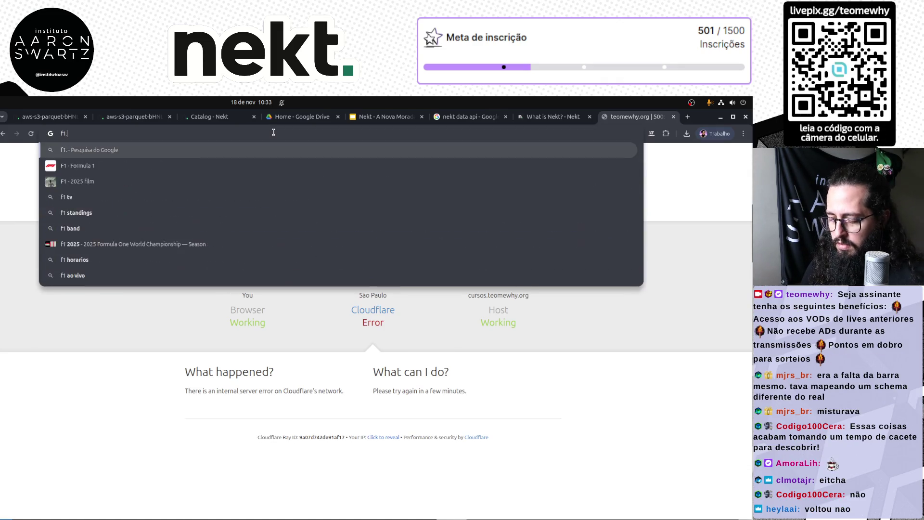
type("teomewhy.org")
key("Return")
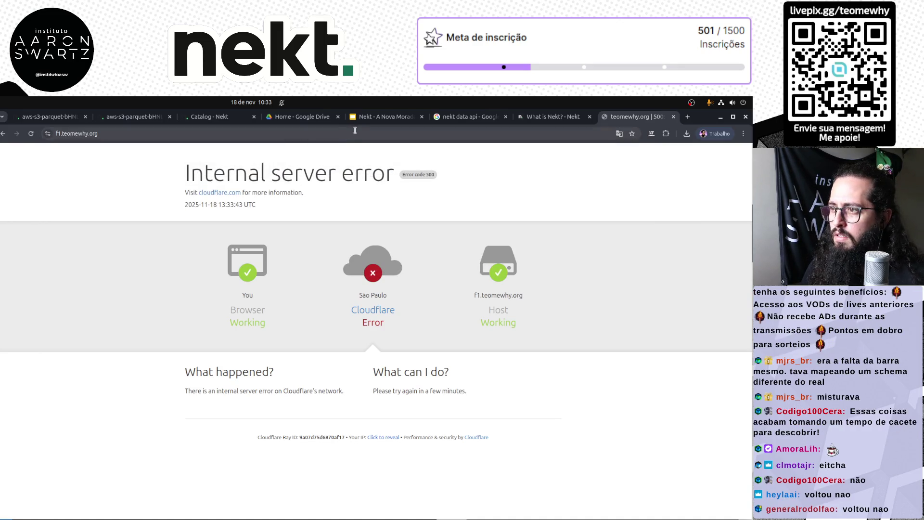
left_click(354, 130)
left_click(365, 308)
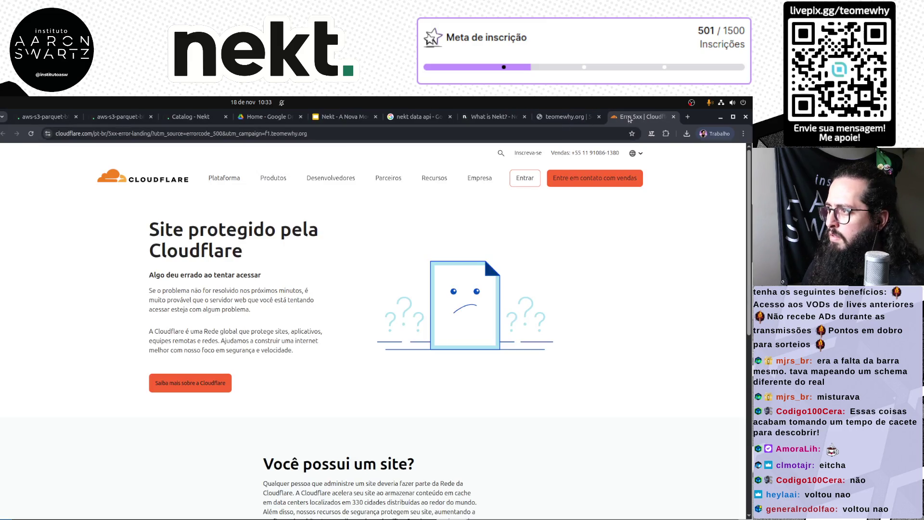
left_click(647, 117)
Google 'cloudflare status' and open the Cloudflare Status result in a background tab.
left_click(462, 117)
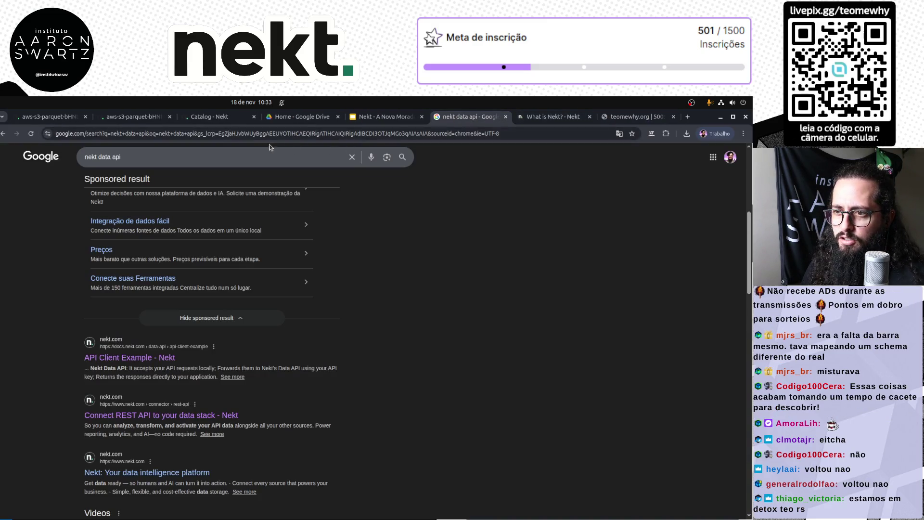
left_click(259, 134)
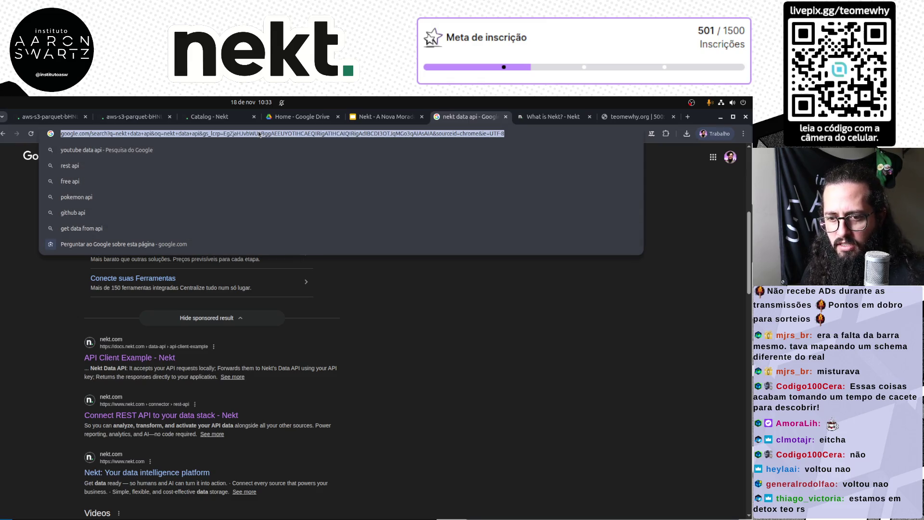
type("c")
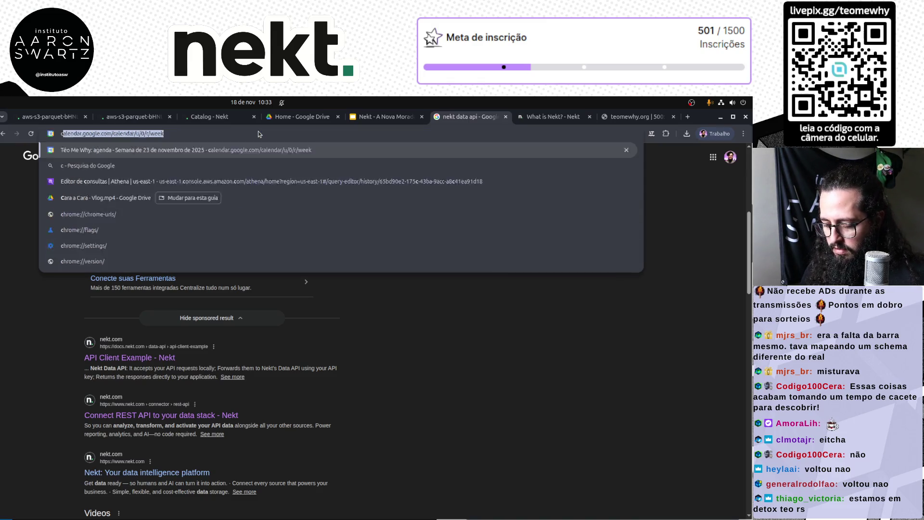
type("loudflare status")
key("Return")
middle_click(114, 230)
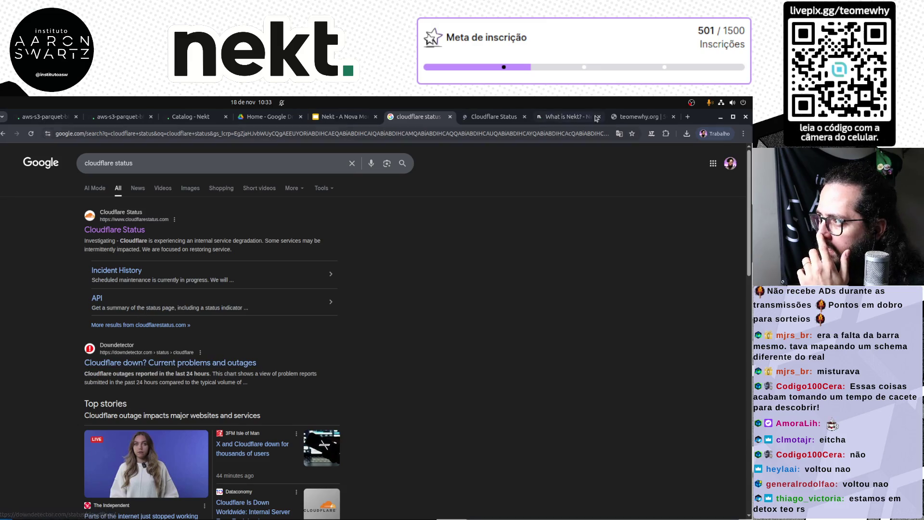
Read the Cloudflare Status Global Network updates, scrolling down and back to the top.
left_click(565, 117)
key("ctrl+Page_Up")
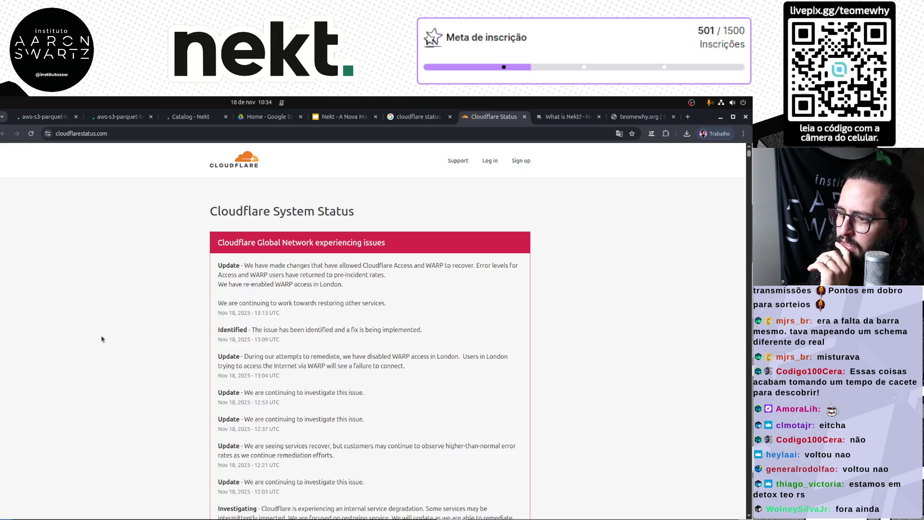
mouse_move(278, 265)
left_mouse_down()
mouse_move(387, 266)
mouse_move(385, 275)
left_mouse_up()
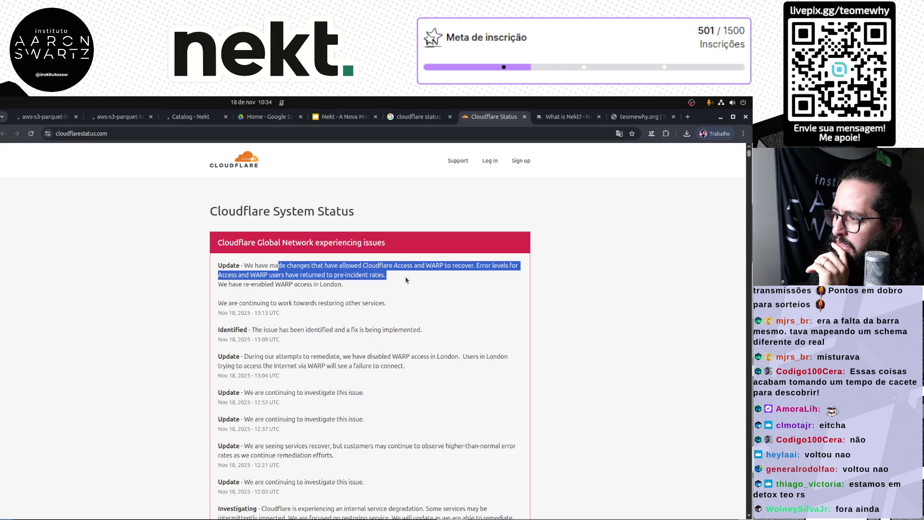
left_click(413, 290)
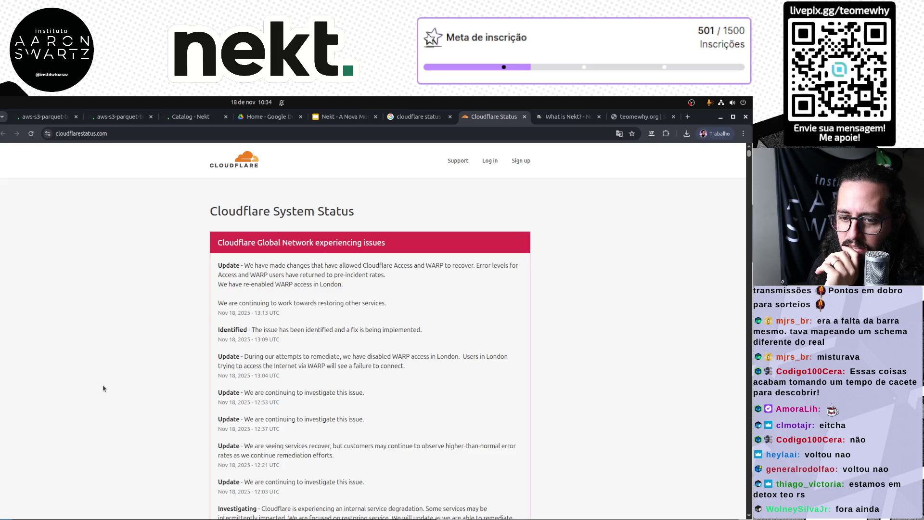
scroll(103, 388, "down", 4)
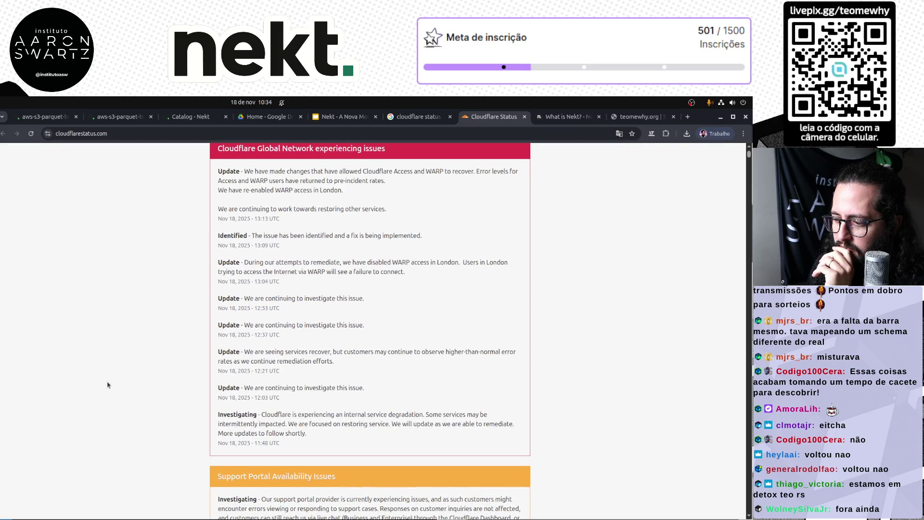
scroll(212, 381, "up", 2)
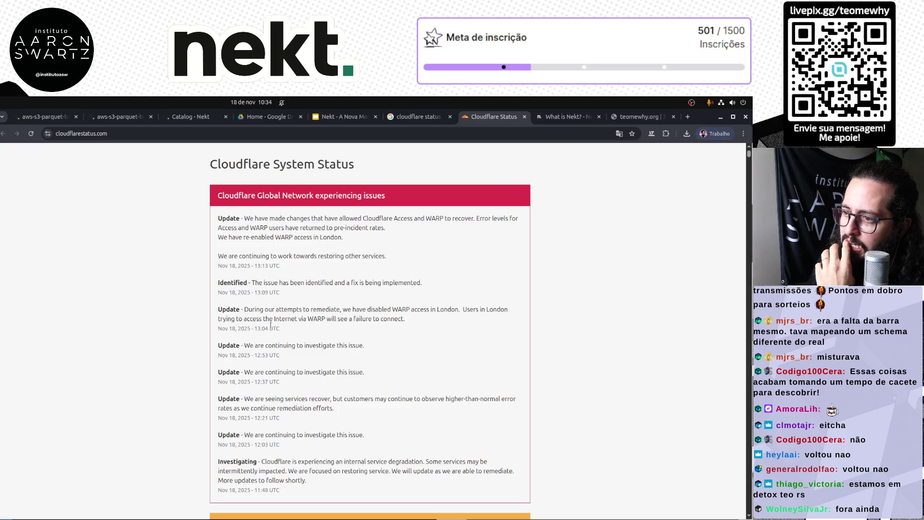
scroll(298, 307, "down", 10)
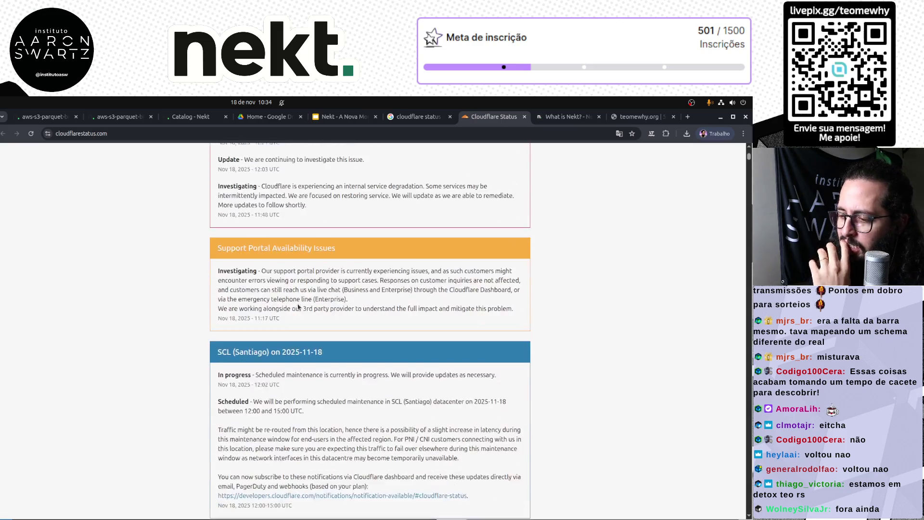
scroll(298, 307, "up", 7)
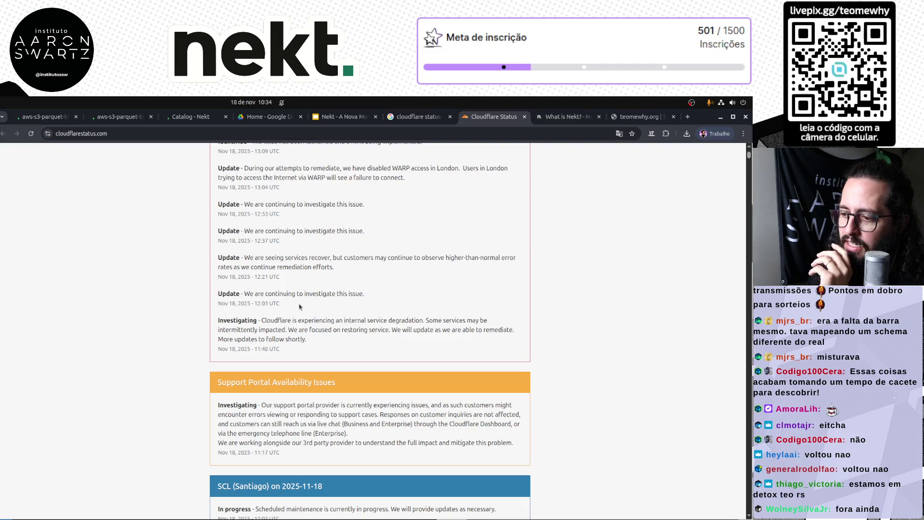
scroll(298, 307, "up", 4)
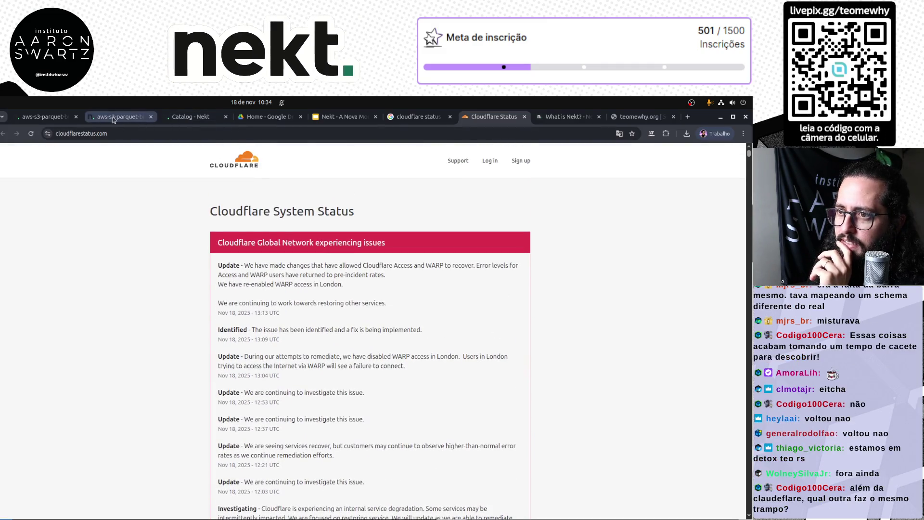
Reload Nekt's Run #7 page, check the Error log filter, switch back to All, and reload.
left_click(114, 116)
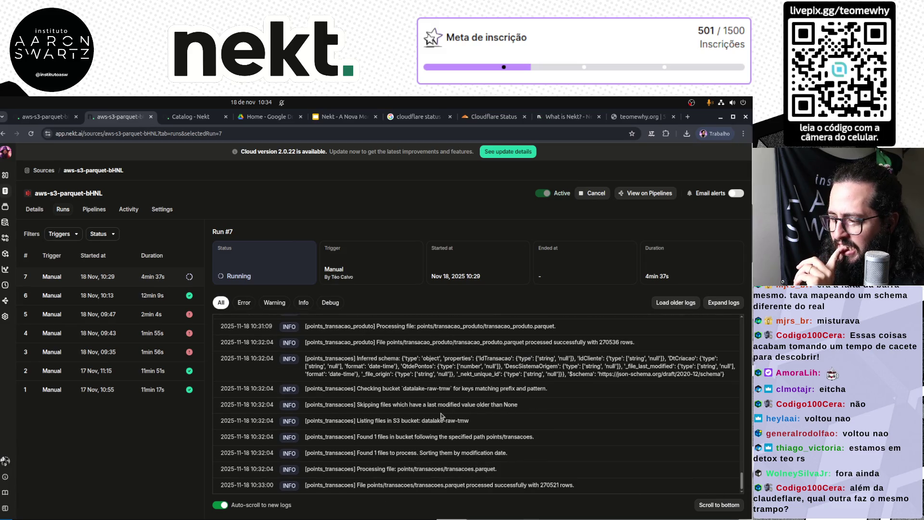
key("F5")
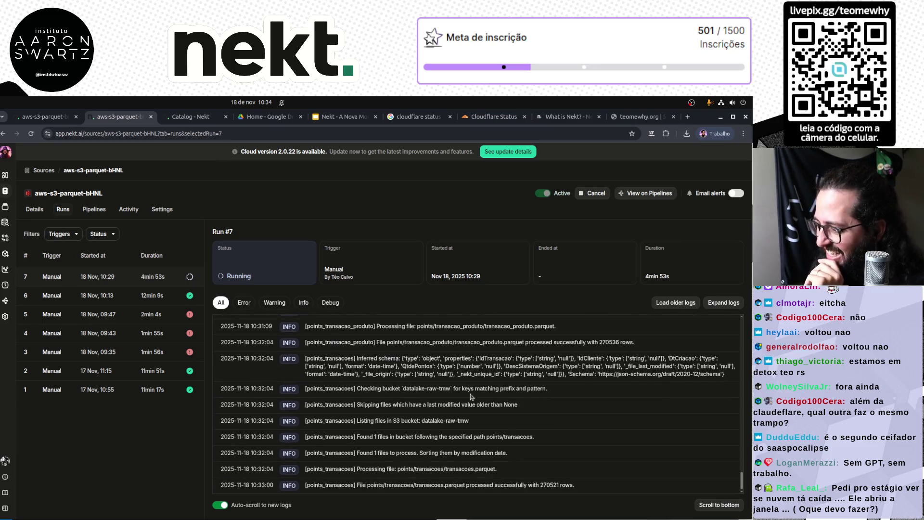
left_click(244, 302)
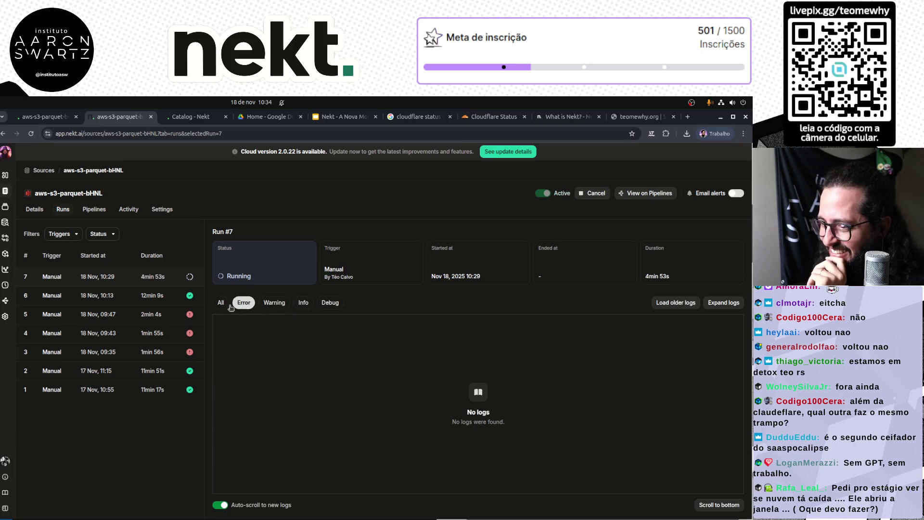
left_click(221, 302)
left_click(32, 134)
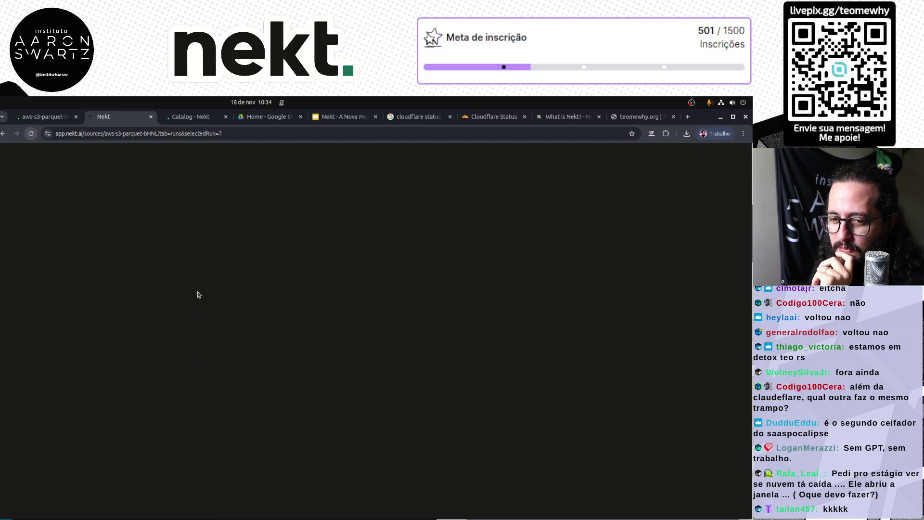
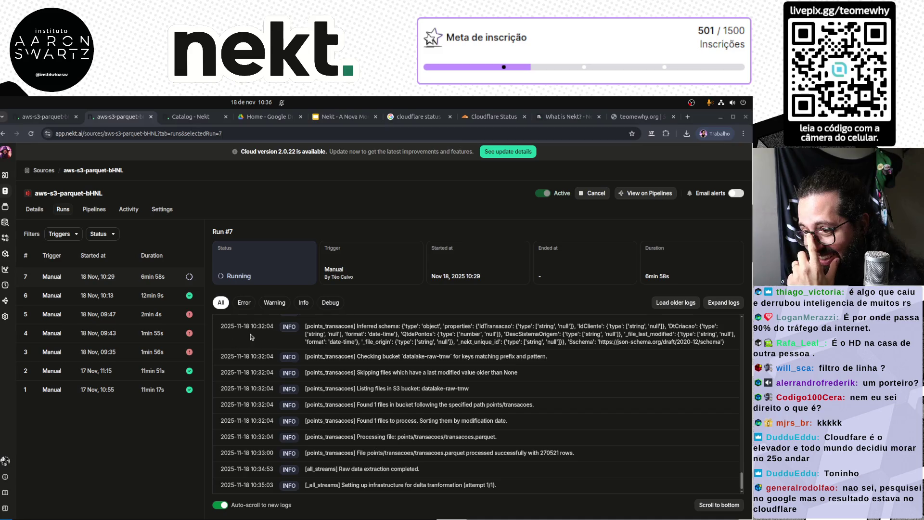
Switch the browser to the Cloudflare System Status tab reporting global network issues.
left_click(123, 273)
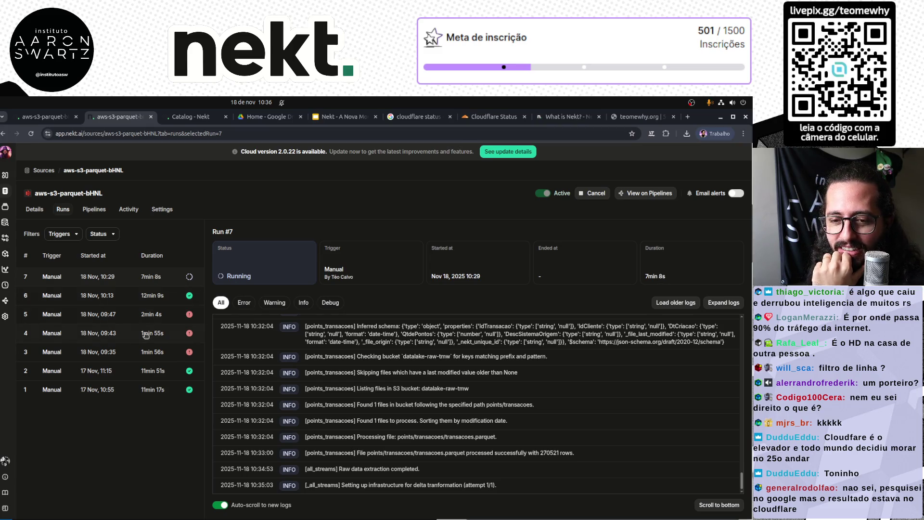
left_click(493, 120)
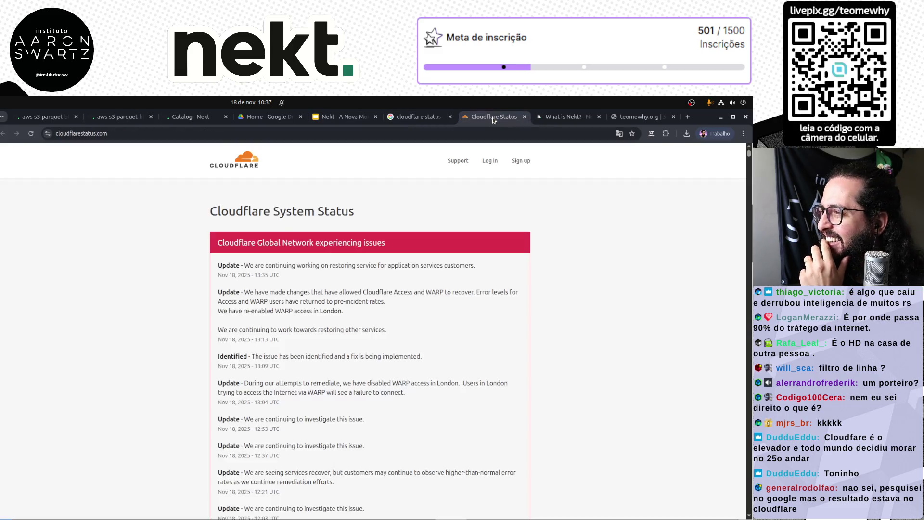
Check the Cloudflare incident page, then return to the aws-s3-parquet tab with Run #7 logs.
left_click(151, 135)
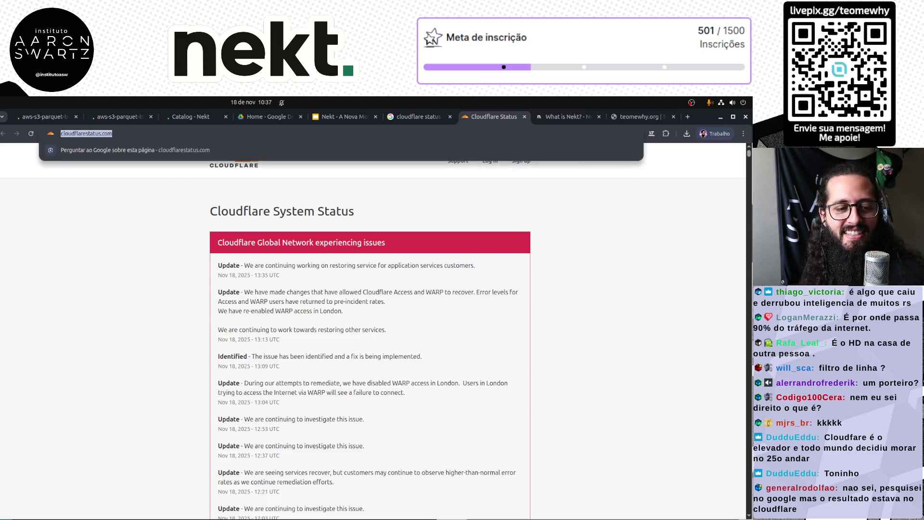
key("alt+Tab")
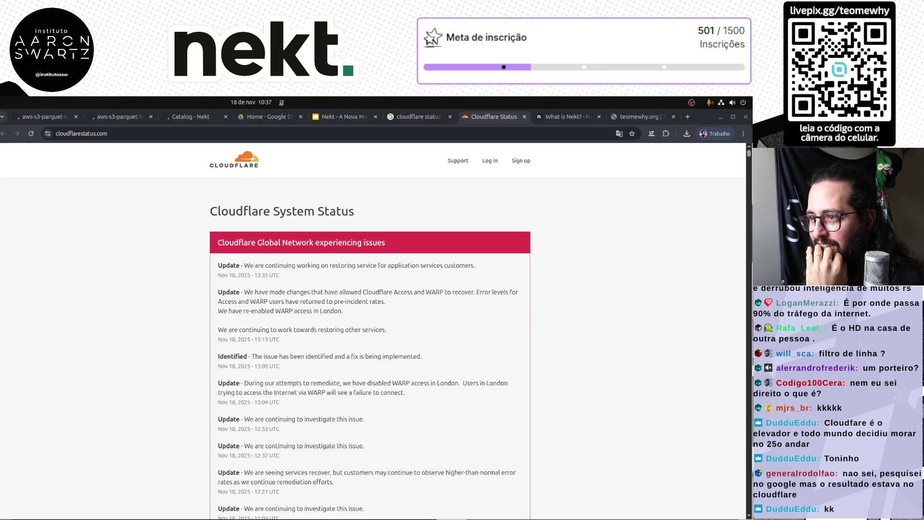
left_click(125, 120)
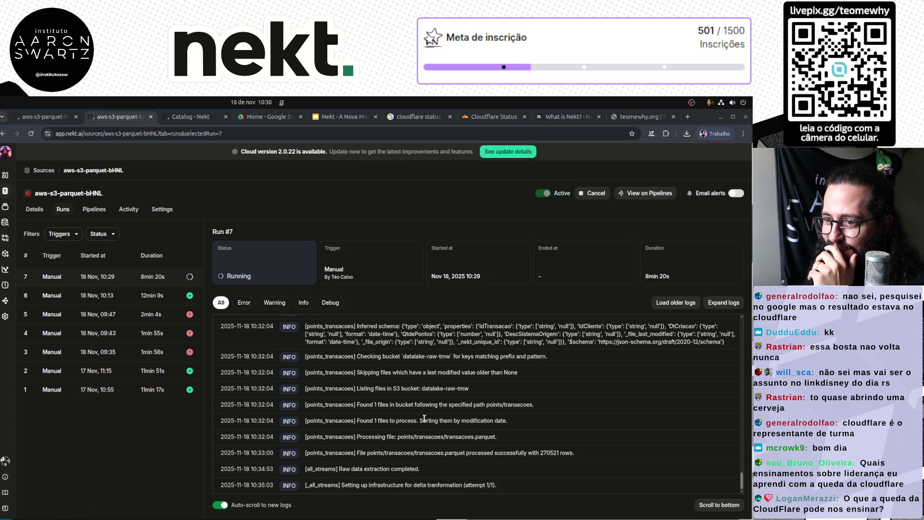
Load older Run #7 log lines, peek inside Bronze > points in Explorer, then open Sources.
left_click(673, 305)
scroll(435, 469, "down", 5)
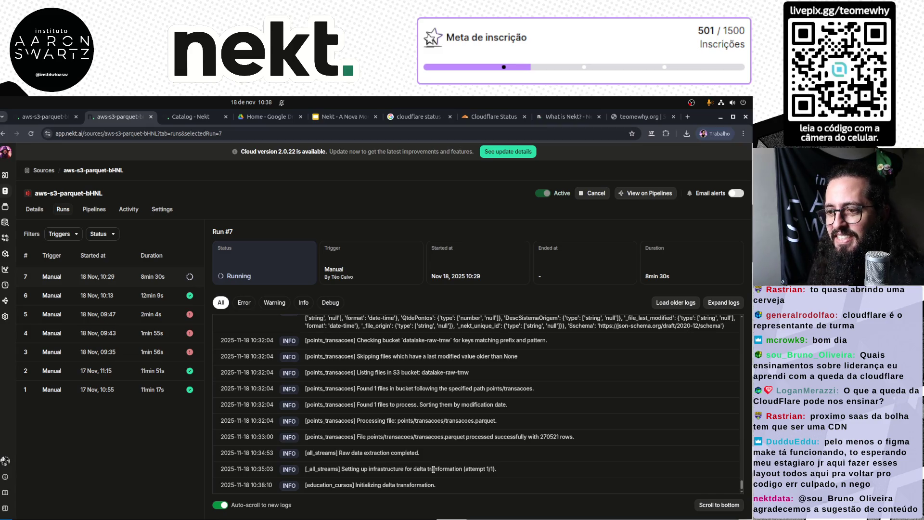
left_click(6, 222)
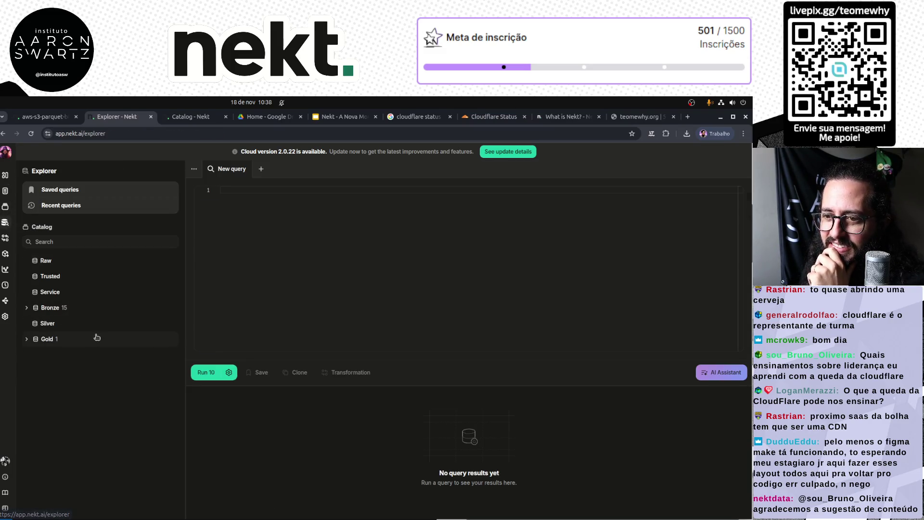
left_click(26, 309)
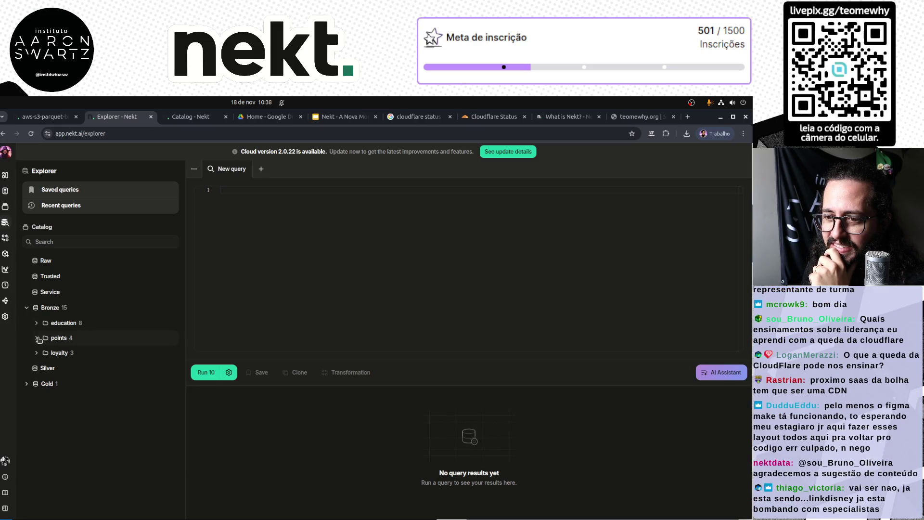
left_click(37, 338)
left_click(38, 338)
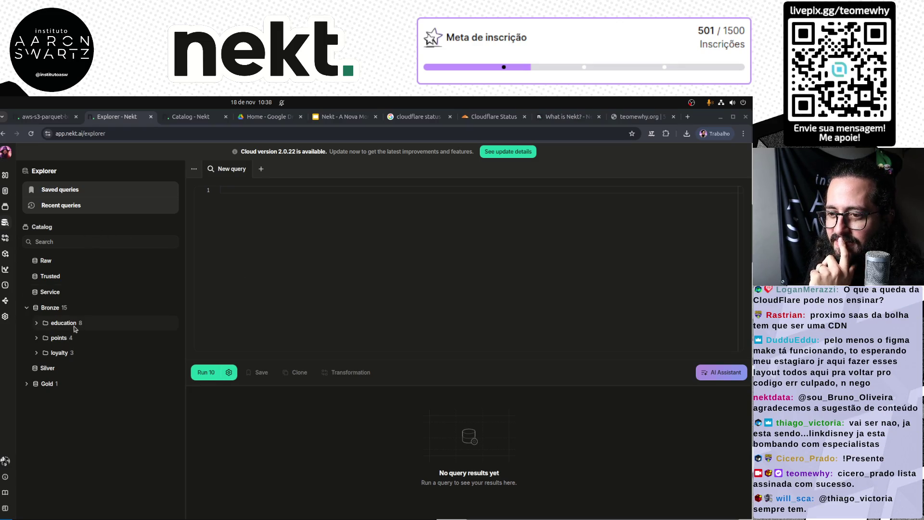
left_click(6, 191)
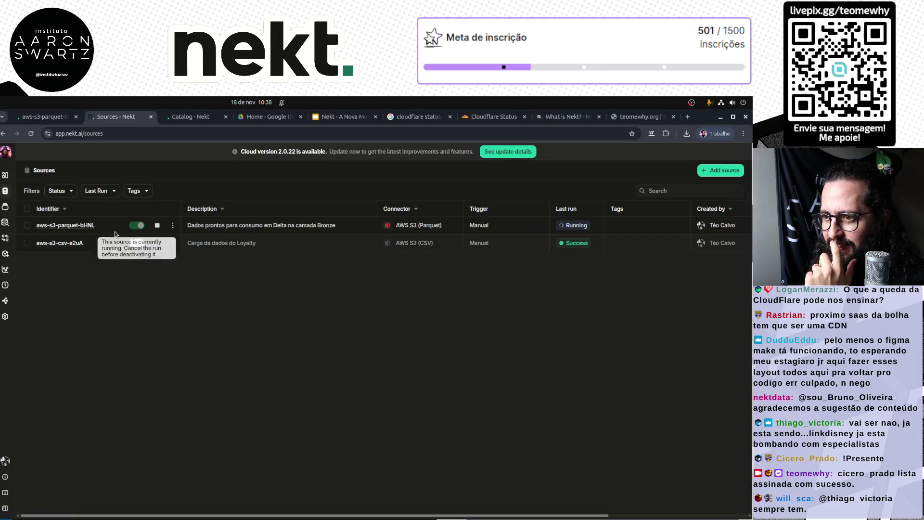
Open the aws-s3-parquet-bHNL source's Runs tab to follow Run #7 logs.
left_click(84, 225)
left_click(144, 306)
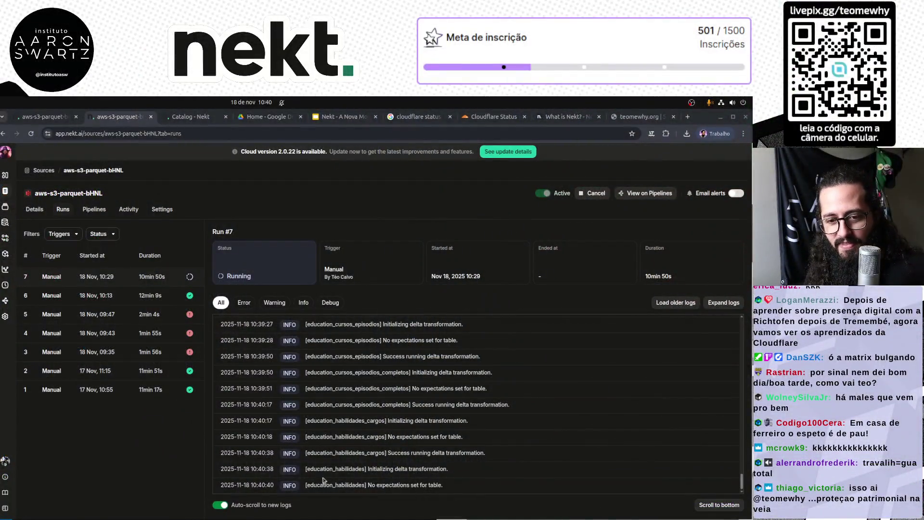
Close the extra Run #6 tab, scroll the Run #7 logs, and drag Outage.Report into view.
left_click(129, 459)
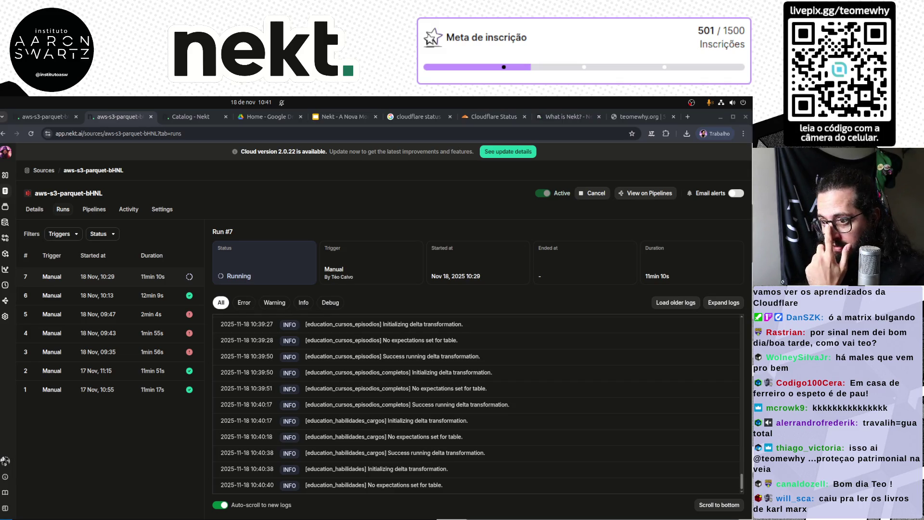
left_click(114, 118)
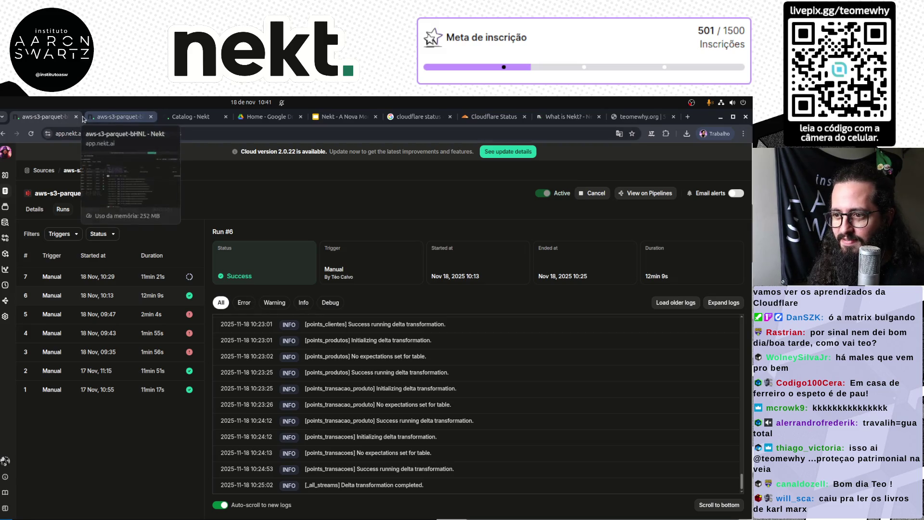
middle_click(114, 117)
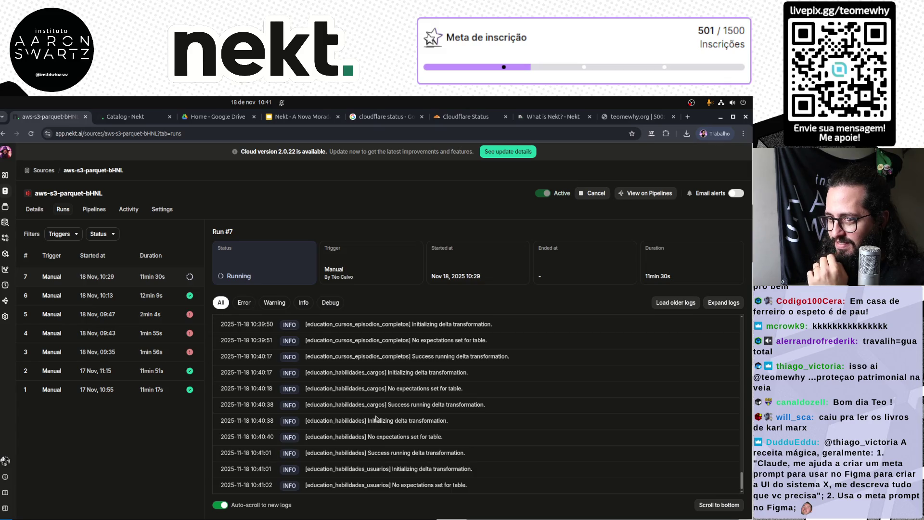
scroll(375, 418, "up", 20)
scroll(376, 418, "down", 20)
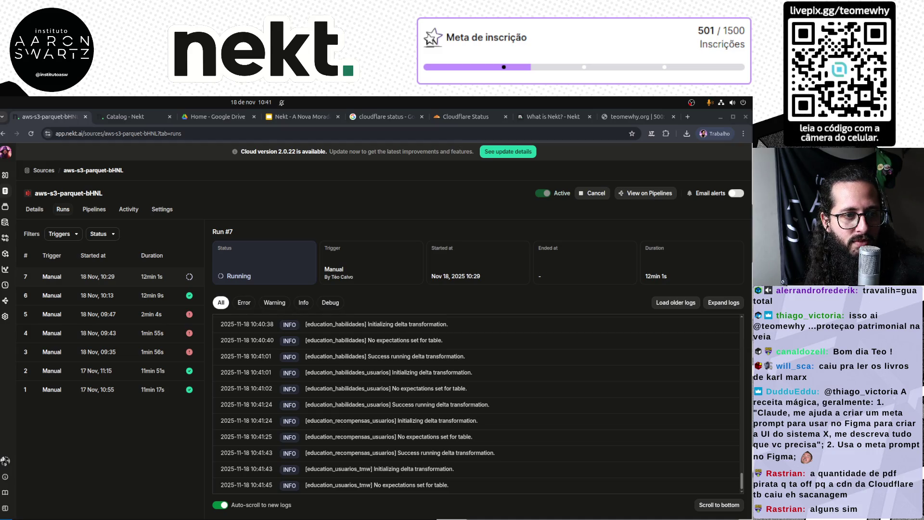
mouse_move(1, 207)
left_mouse_down()
mouse_move(313, 204)
mouse_move(267, 167)
mouse_move(256, 132)
left_mouse_up()
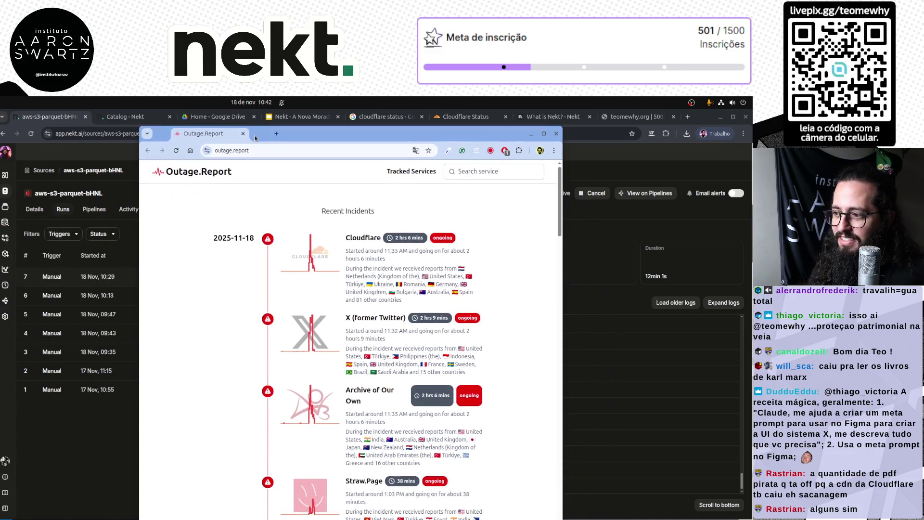
Maximize then restore the Outage.Report window and scroll through its incident list.
mouse_move(354, 132)
left_mouse_down()
mouse_move(361, 116)
mouse_move(375, 114)
left_mouse_up()
double_click(403, 119)
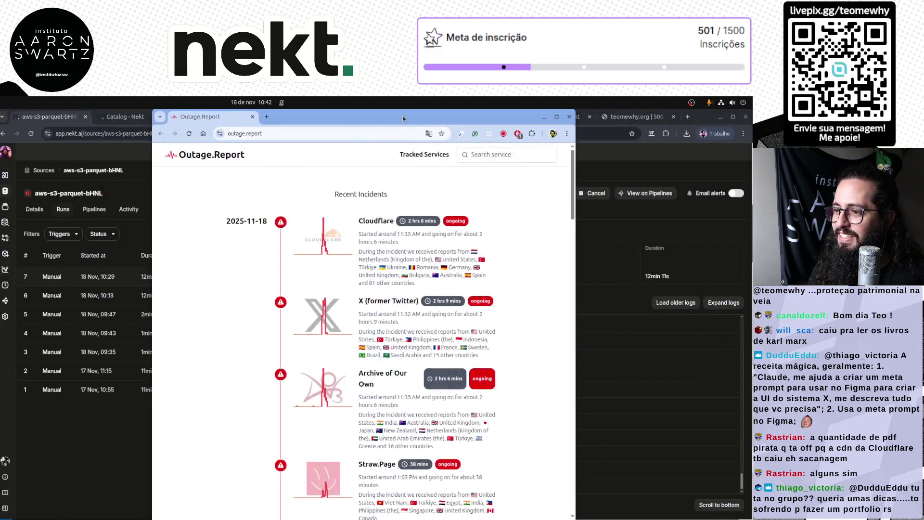
scroll(303, 359, "down", 6)
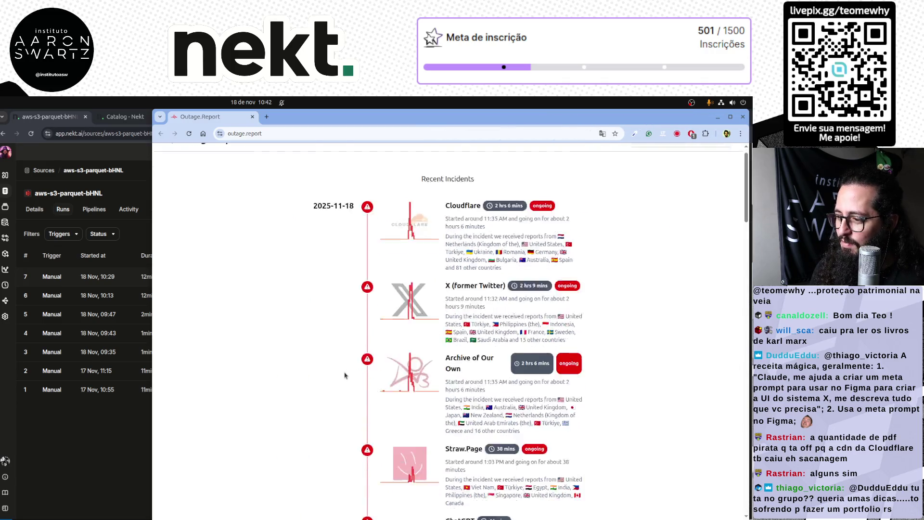
scroll(303, 360, "down", 5)
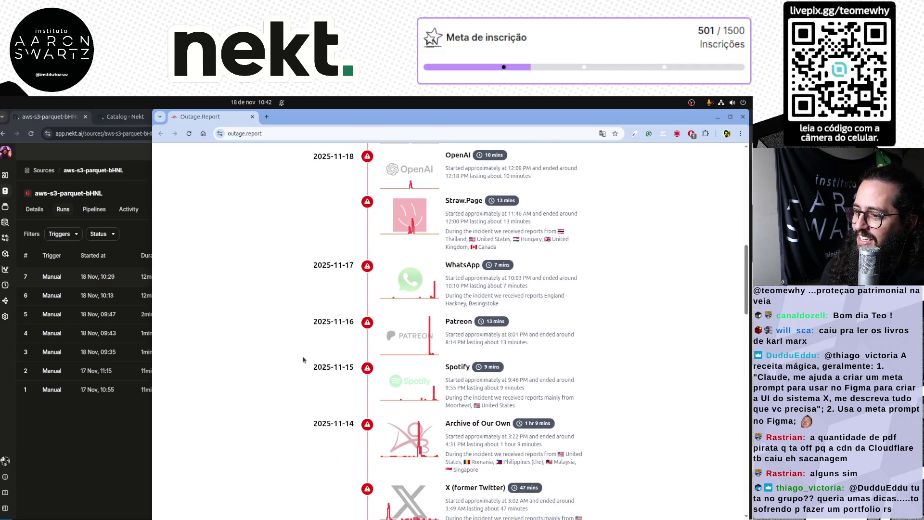
scroll(303, 359, "up", 11)
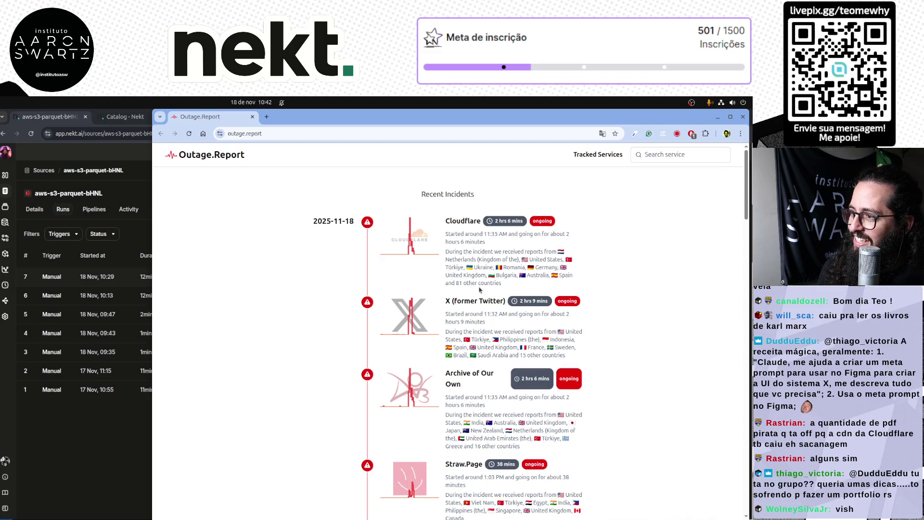
Select the Cloudflare report text about 81 other countries and zoom the page to 175%.
left_click_drag(504, 287, 448, 284)
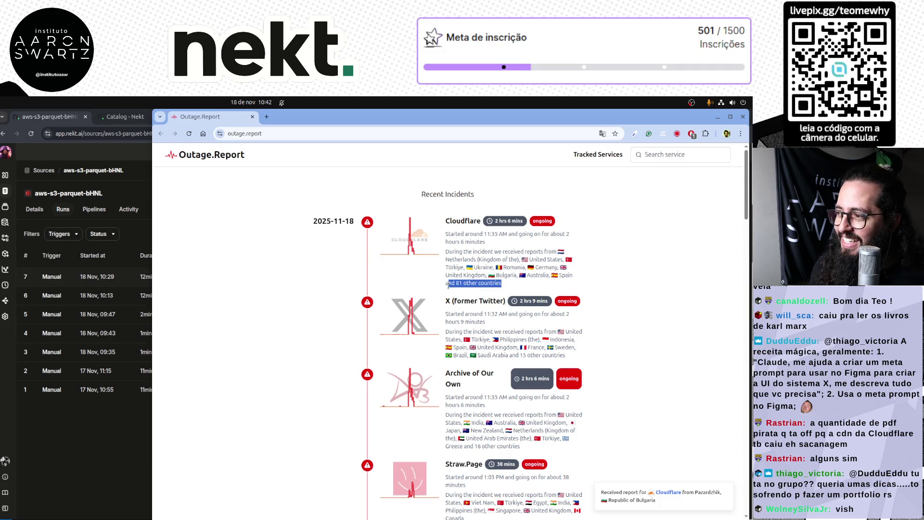
key("ctrl+plus")
key("ctrl+plus")
key("ctrl+plus")
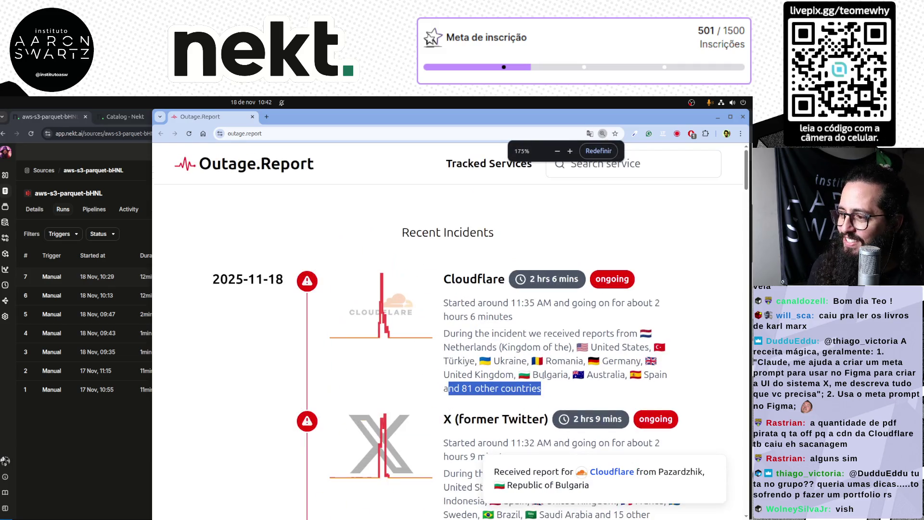
double_click(455, 387)
triple_click(456, 387)
left_click(532, 392)
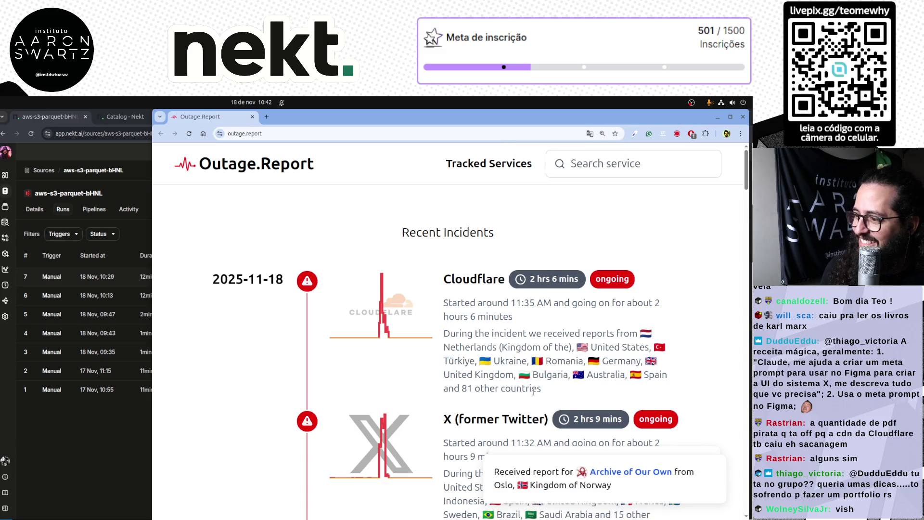
key("ctrl+l")
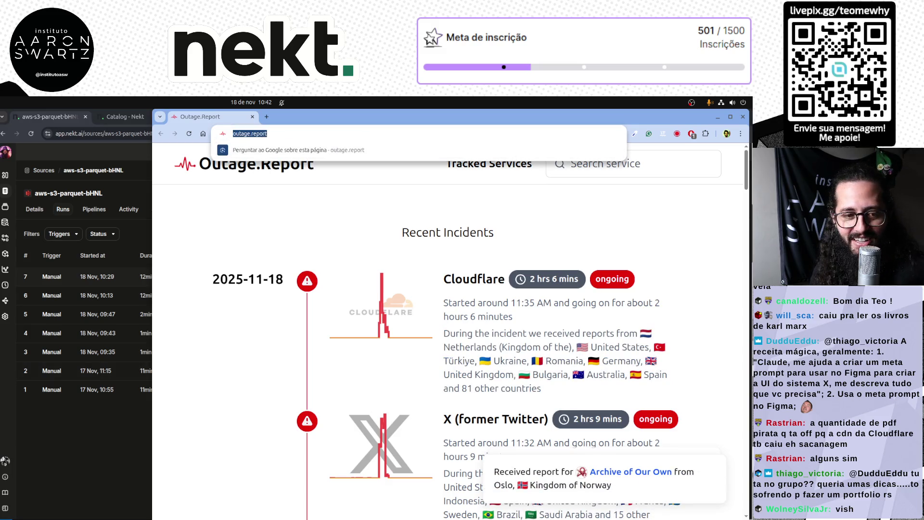
key("alt+Tab")
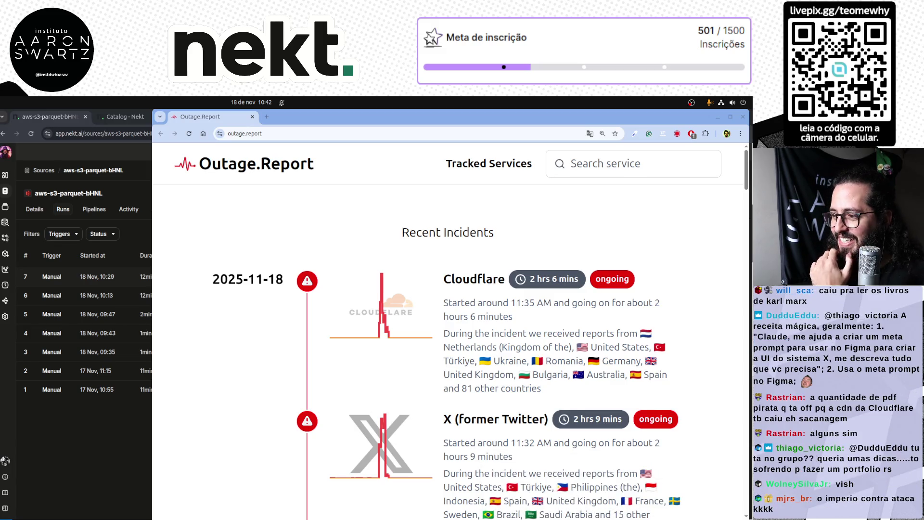
Scroll through the outage report, then bring the Nekt window with Run #7 logs forward.
scroll(443, 358, "down", 1)
scroll(443, 359, "down", 5)
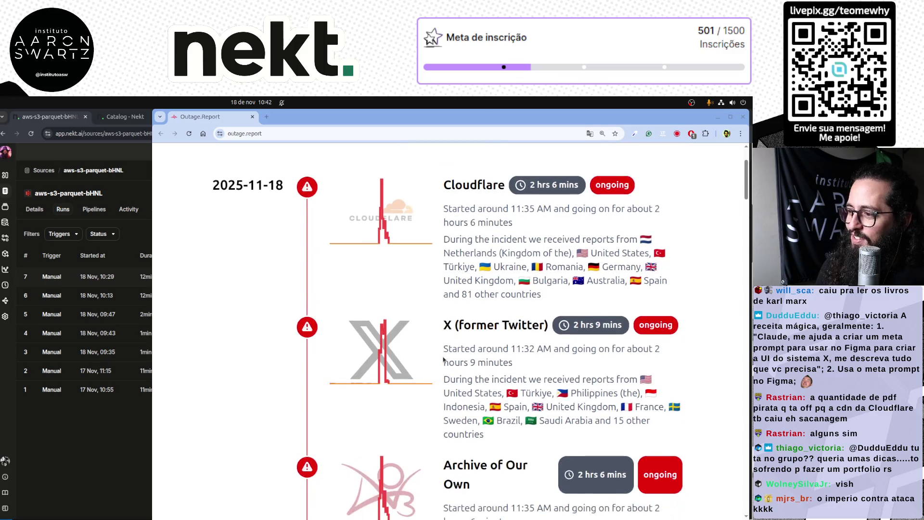
scroll(443, 359, "down", 4)
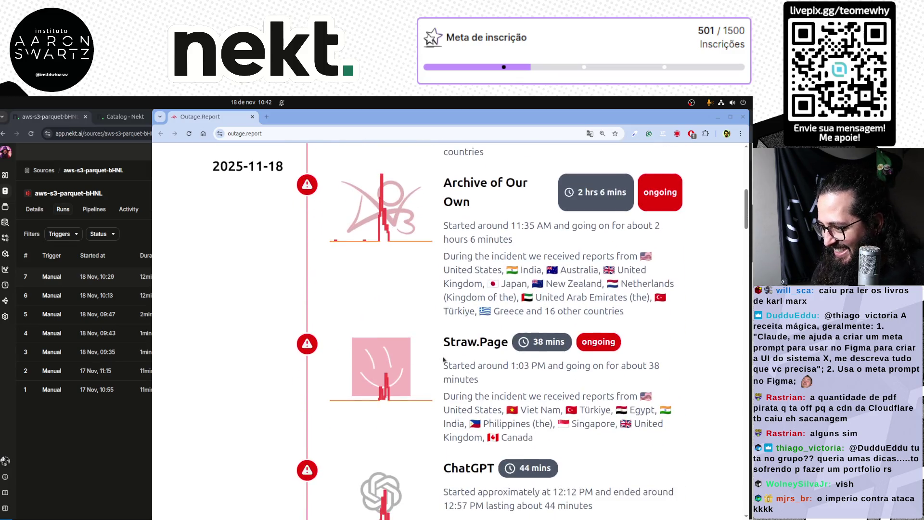
scroll(443, 359, "down", 2)
scroll(443, 359, "down", 2)
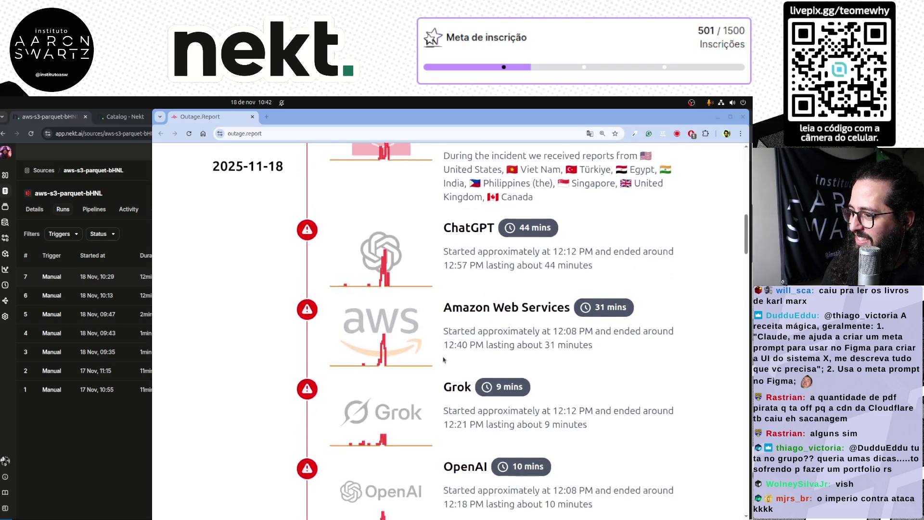
scroll(444, 359, "up", 6)
scroll(444, 359, "up", 8)
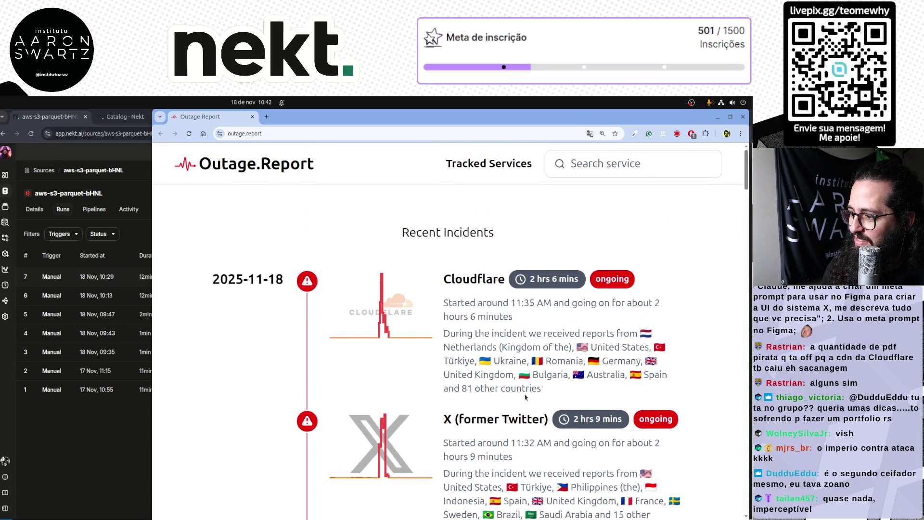
left_click(104, 446)
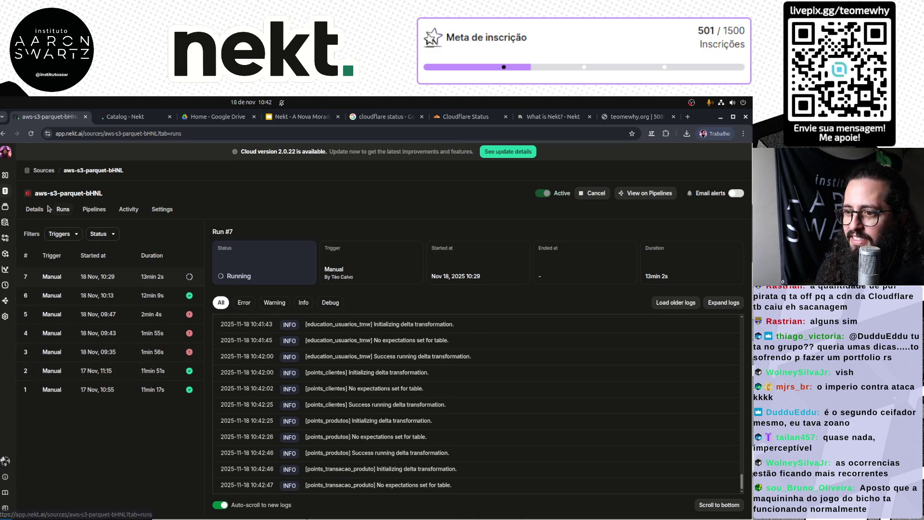
Glance at the source's Details tab, then move through Explorer to the data catalog.
left_click(35, 213)
scroll(448, 410, "down", 2)
scroll(448, 410, "up", 3)
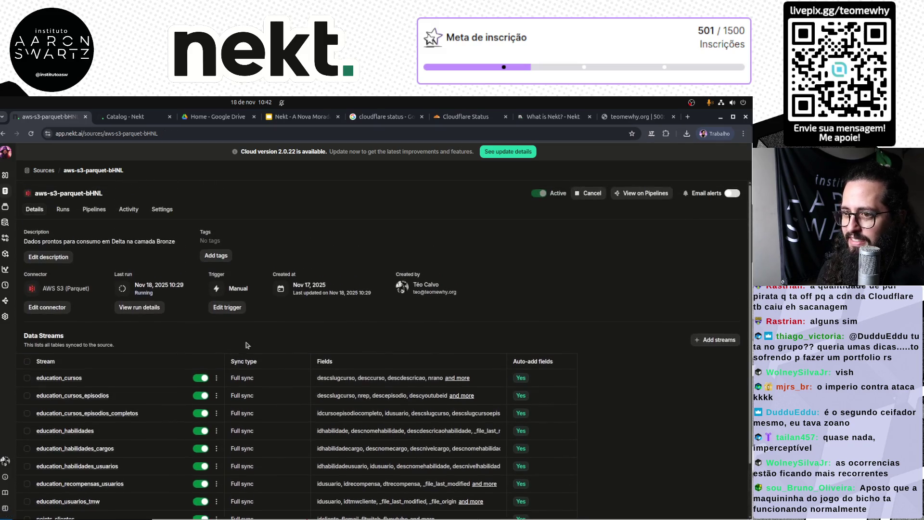
left_click(5, 223)
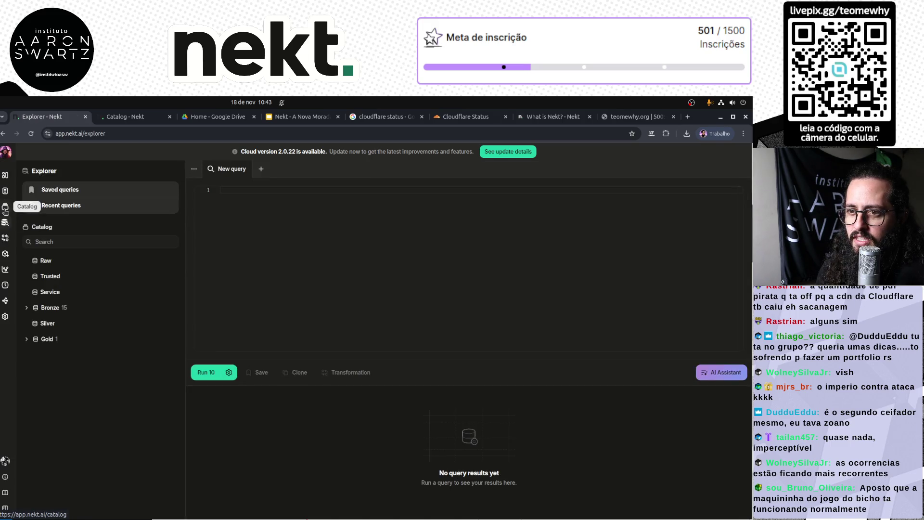
left_click(5, 206)
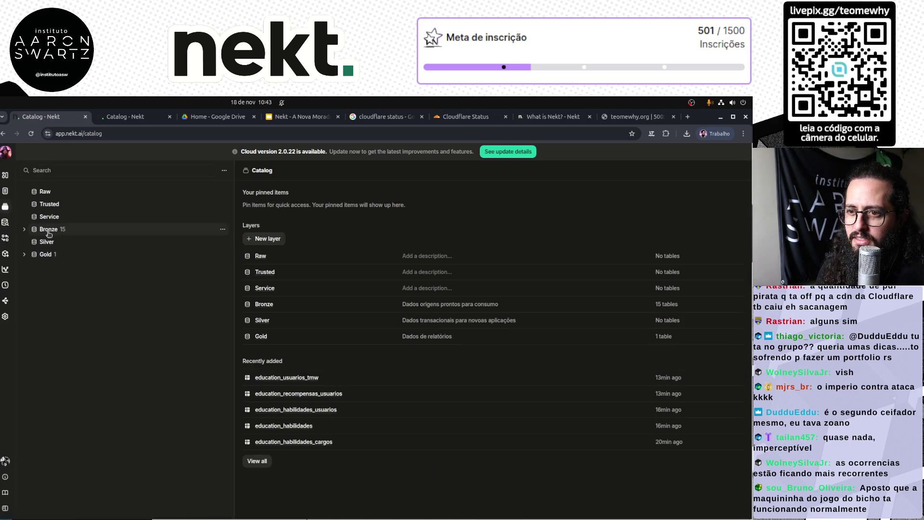
Expand Bronze > education and preview rows of education_cursos and education_cursos_episodios.
left_click(47, 232)
left_click(24, 229)
left_click(34, 241)
left_click(82, 254)
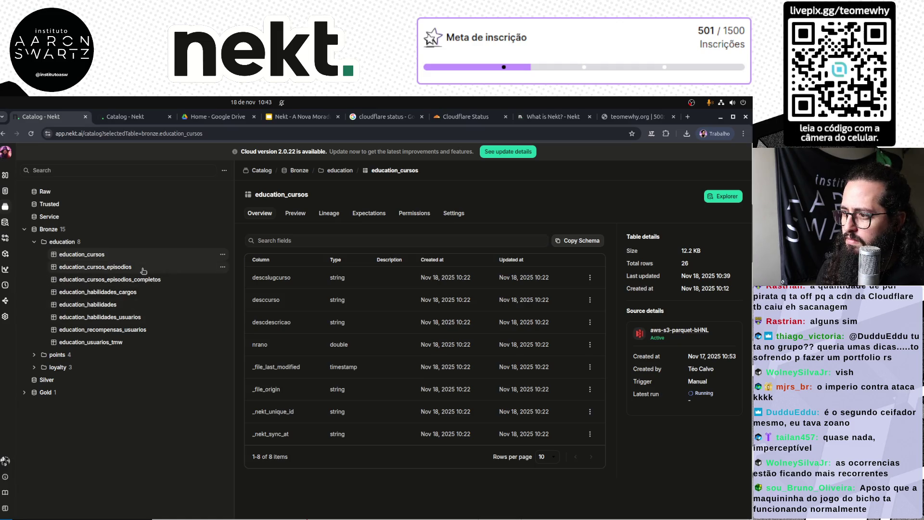
left_click(295, 213)
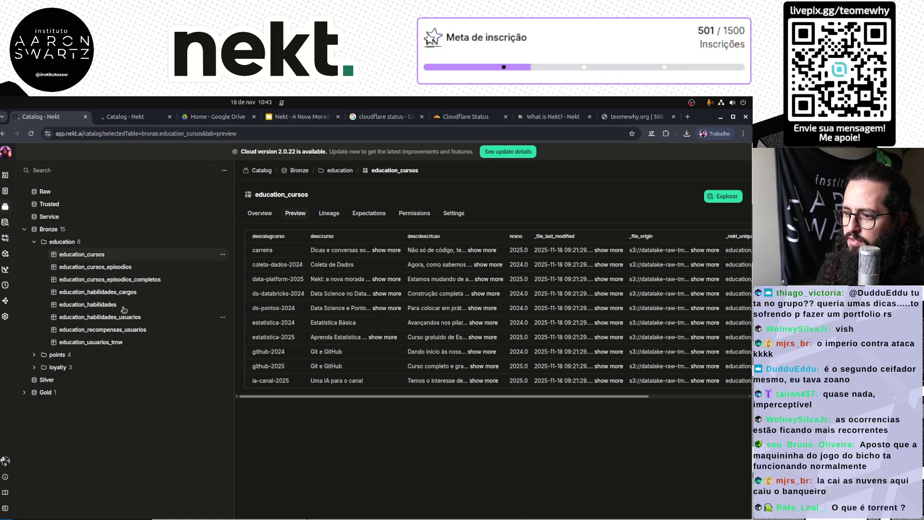
left_click(122, 267)
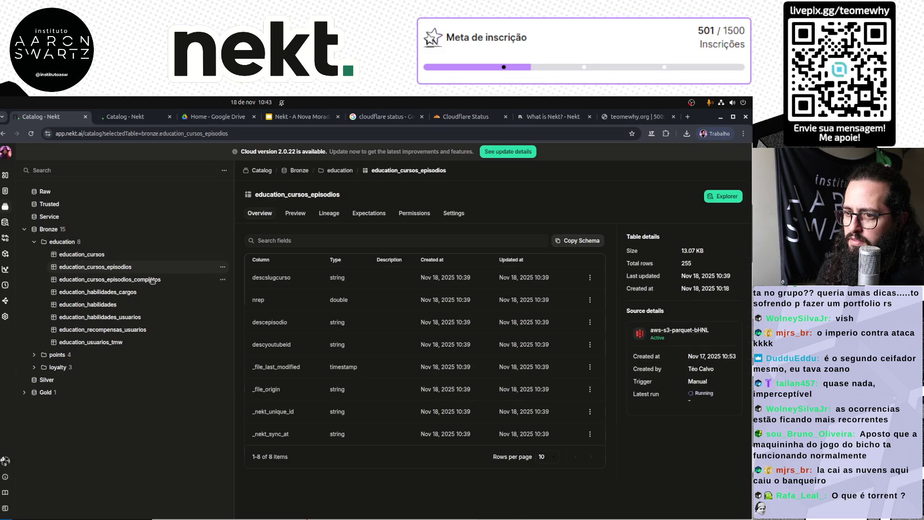
left_click(295, 214)
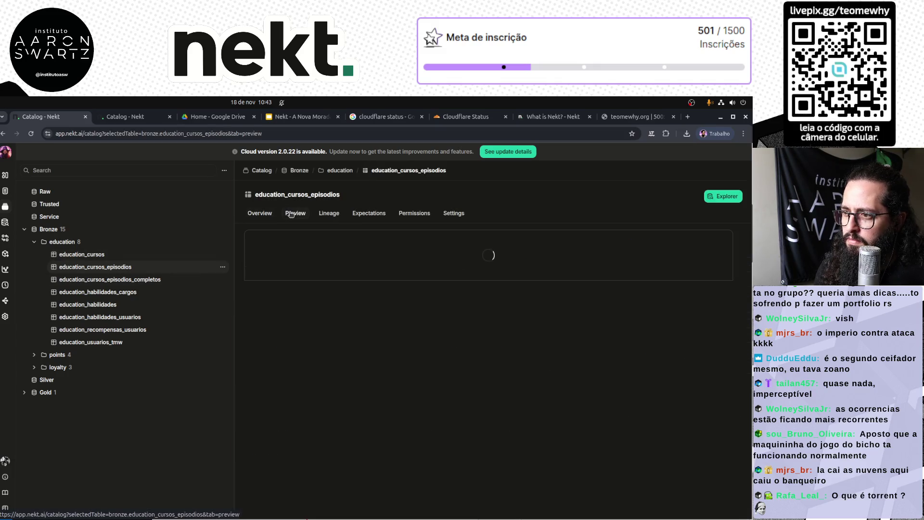
Pass through the overview dashboard and catalog to Sources, opening aws-s3-parquet-bHNL.
left_click(118, 116)
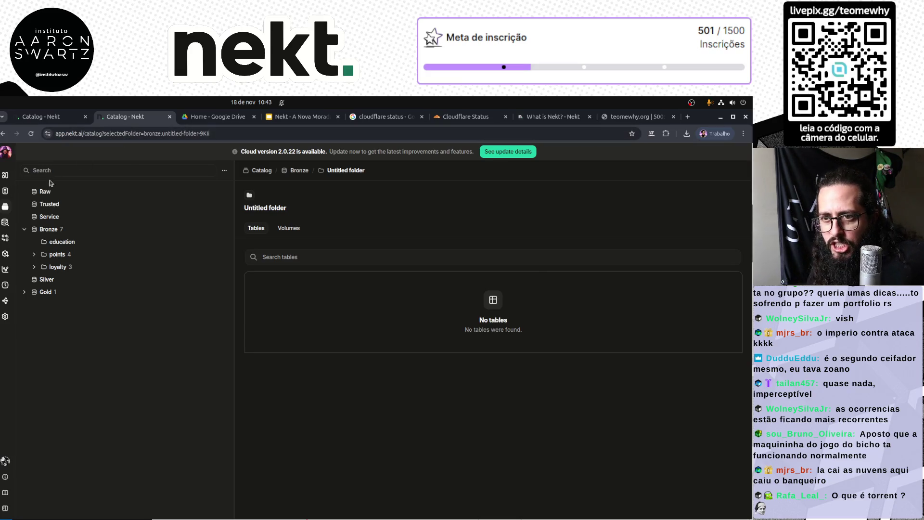
left_click(5, 175)
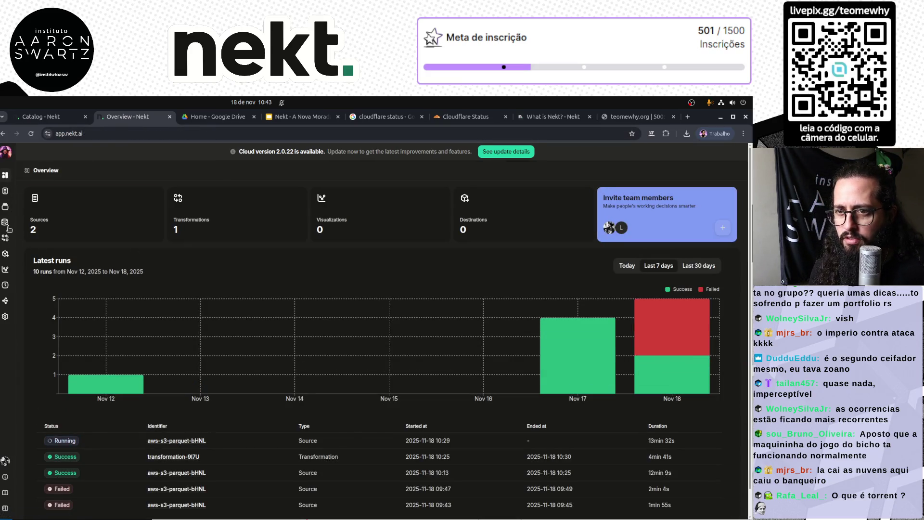
left_click(4, 206)
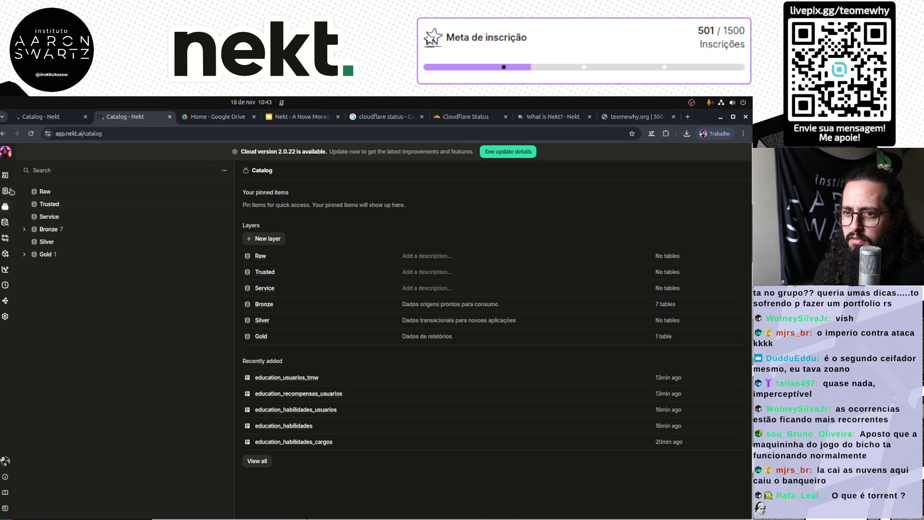
left_click(4, 175)
left_click(5, 191)
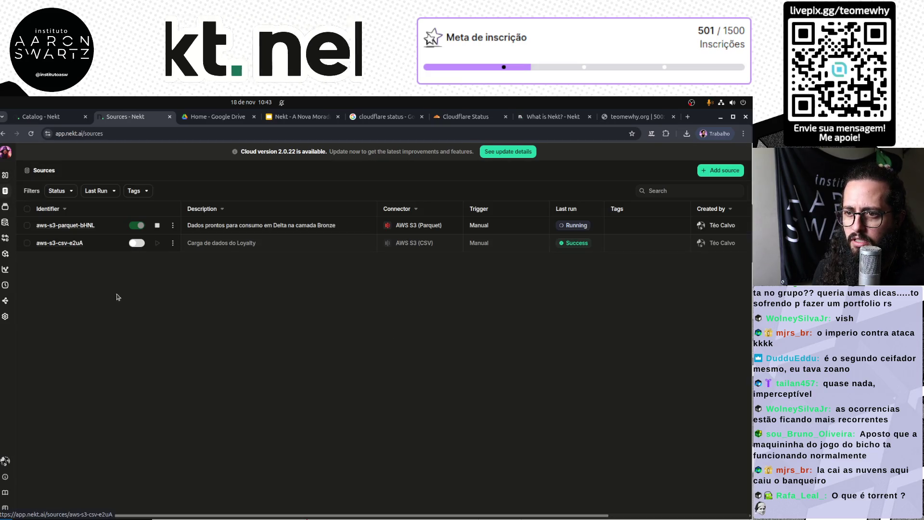
left_click(72, 224)
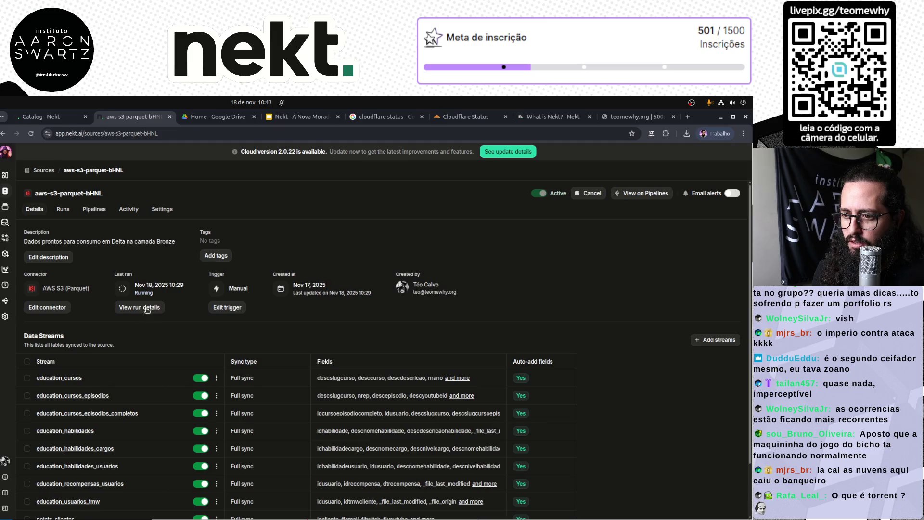
View Run #7 logs in the Runs tab, then switch to the teomewhy.org error tab.
left_click(144, 310)
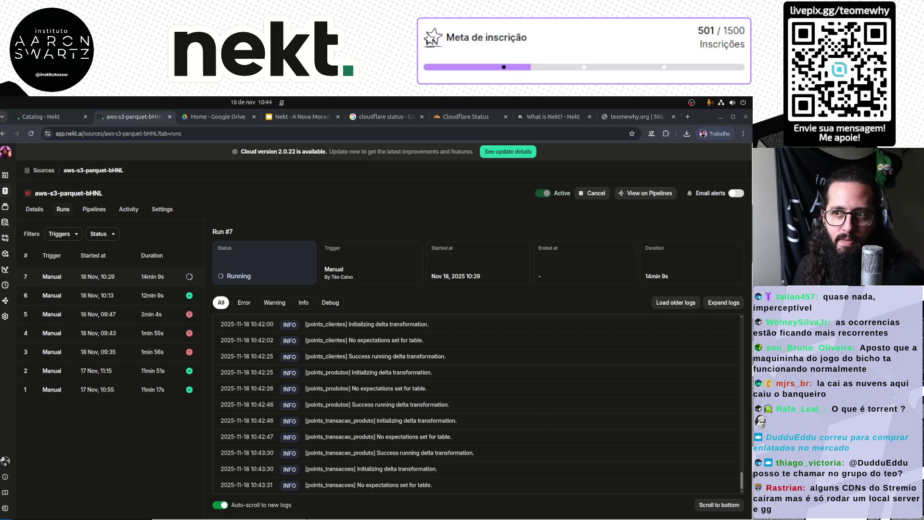
left_click(637, 117)
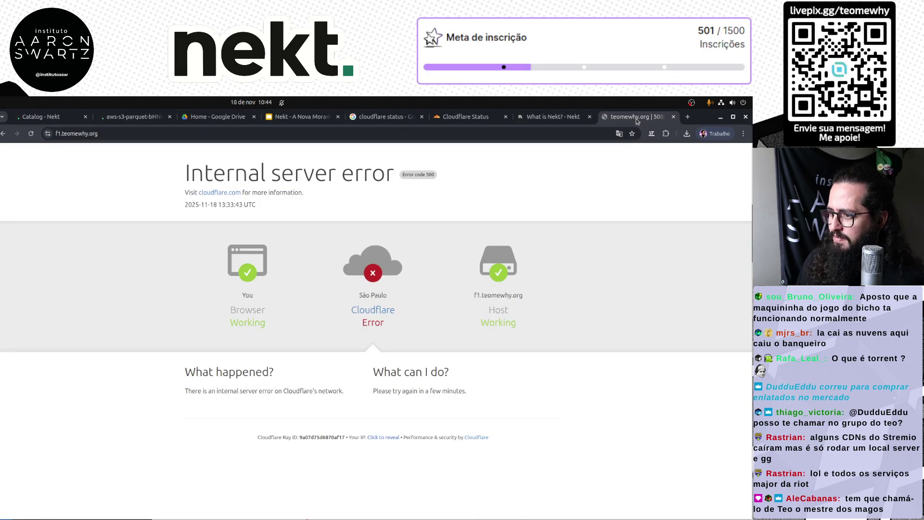
Cycle through the Cloudflare status search and status page tabs, then return to Run #7 logs.
key("ctrl+shift+Tab")
key("ctrl+Tab")
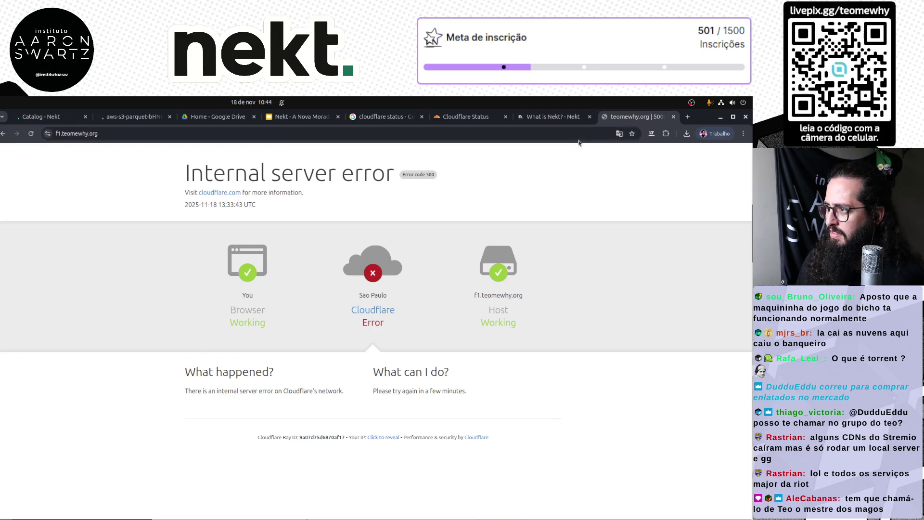
left_click(377, 118)
key("ctrl+Tab")
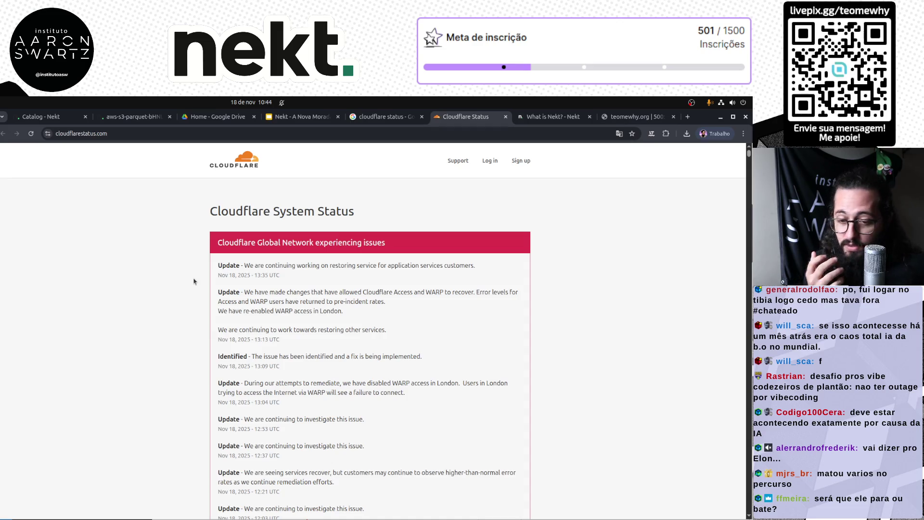
left_click(142, 120)
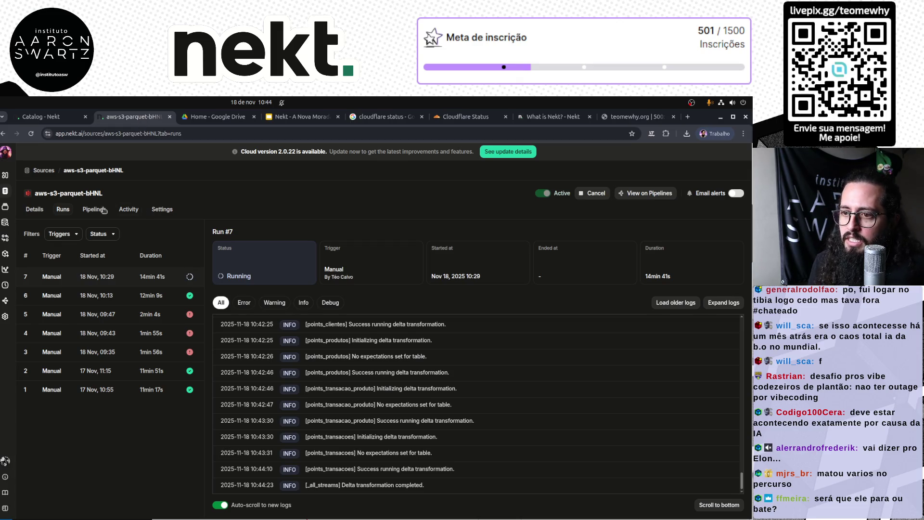
Confirm run 7 succeeded, then open the aws-s3-parquet-bHNL source from the catalog's Sources list.
left_click(73, 279)
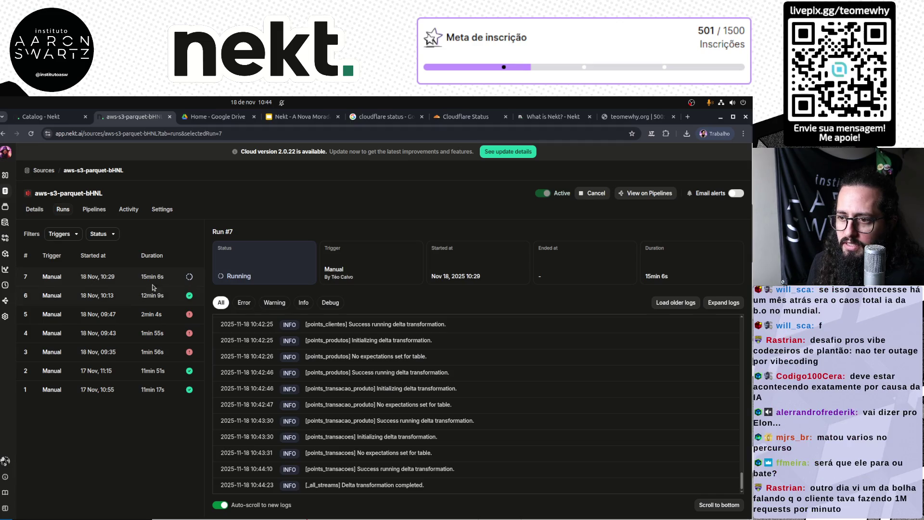
left_click(52, 119)
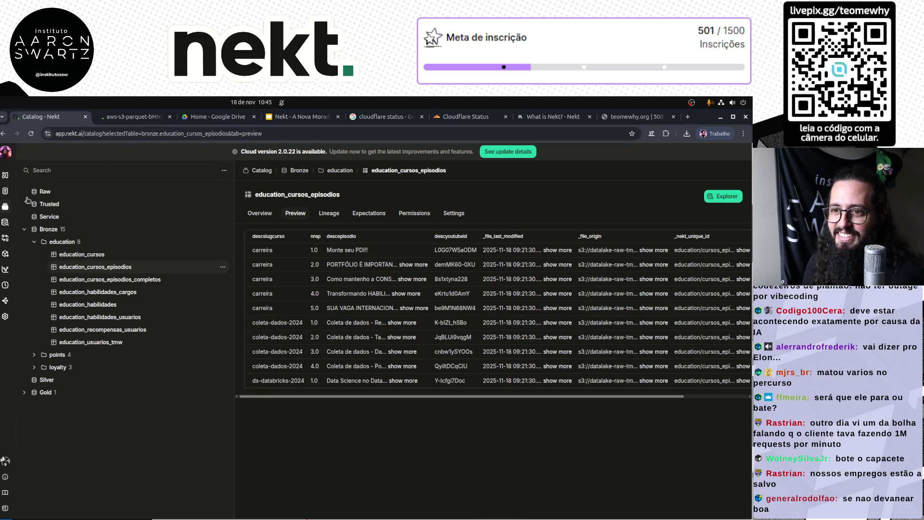
left_click(5, 176)
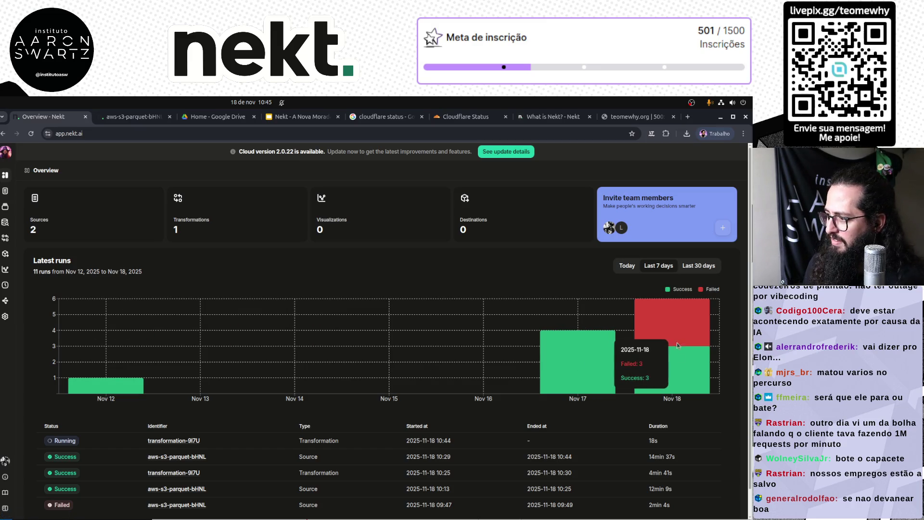
left_click(6, 206)
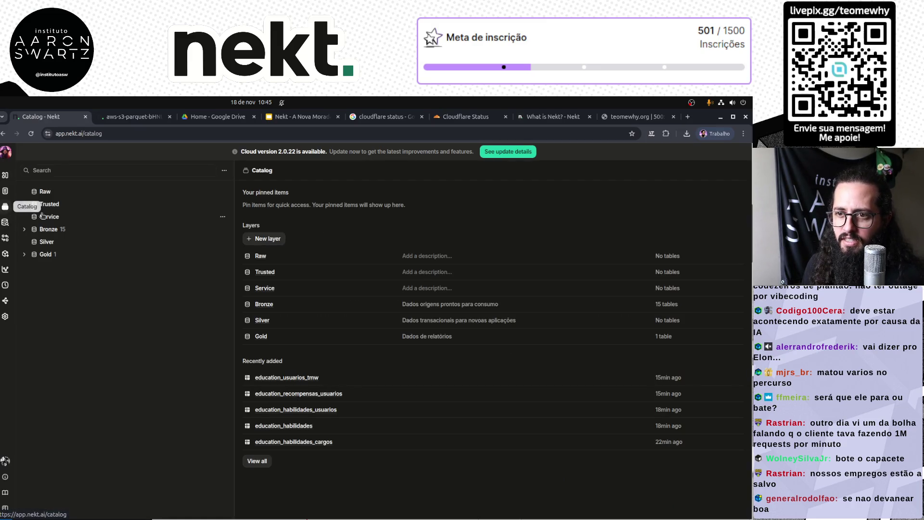
left_click(5, 191)
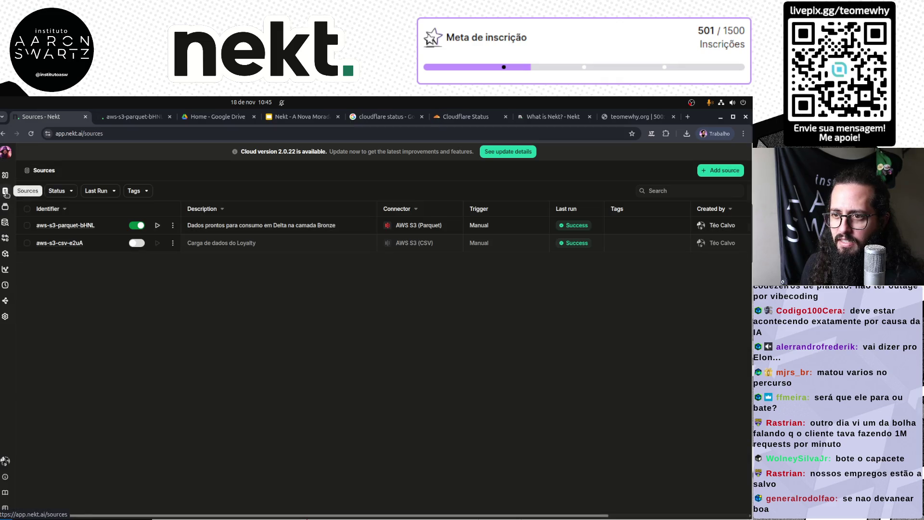
left_click(95, 238)
Review the source's twelve data streams, then move to the Google Drive tab.
scroll(398, 355, "down", 2)
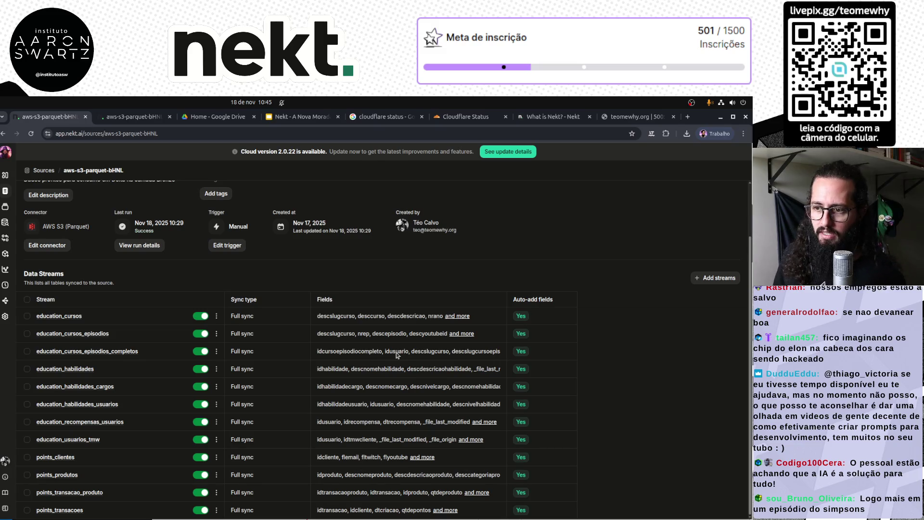
left_click(28, 300)
left_click(28, 300)
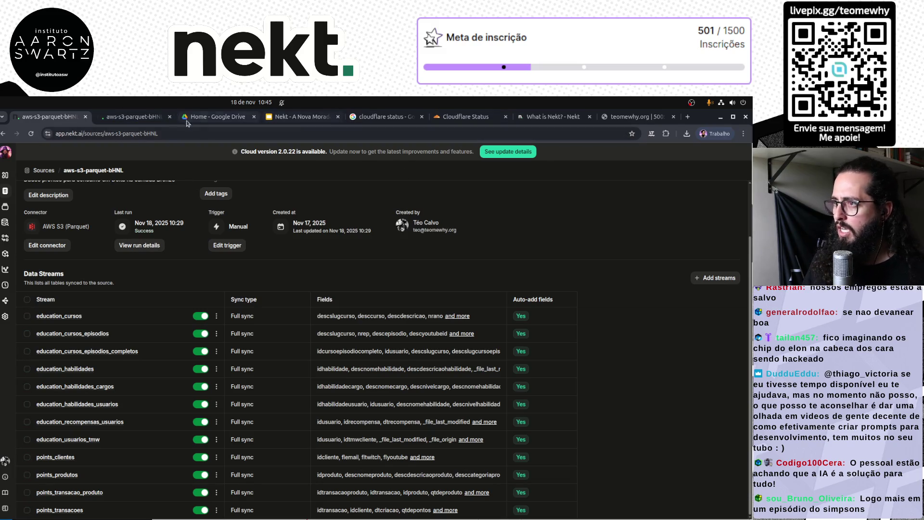
left_click(141, 116)
left_click(215, 117)
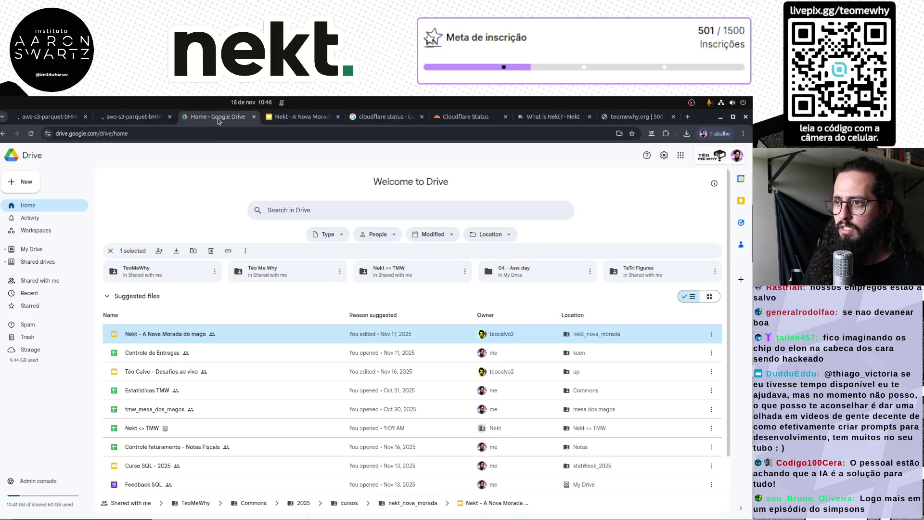
left_click(225, 135)
Load the AWS S3 console via 's3' and open the datalake-raw-tmw bucket.
type("s3")
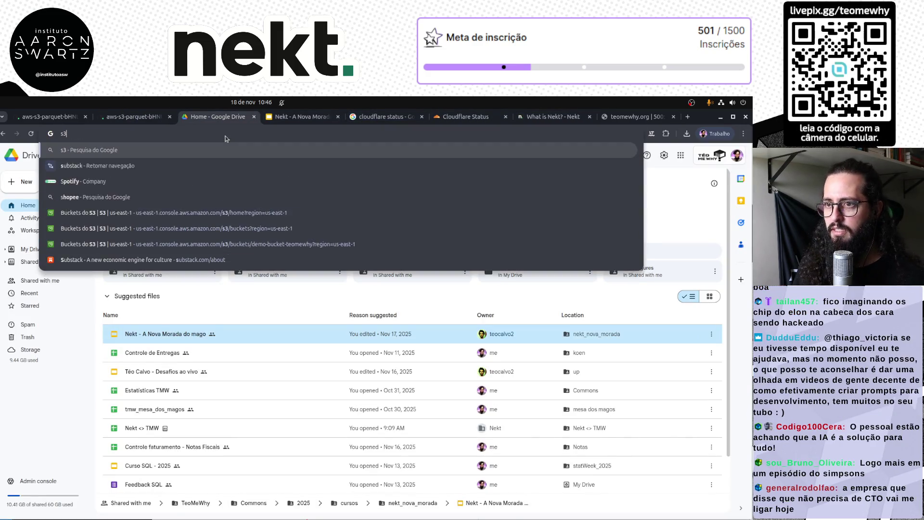
key("Down")
key("Down")
key("Down")
key("Return")
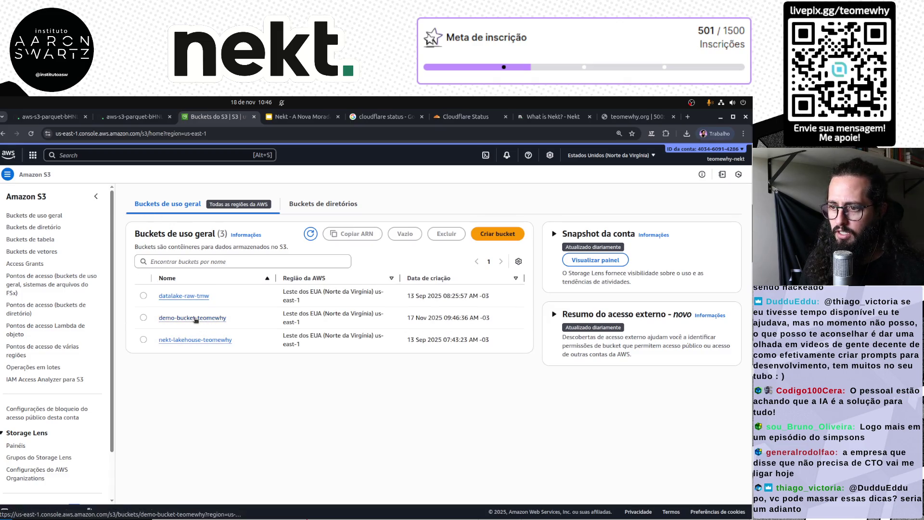
left_click(188, 297)
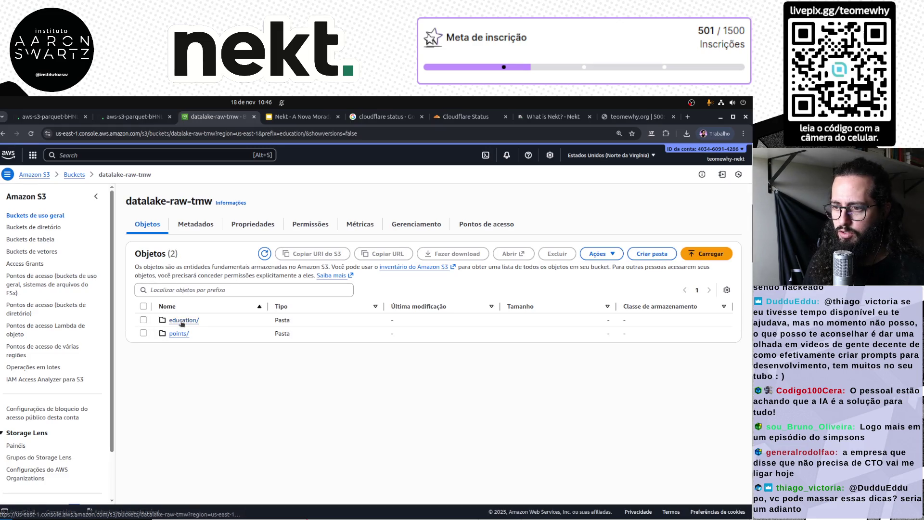
Inspect the subfolders in education/ and points/, then return to the Nekt source page.
left_click(183, 320)
left_click(144, 307)
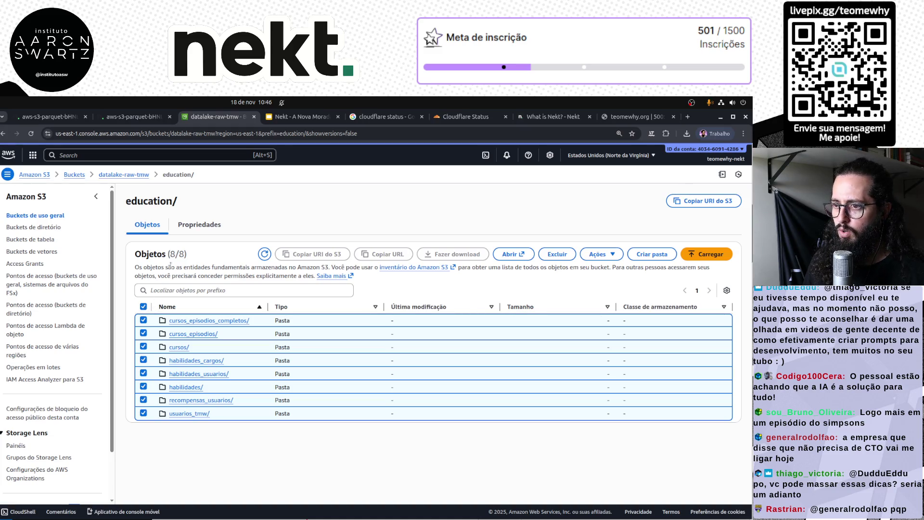
left_click(144, 307)
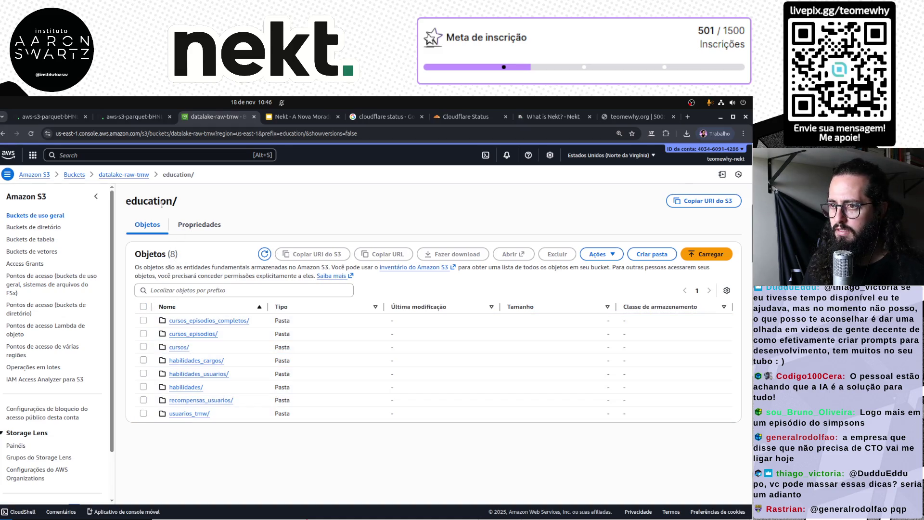
left_click(136, 175)
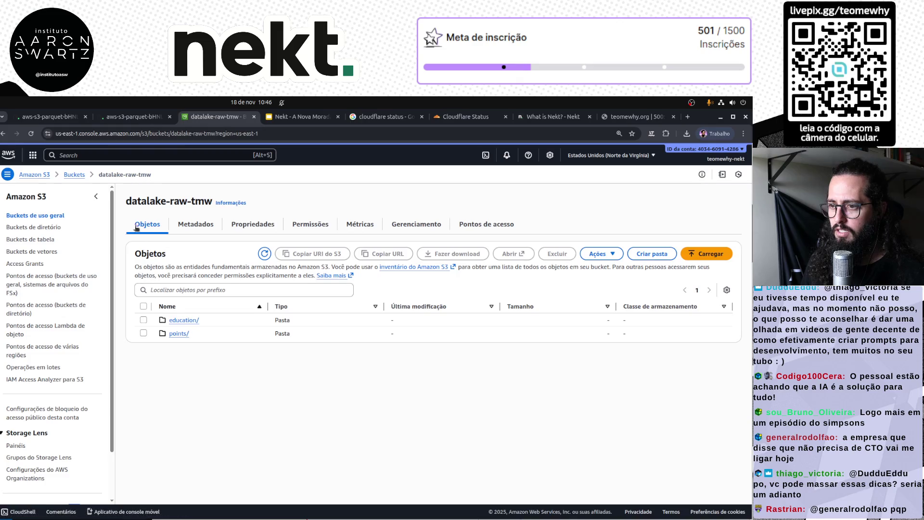
left_click(178, 334)
left_click(144, 307)
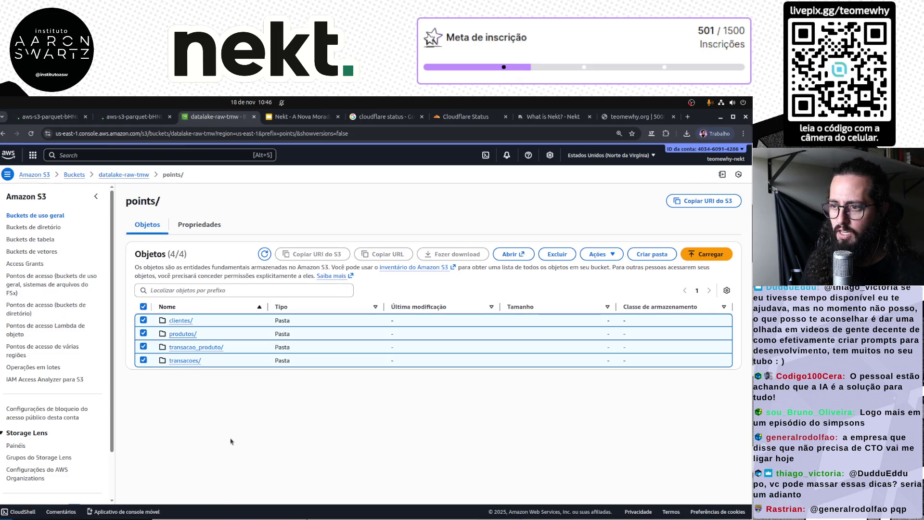
left_click(56, 117)
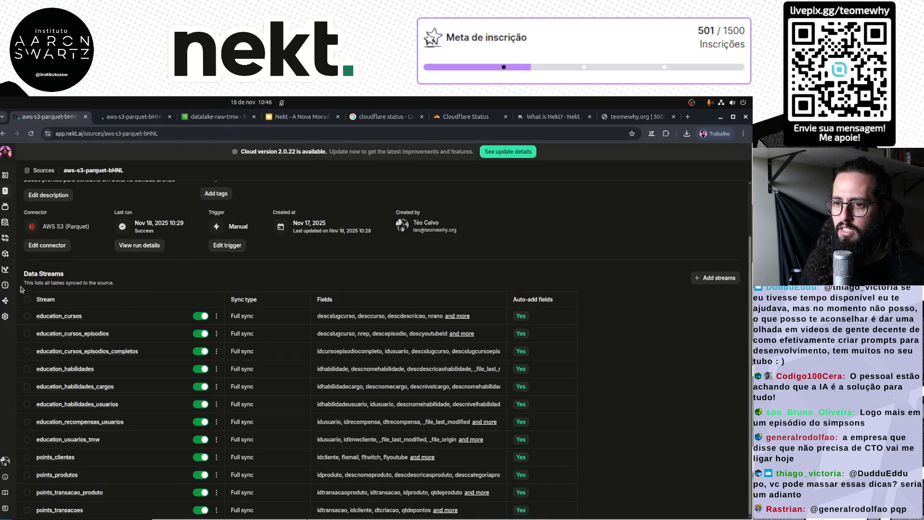
Select all the source's data streams, expand the catalog's Bronze layer, and zoom the page in.
left_click(27, 300)
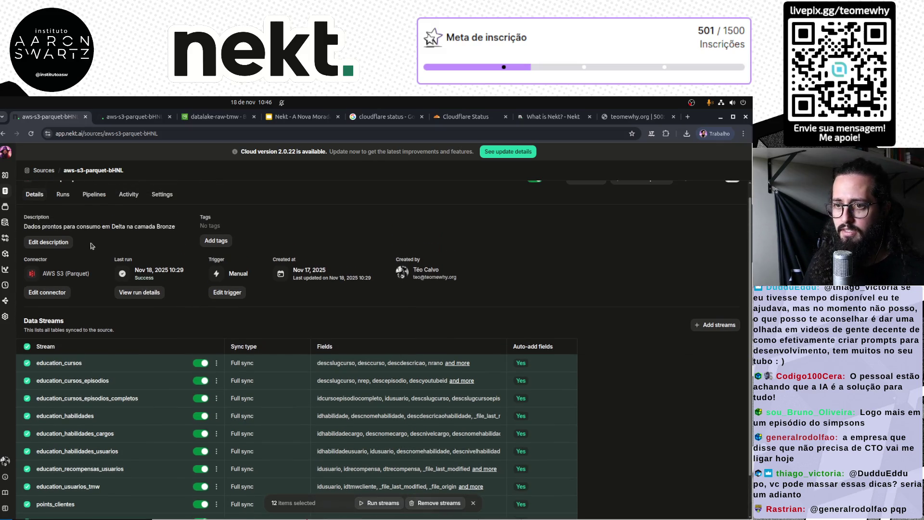
left_click(6, 207)
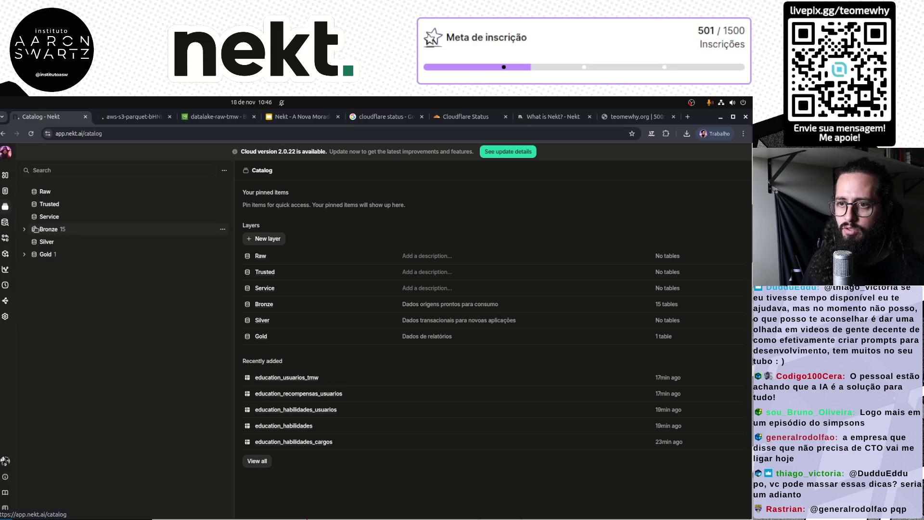
left_click(25, 229)
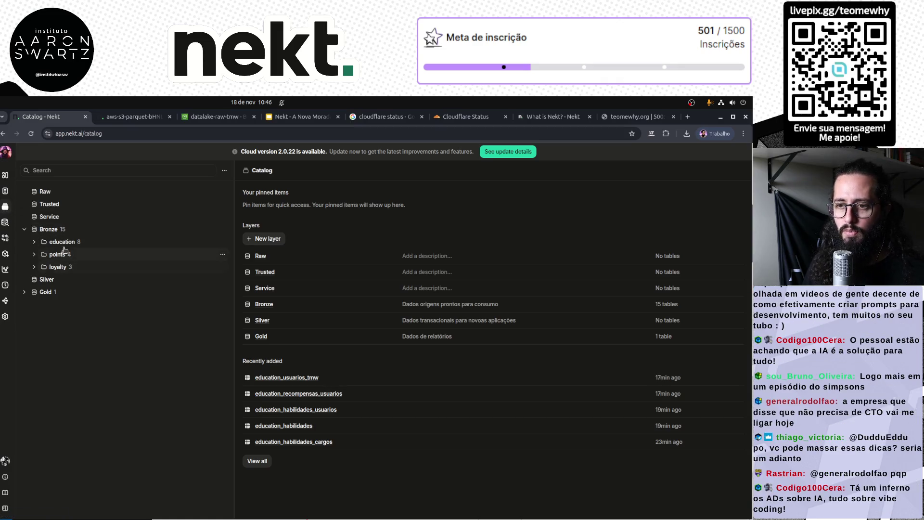
key("ctrl+plus")
key("ctrl+plus")
key("ctrl+plus")
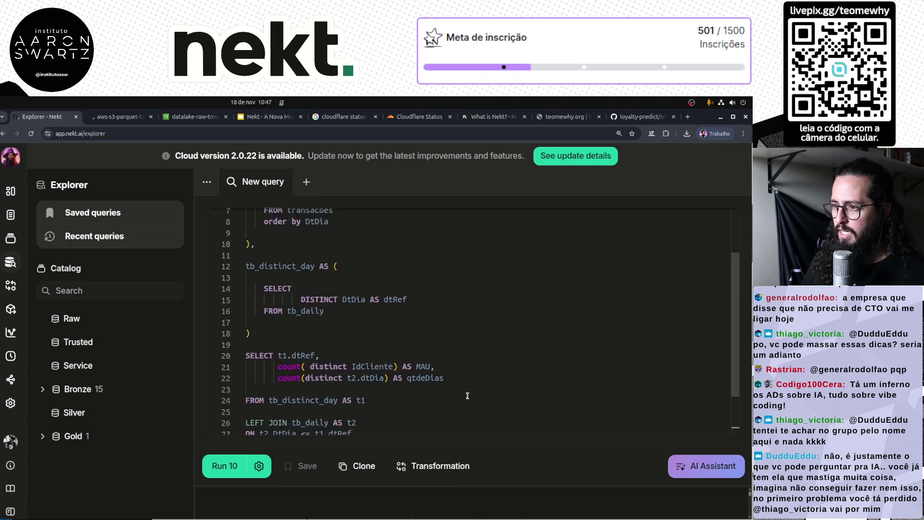
Remove the substr( wrapper and its extra closing parenthesis around DtCriacao on line 4.
scroll(467, 395, "up", 3)
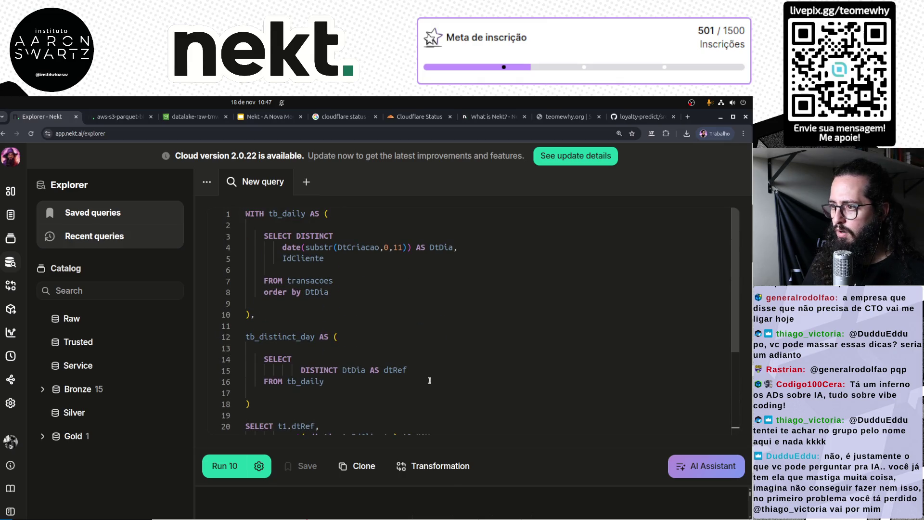
left_click_drag(306, 246, 340, 247)
key("BackSpace")
key("Right")
key("Right")
key("Right")
key("BackSpace")
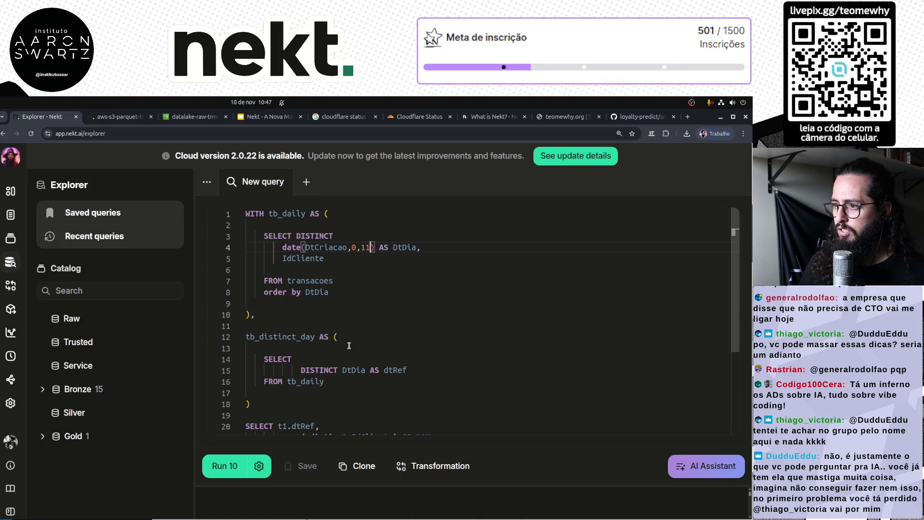
Replace the transacoes table with the copied nekt_bronze points_transacoes path from Catalog > Bronze > points.
left_click(302, 280)
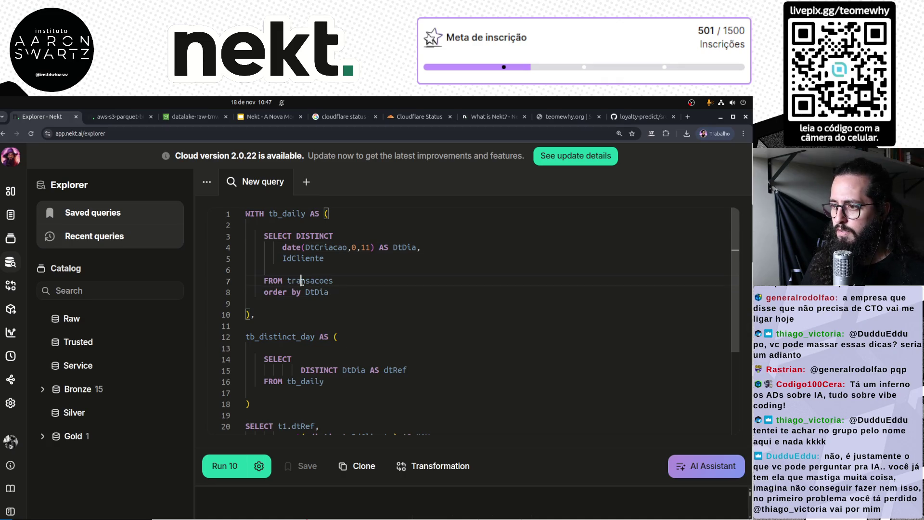
scroll(506, 361, "down", 3)
scroll(506, 361, "up", 3)
scroll(507, 348, "up", 1)
key("BackSpace")
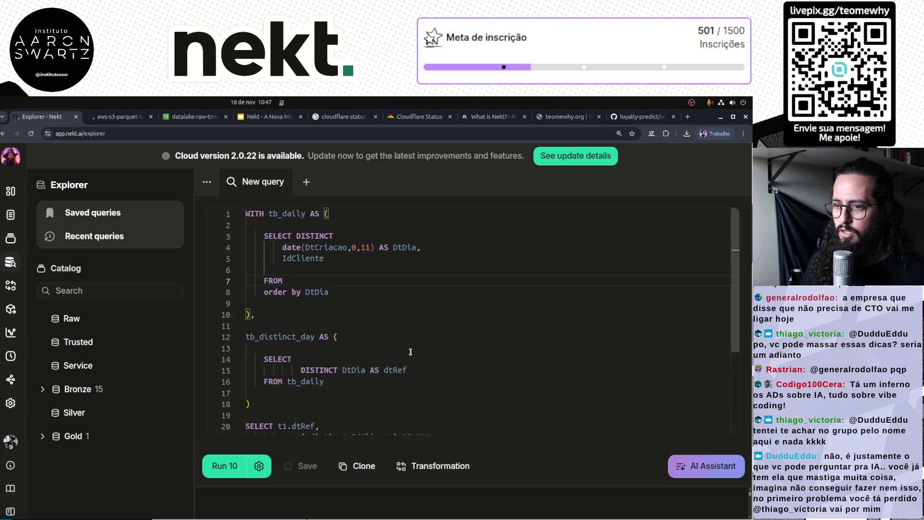
left_click(43, 389)
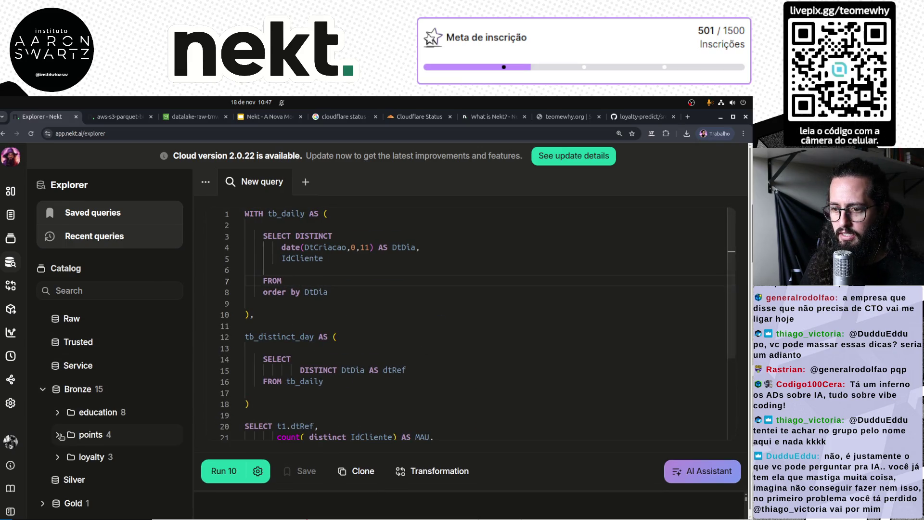
left_click(58, 435)
scroll(109, 435, "down", 3)
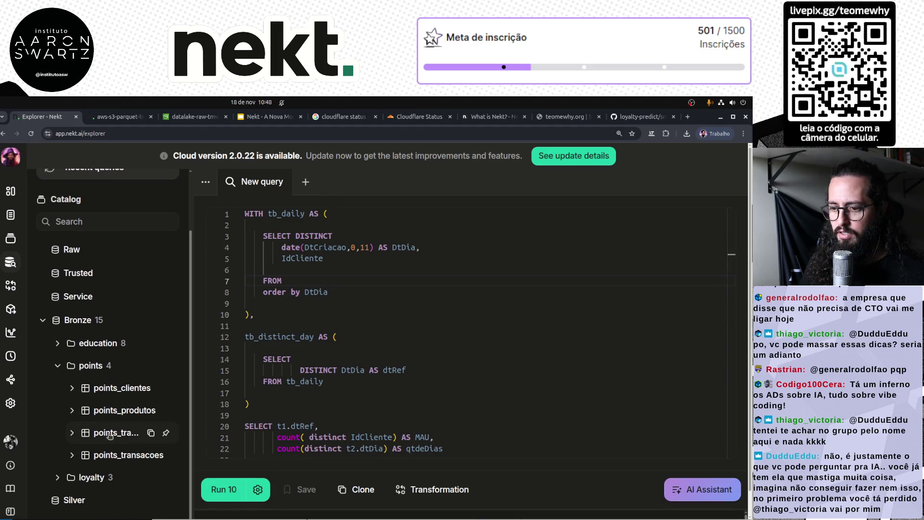
left_click(151, 432)
left_click(337, 281)
key("ctrl+v")
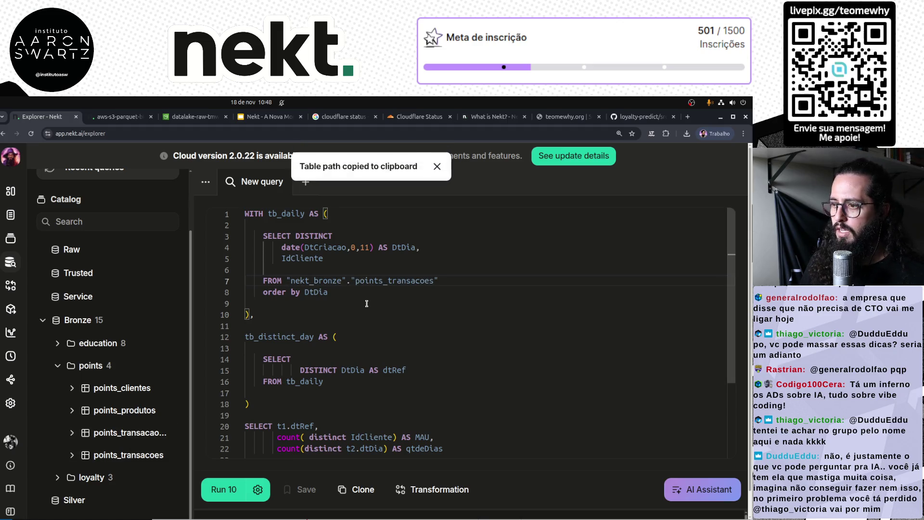
Remove the space after count( on line 21 and select the julianday condition on line 28.
double_click(279, 213)
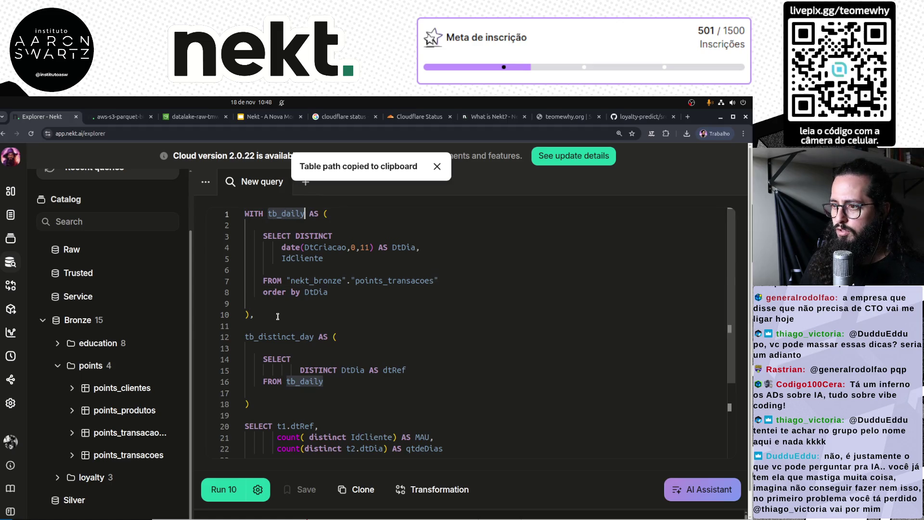
double_click(272, 340)
scroll(443, 354, "down", 3)
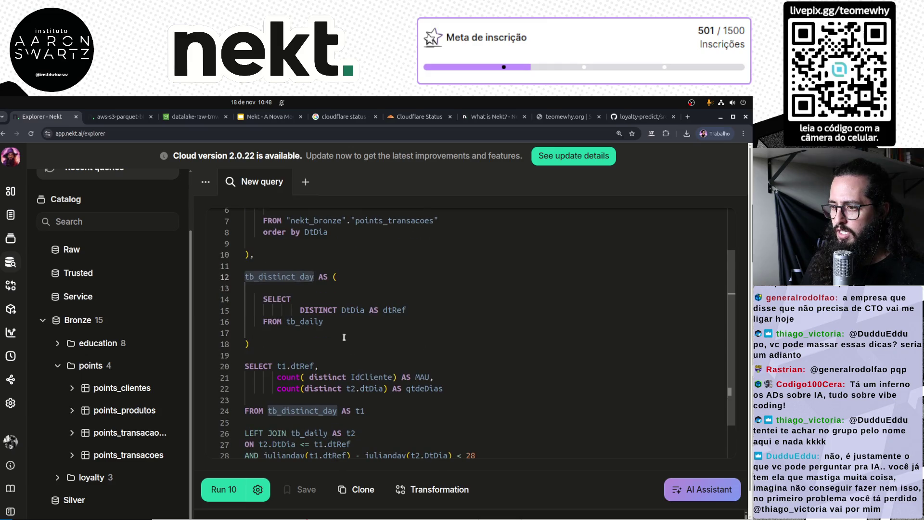
scroll(343, 337, "down", 1)
left_click(309, 357)
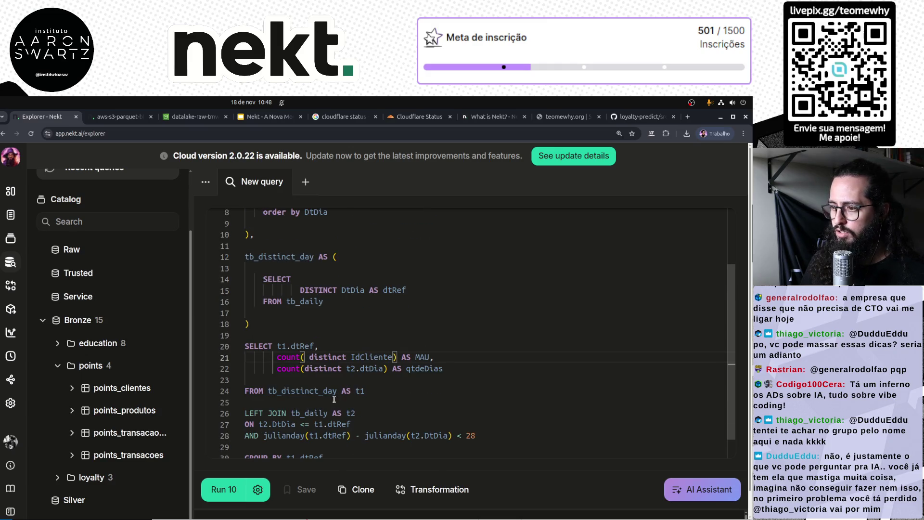
key("BackSpace")
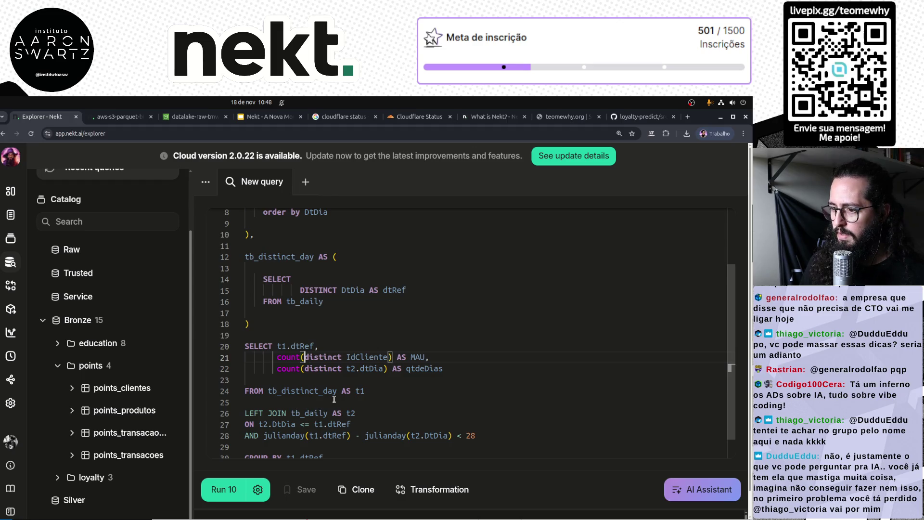
scroll(332, 400, "down", 1)
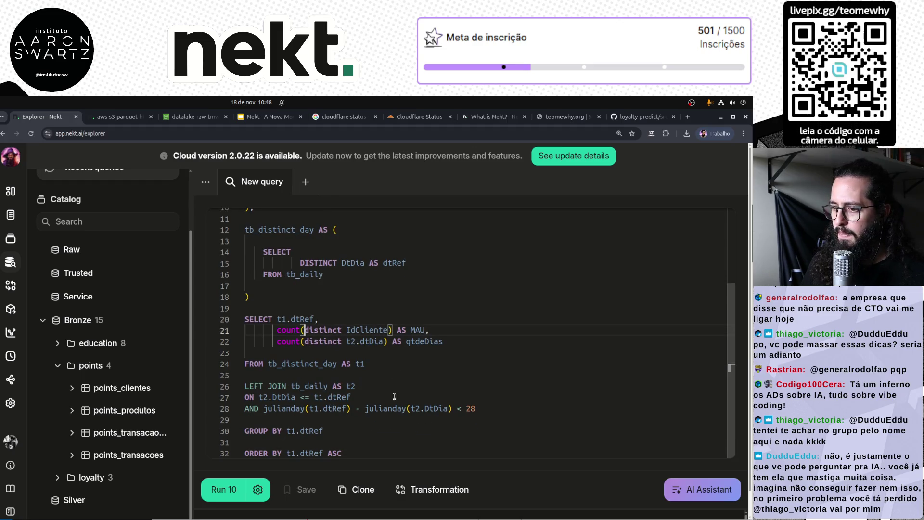
left_click_drag(481, 408, 263, 408)
left_click(546, 401)
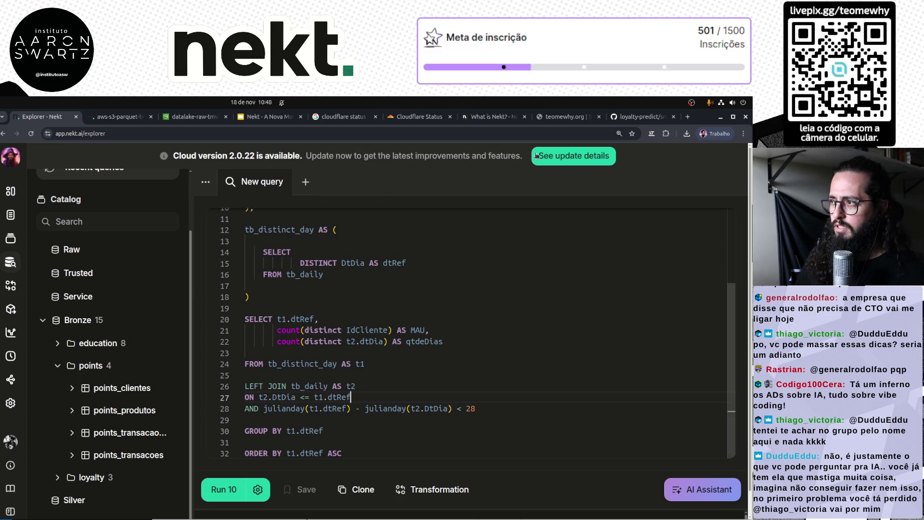
Google 'athe sql datediff', scan the DATEDIFF results, and return to the Nekt Explorer tab.
left_click(689, 117)
type("athe")
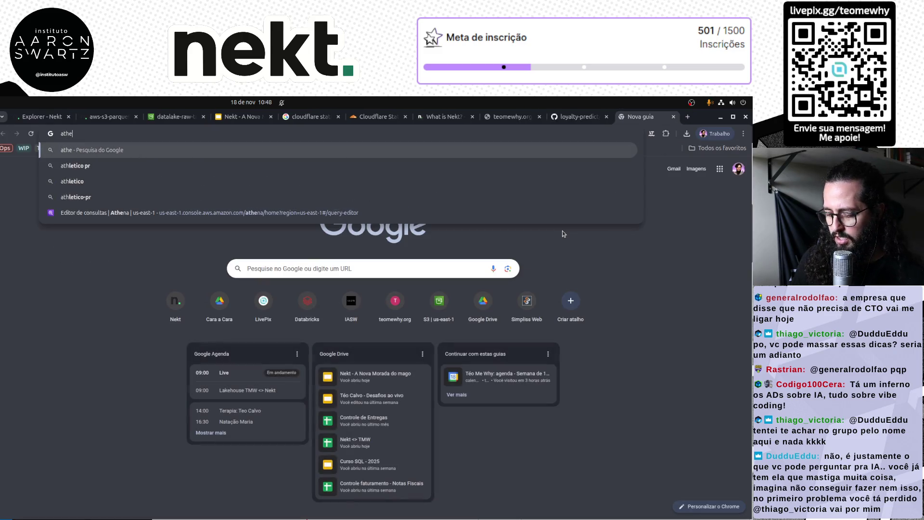
type(" sql datediff")
key("Return")
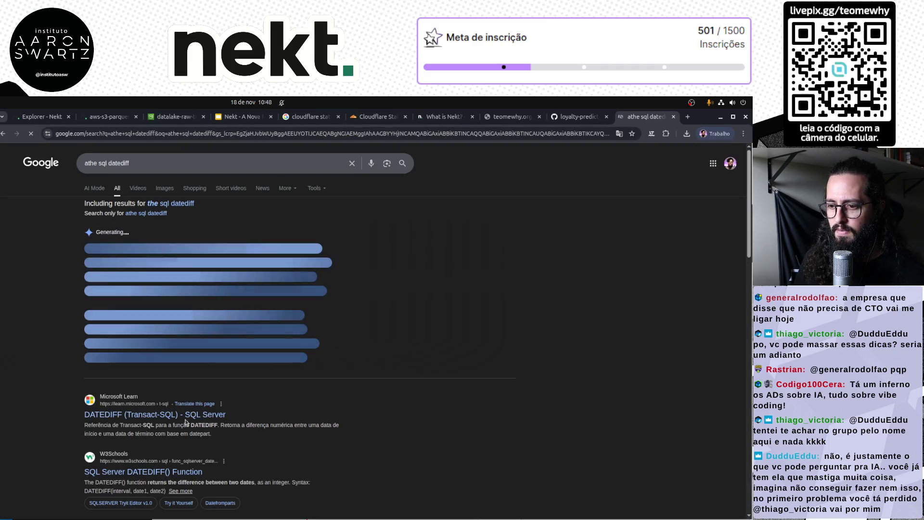
scroll(168, 381, "down", 5)
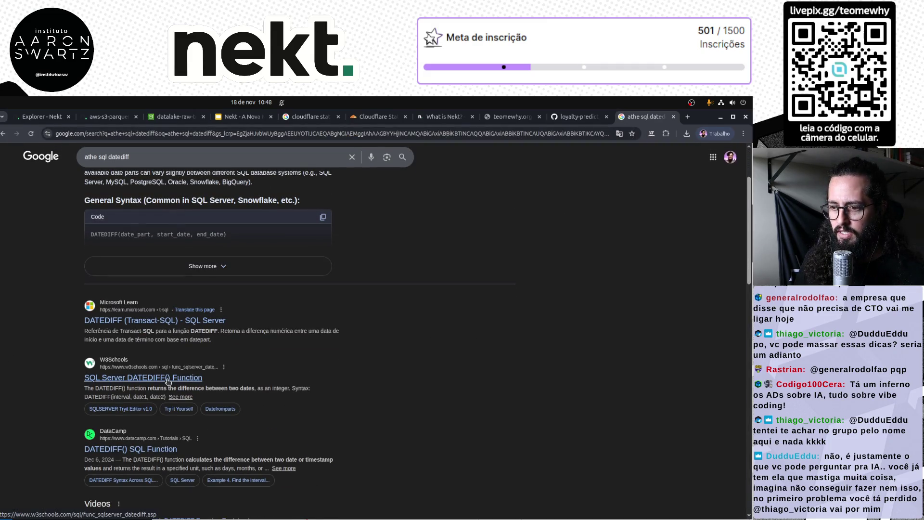
scroll(168, 381, "down", 2)
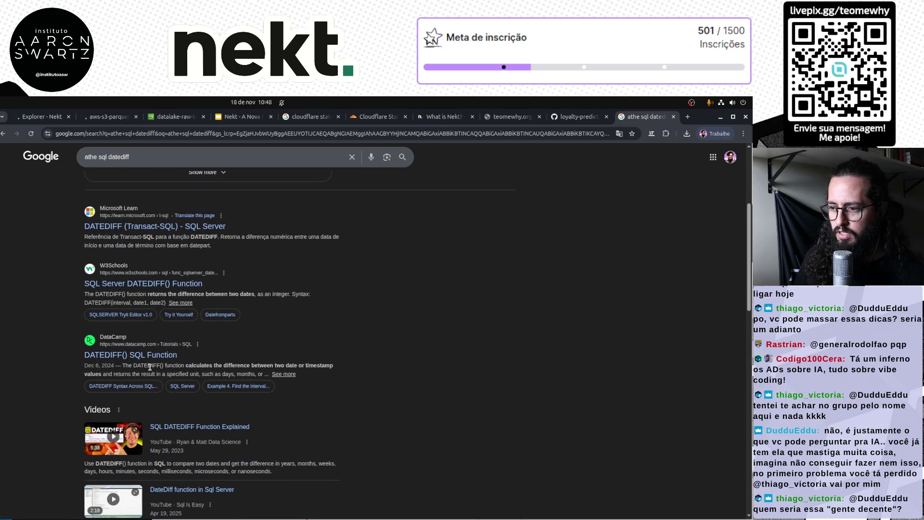
scroll(111, 345, "down", 4)
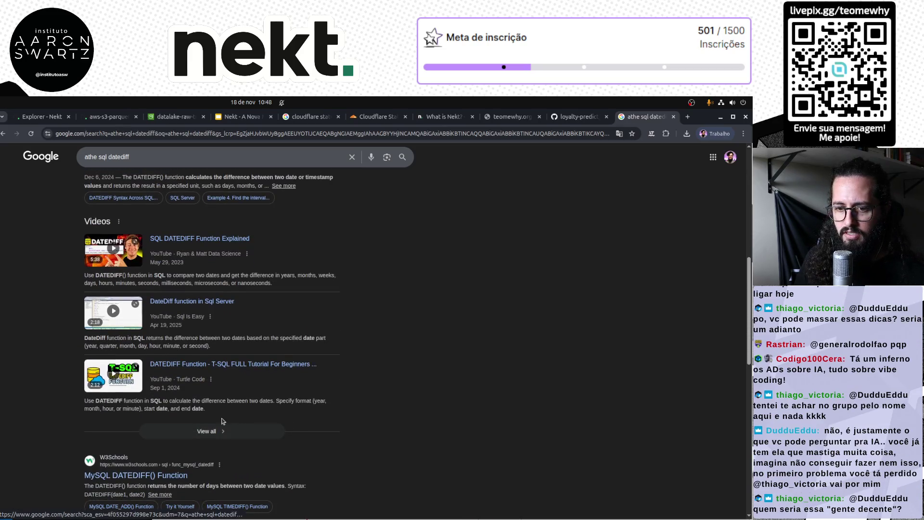
left_click(126, 116)
left_click(42, 117)
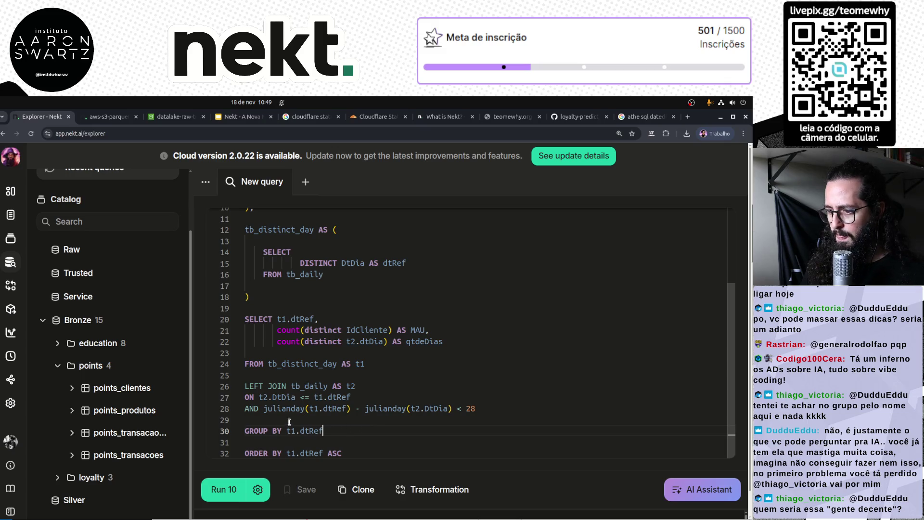
Replace the julianday subtraction with datediff(t1.dtRef, t2.DtDia) and run the query.
left_click(284, 297)
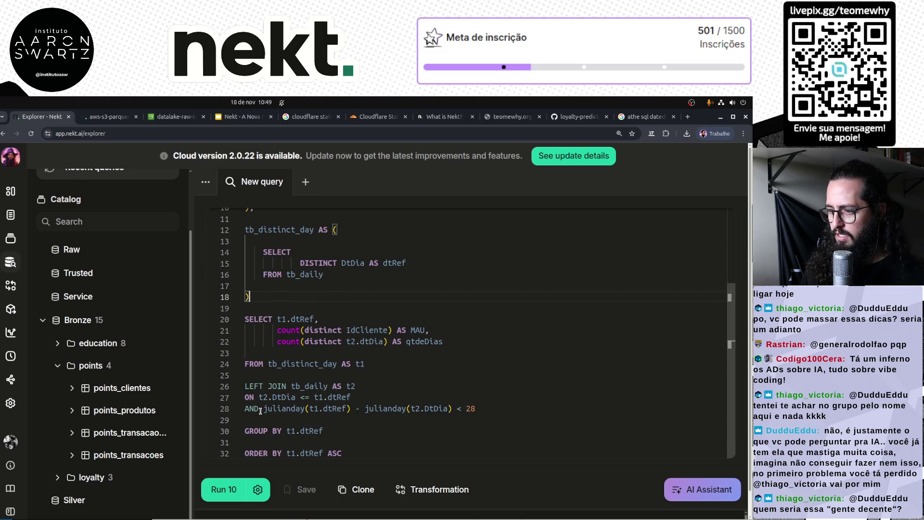
left_click_drag(263, 409, 309, 409)
type("date")
type("diff")
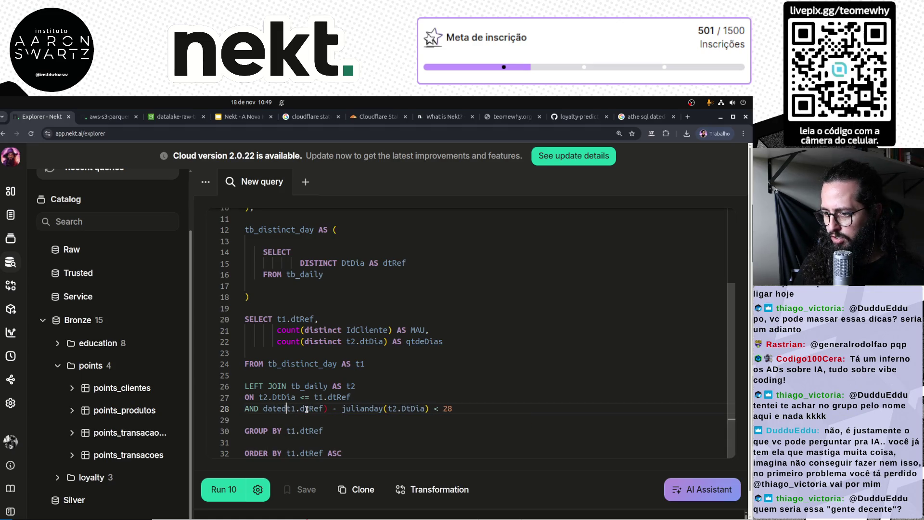
type("(")
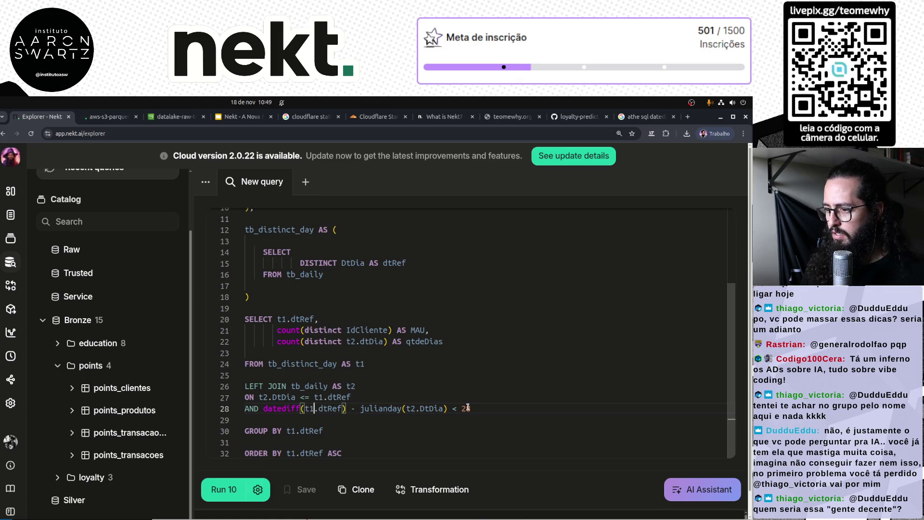
key("ctrl+shift+Right")
key("ctrl+shift+Right")
key("ctrl+shift+Right")
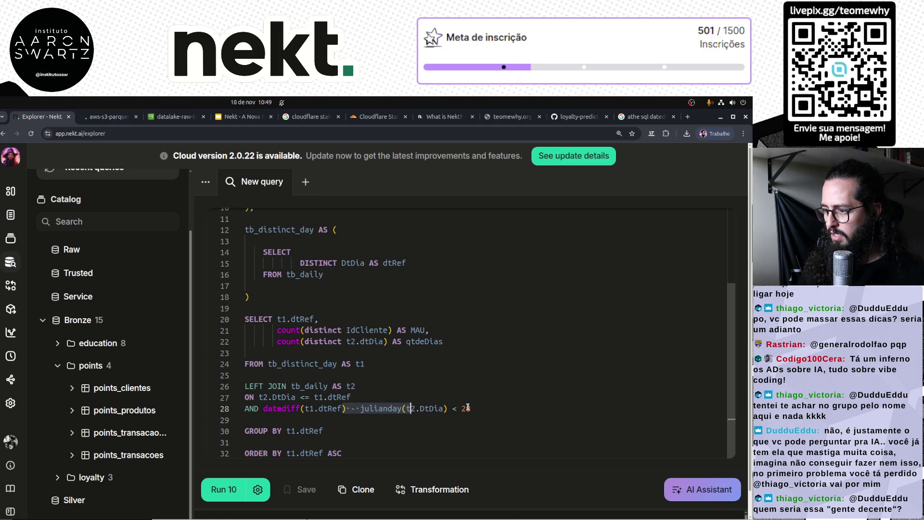
type(",")
key("ctrl+Right")
key("ctrl+Right")
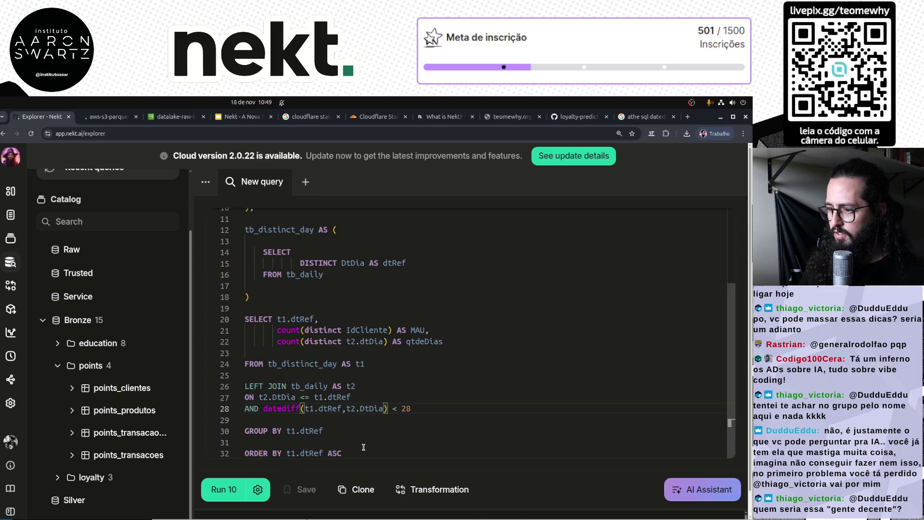
left_click(222, 489)
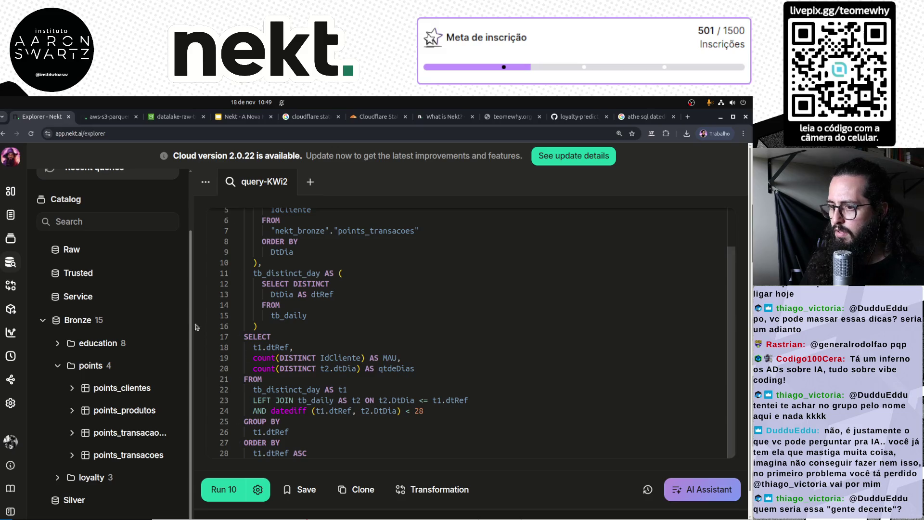
Enlarge the error panel and delete the ', 0, 11' arguments, leaving date(DtCriacao).
key("ctrl+0")
key("ctrl+plus")
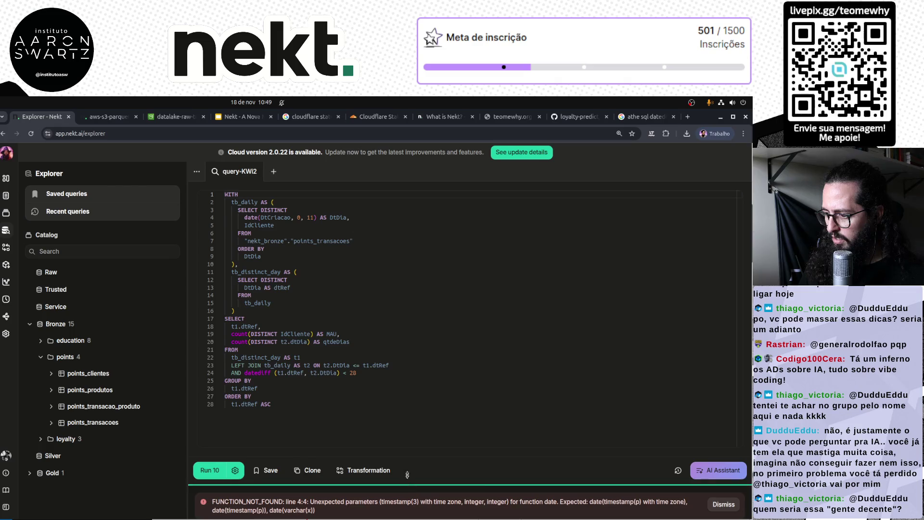
left_click_drag(403, 483, 403, 420)
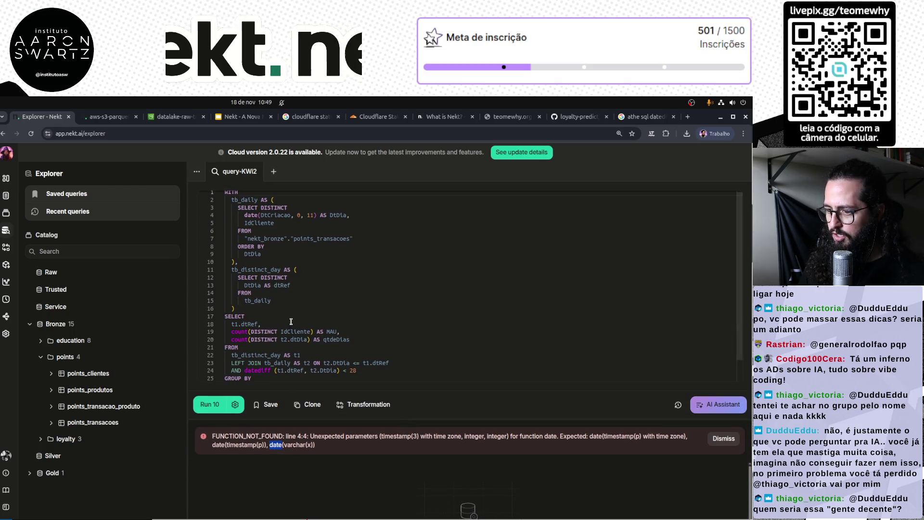
scroll(345, 307, "up", 1)
left_click_drag(291, 217, 311, 217)
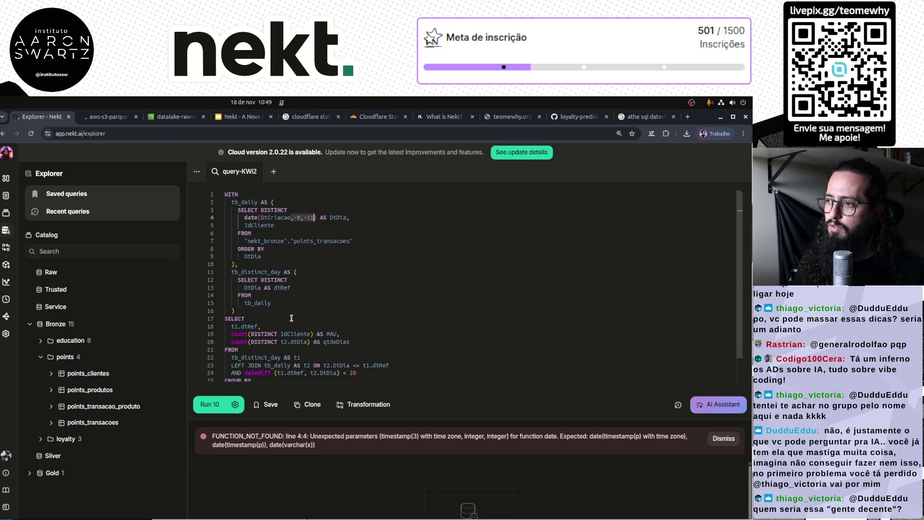
key("BackSpace")
Rerun the query twice, checking the datediff call named in the error.
key("ctrl+equal")
key("ctrl+equal")
key("ctrl+equal")
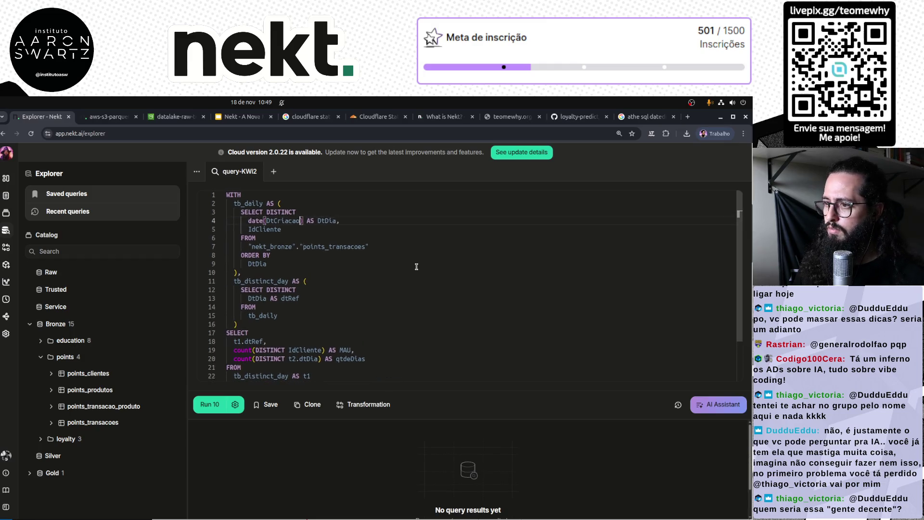
scroll(411, 294, "down", 3)
left_click(404, 359)
key("ctrl+Return")
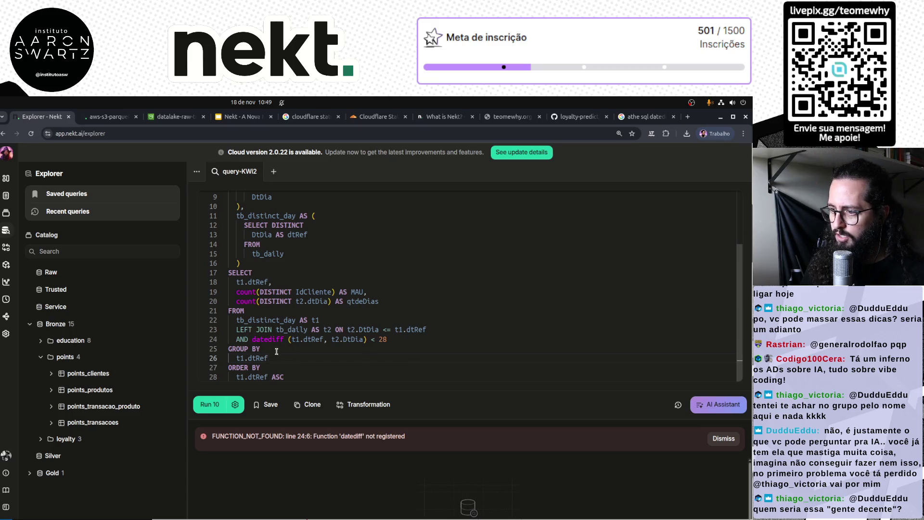
left_click(290, 339)
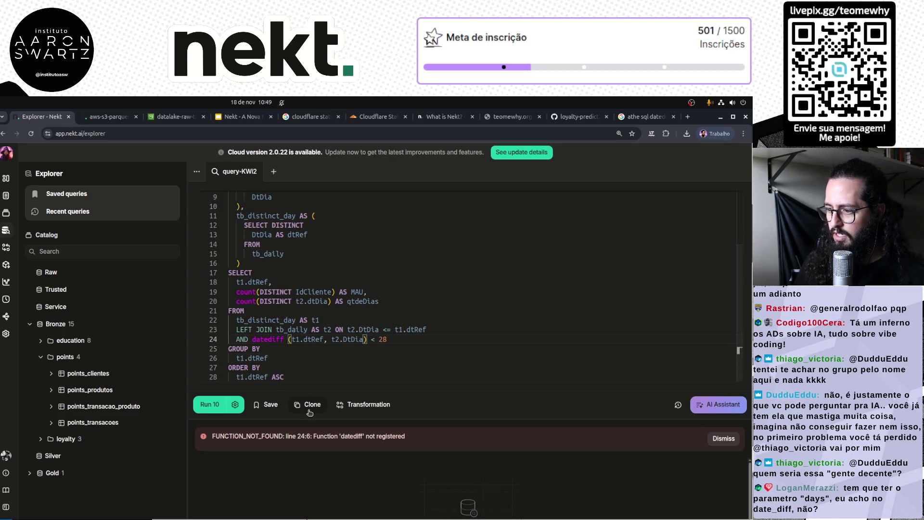
left_click(208, 404)
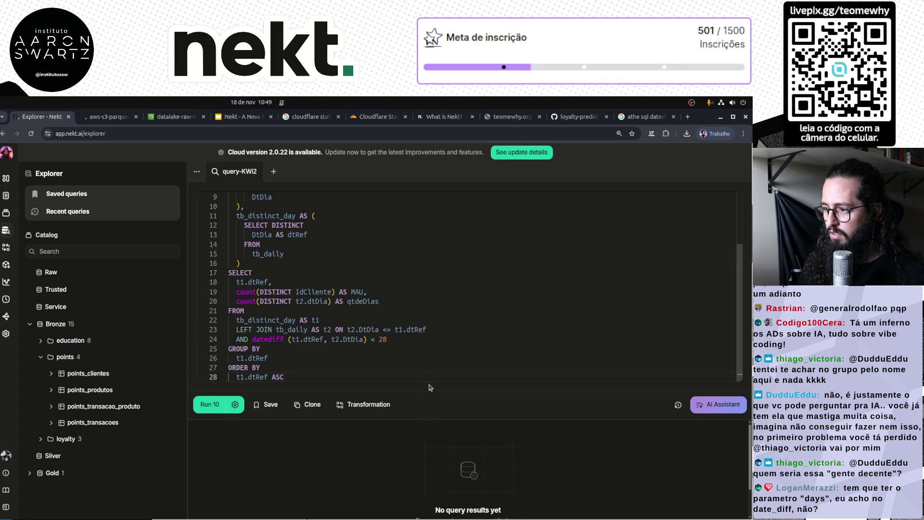
mouse_move(435, 420)
left_mouse_down()
mouse_move(436, 337)
mouse_move(437, 429)
left_mouse_up()
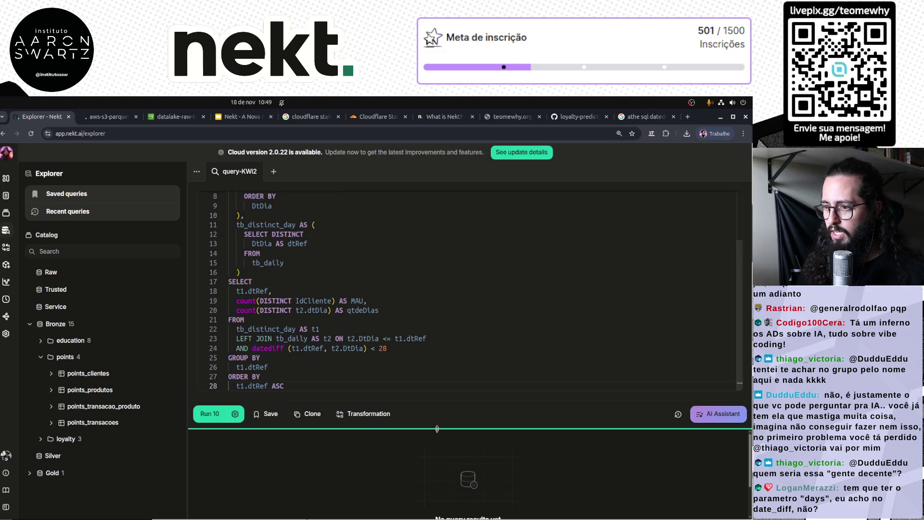
left_click(269, 272)
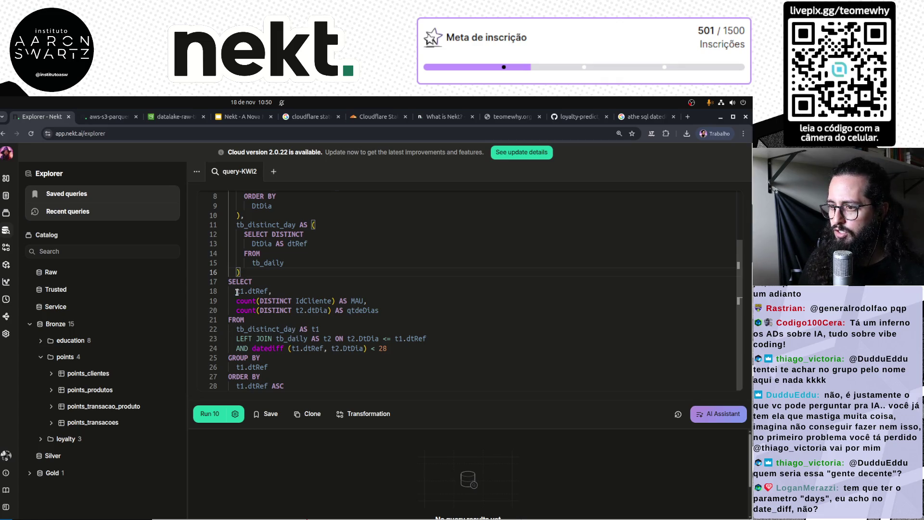
Strip the query to SELECT * FROM tb_distinct_day AS t1 and run it.
left_click_drag(237, 292, 408, 309)
key("BackSpace")
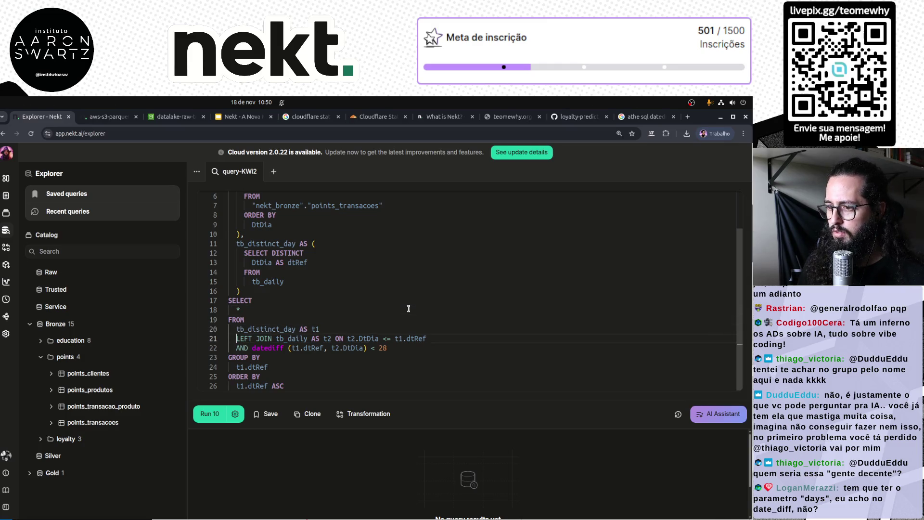
key("shift+Down")
key("shift+Down")
key("shift+Down")
key("BackSpace")
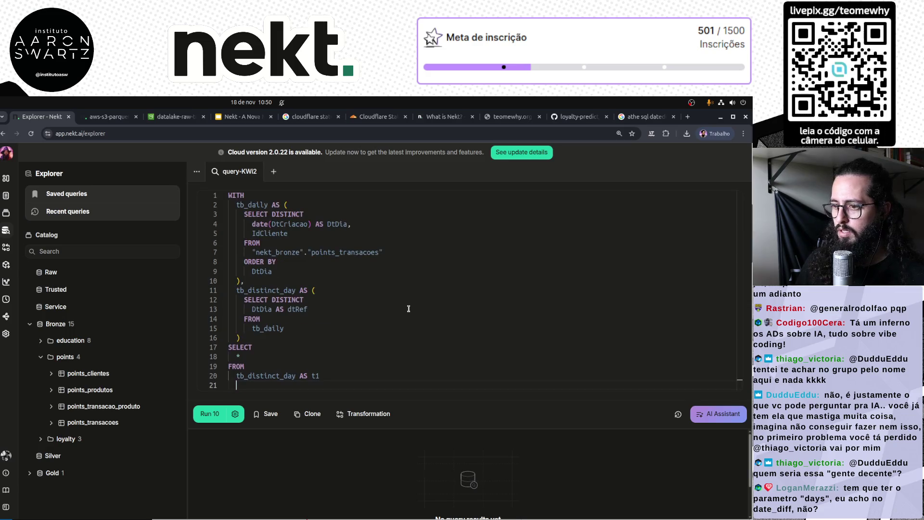
key("BackSpace")
key("ctrl+Return")
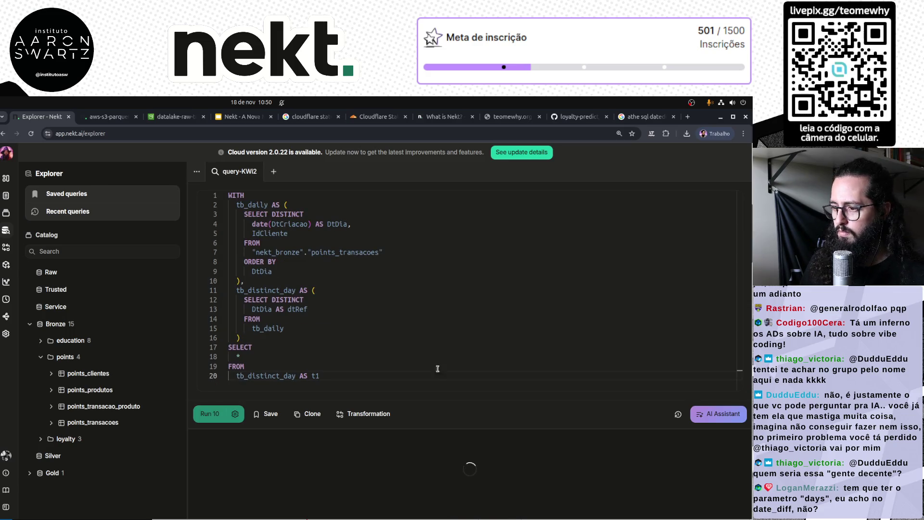
mouse_move(463, 429)
left_mouse_down()
mouse_move(469, 285)
mouse_move(448, 441)
mouse_move(448, 338)
left_mouse_up()
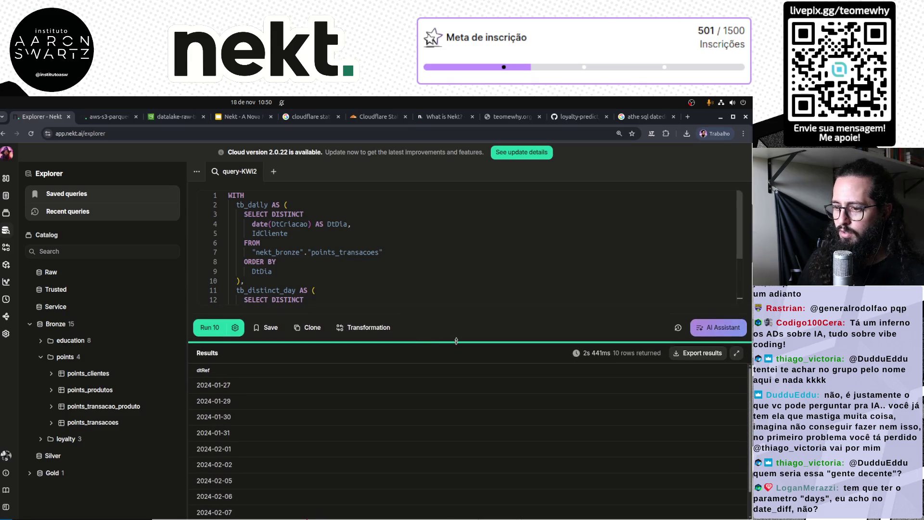
Check the first dtRef result, 2024-01-27, and return to the query text.
double_click(214, 385)
scroll(374, 271, "down", 3)
left_click(346, 296)
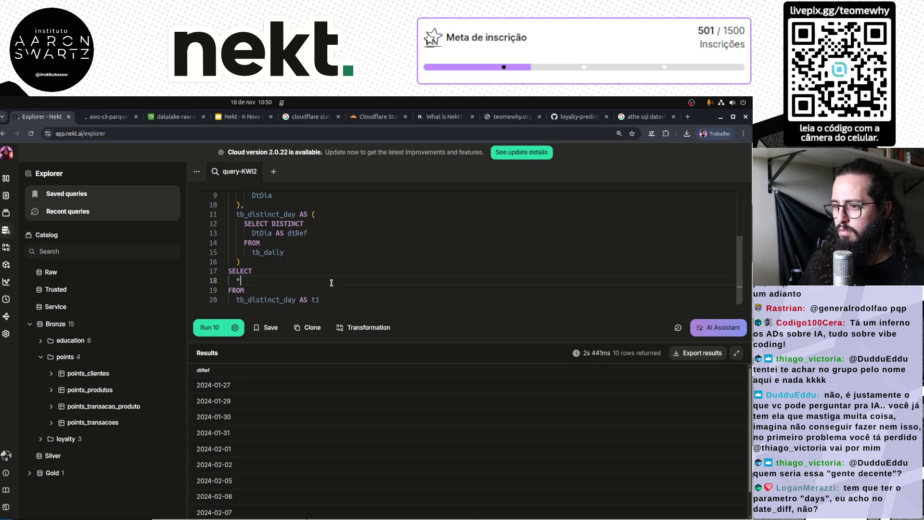
scroll(331, 283, "up", 3)
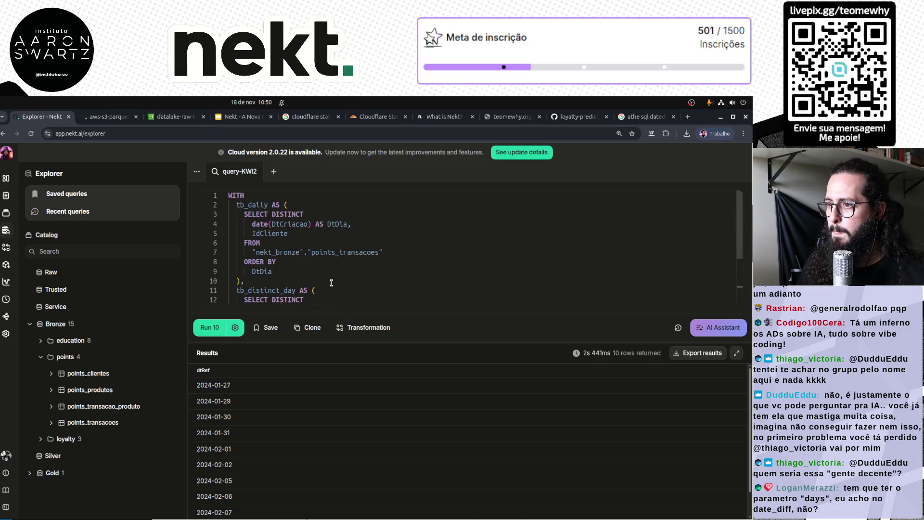
scroll(331, 283, "down", 3)
left_click(331, 283)
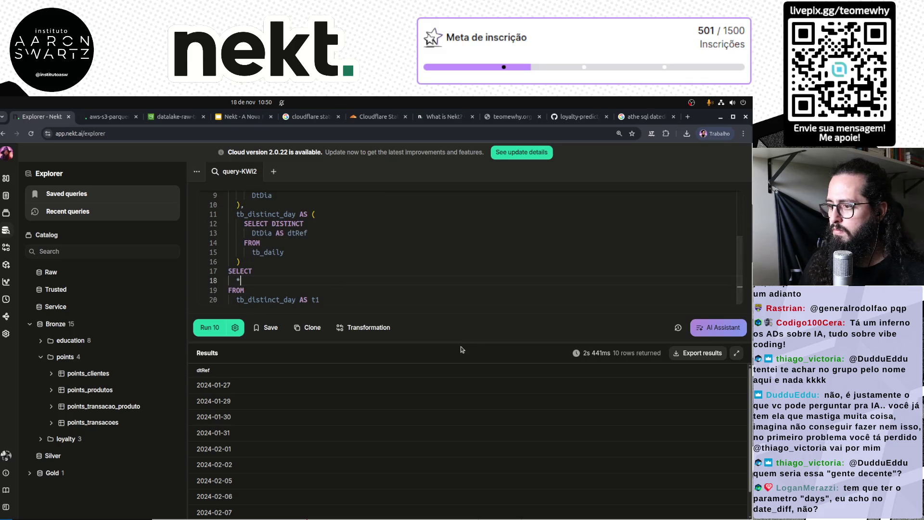
Expand the editor and undo the edits to bring back the join lines.
left_click_drag(337, 342, 326, 452)
double_click(265, 375)
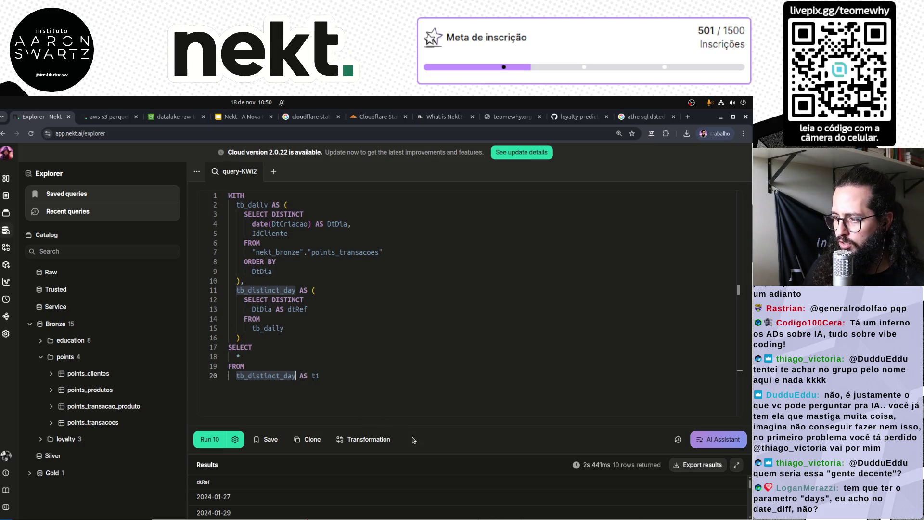
left_click(322, 402)
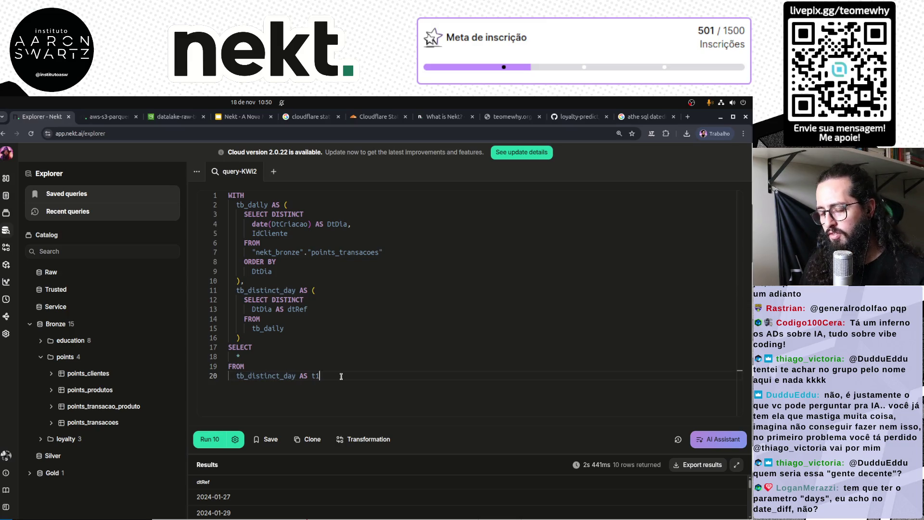
key("Return")
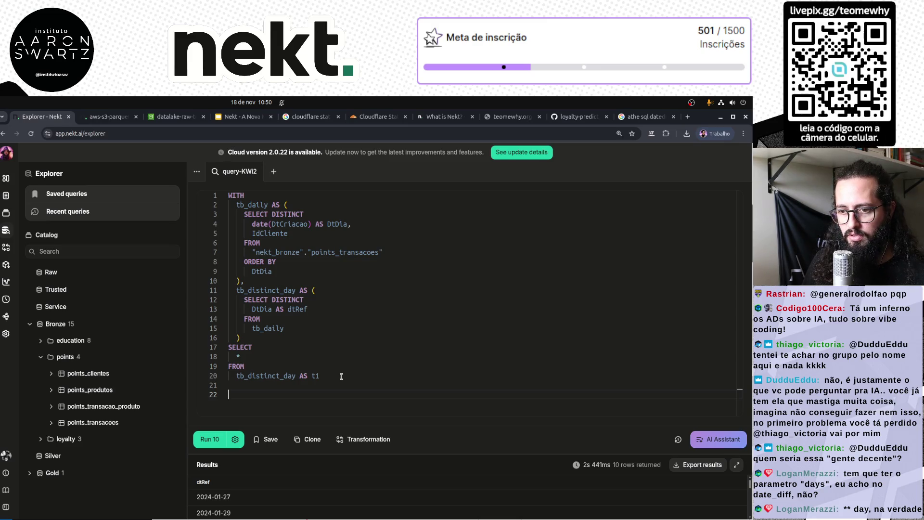
key("BackSpace")
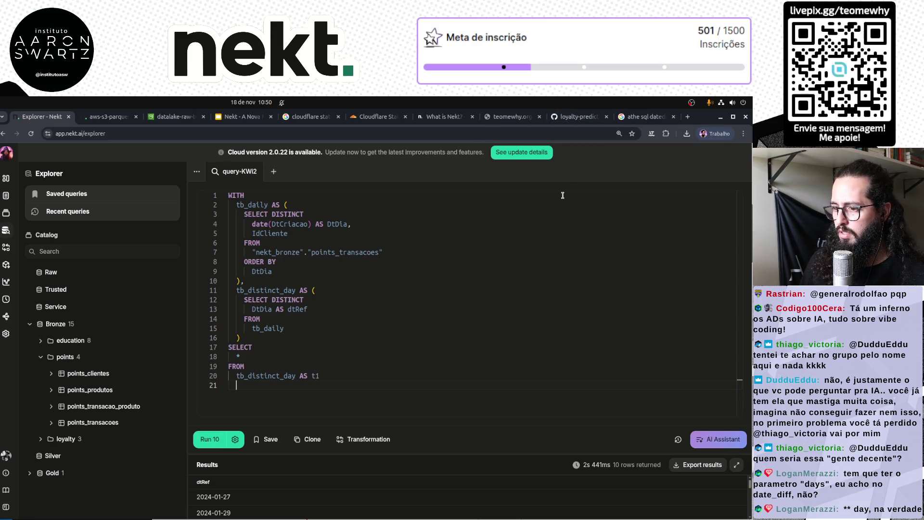
key("ctrl+z")
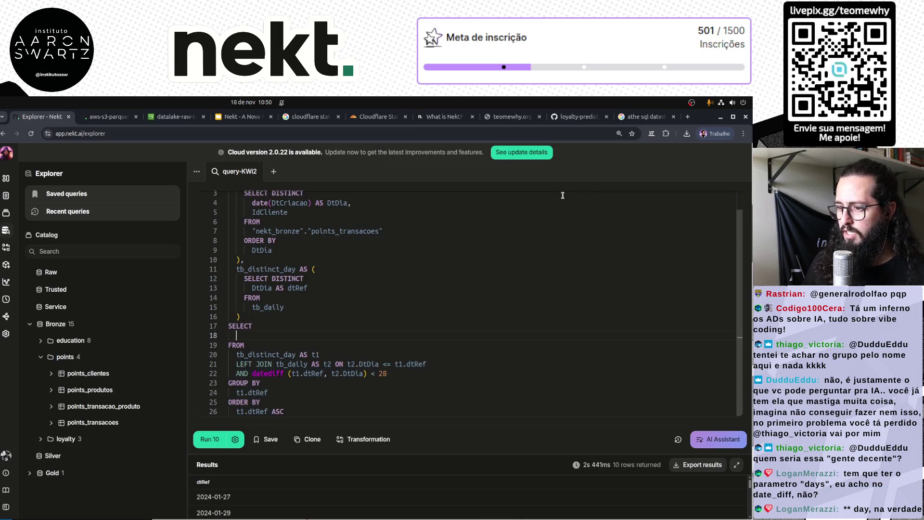
Settle the restored join lines and add a 'days' argument to datediff.
key("ctrl+z")
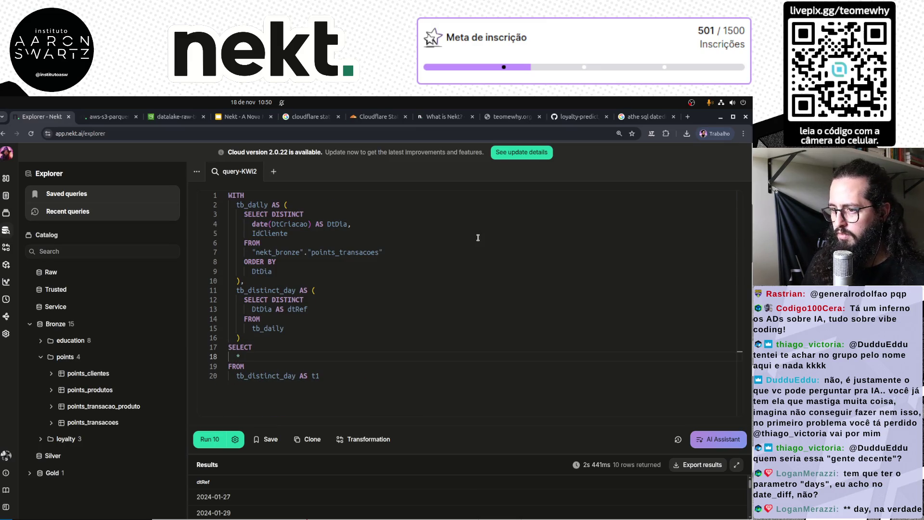
key("ctrl+shift+z")
left_click(344, 386)
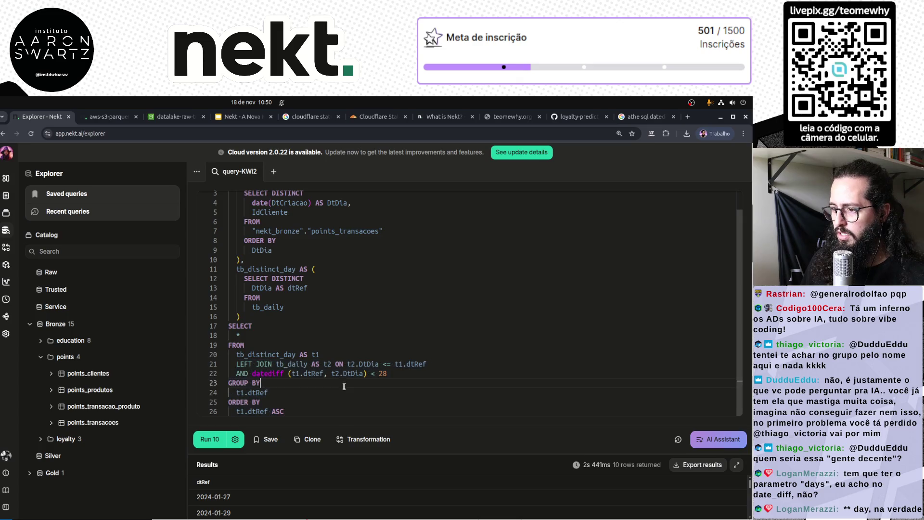
left_click(363, 373)
type(", 'days")
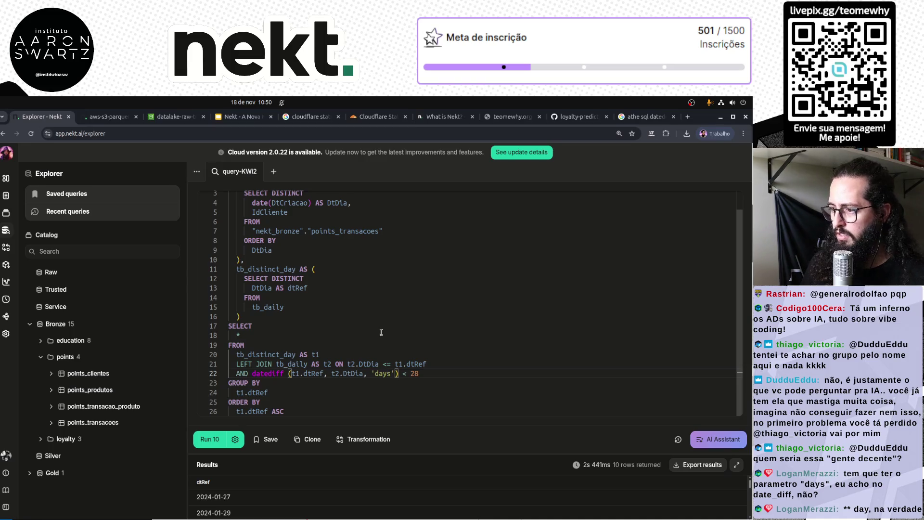
Run the query, hit the 'datediff not registered' error, and go to the datediff search results.
key("ctrl+Return")
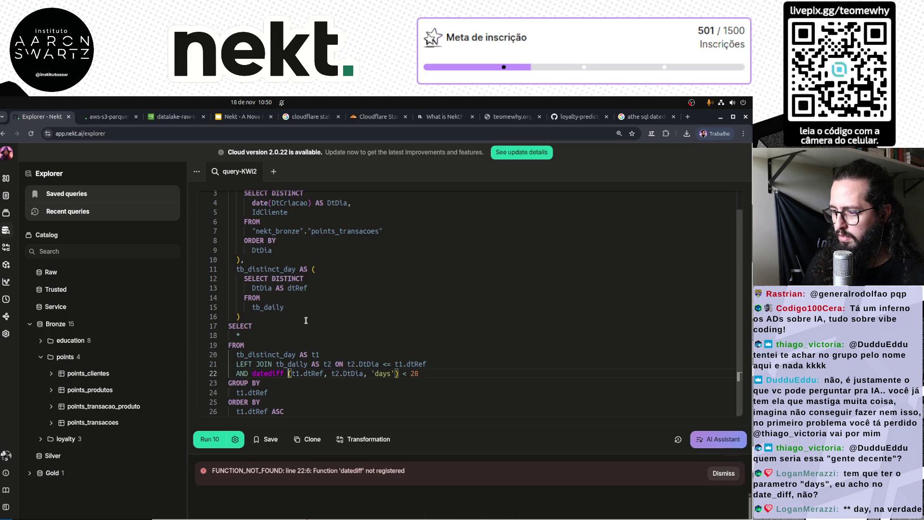
key("ctrl+Return")
key("ctrl+End")
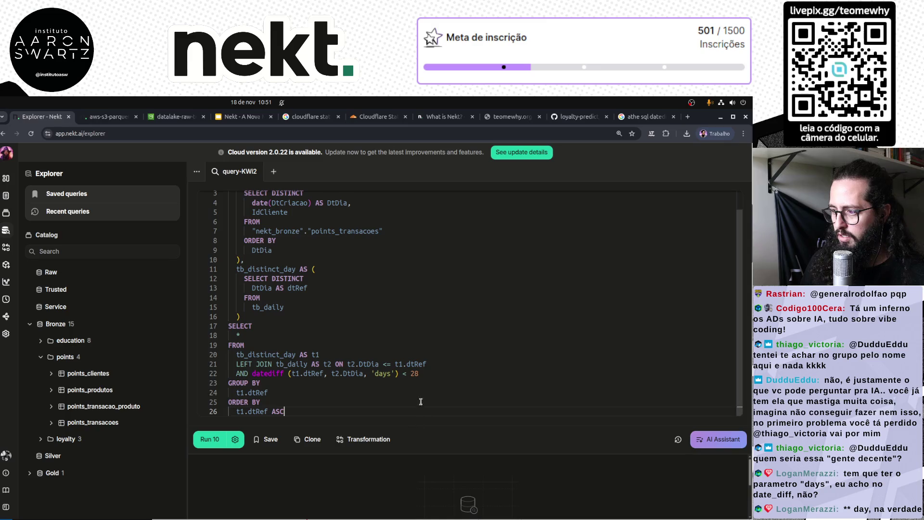
left_click(643, 115)
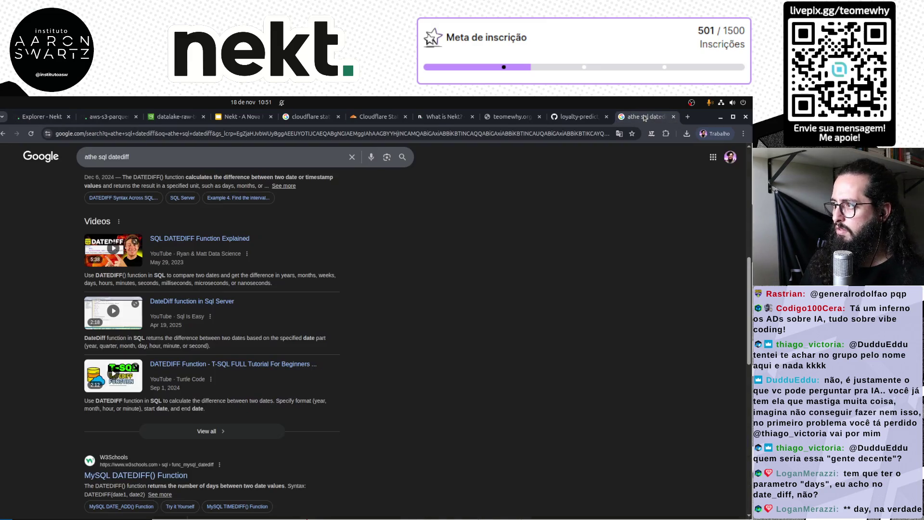
Refine the search to 'athena sql datediff'.
left_click(100, 158)
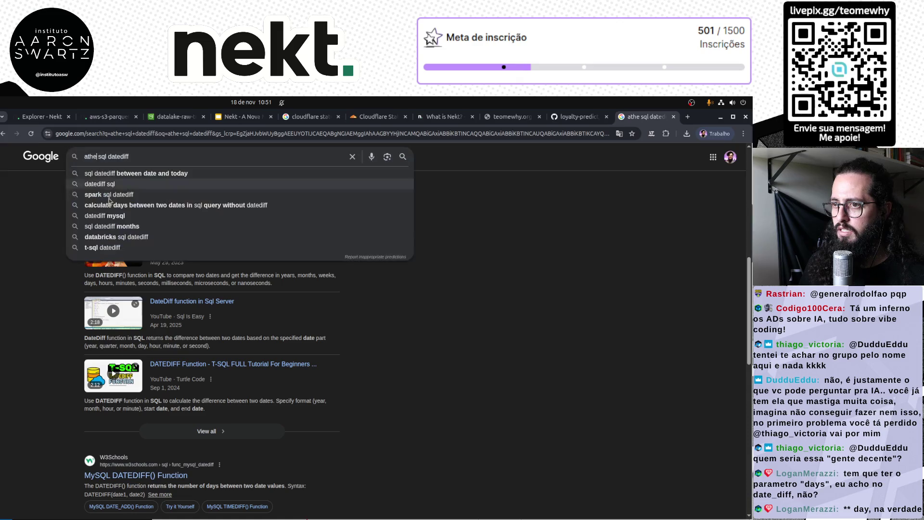
type("na")
key("Return")
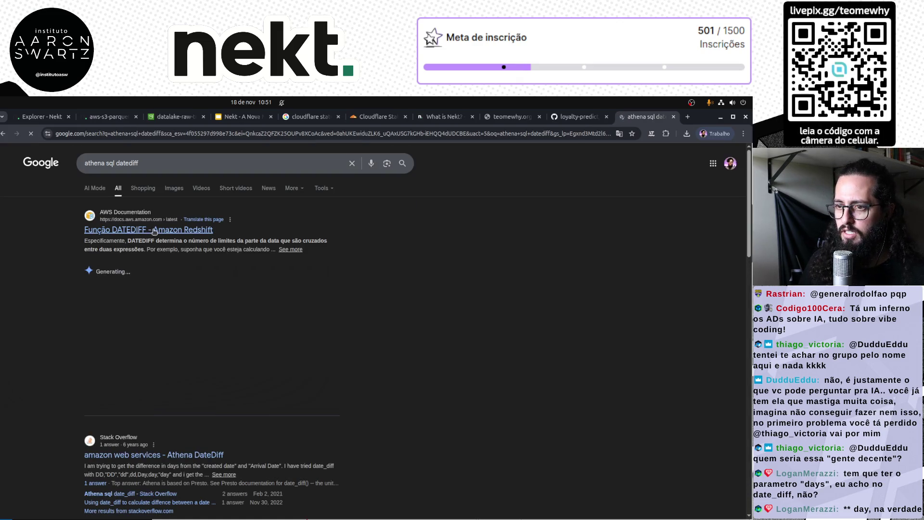
scroll(257, 373, "down", 2)
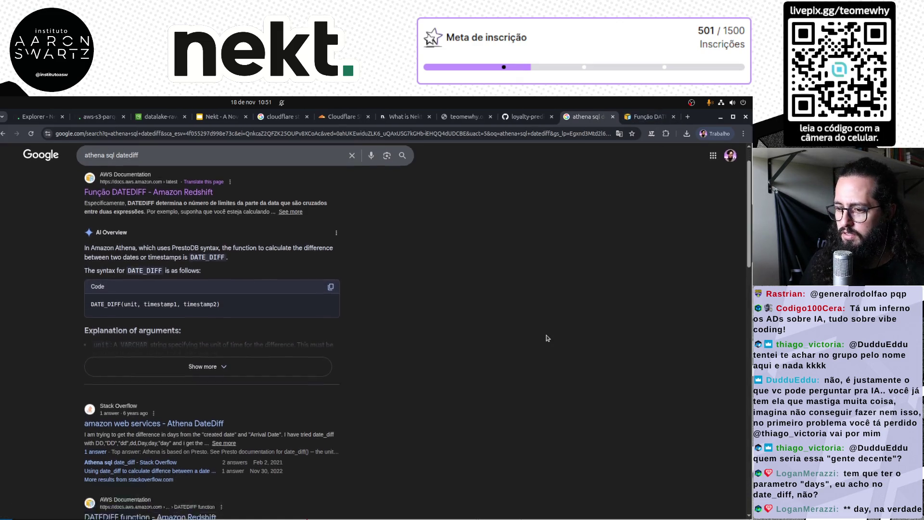
Open the Stack Overflow result, read the DATEDIFF datepart syntax in the docs, and return to Nekt.
middle_click(227, 368)
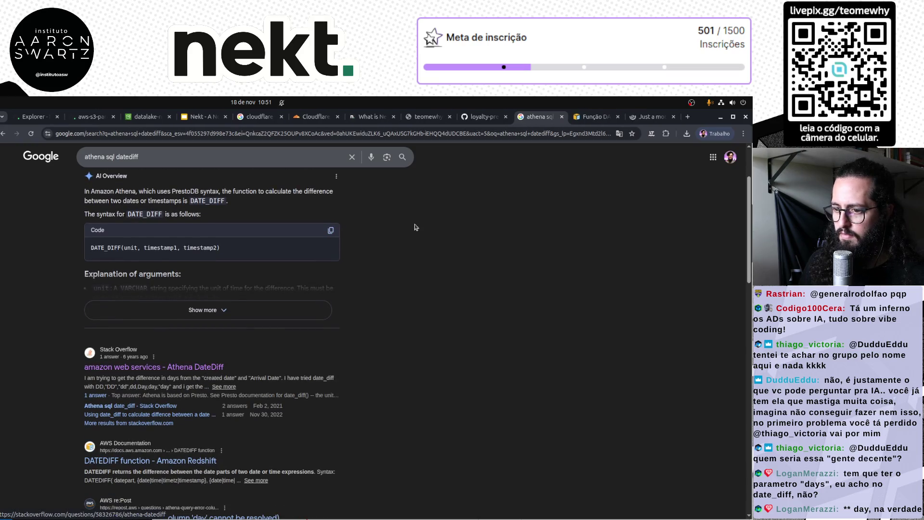
left_click(646, 120)
key("ctrl+shift+Tab")
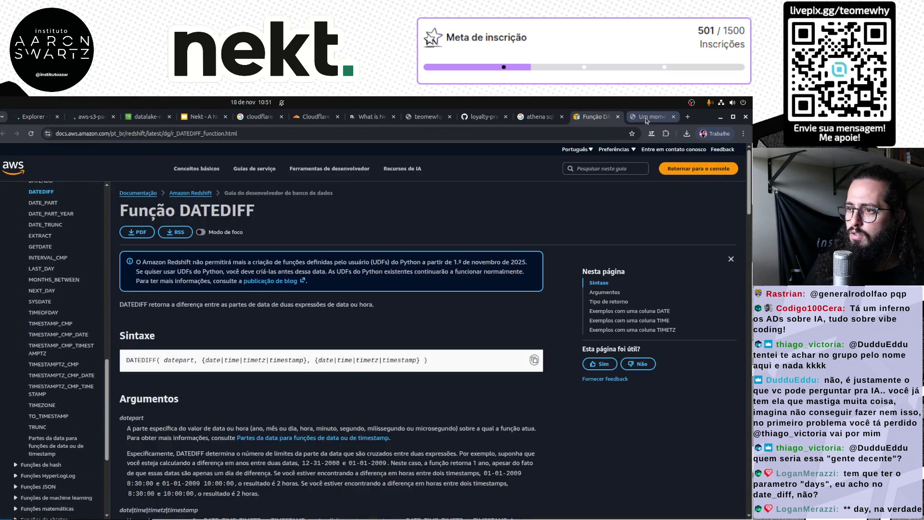
double_click(179, 360)
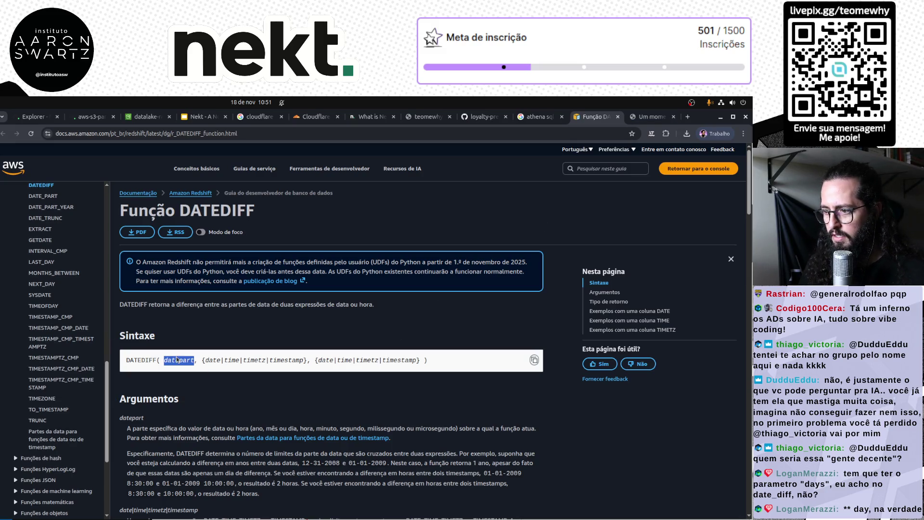
scroll(344, 402, "down", 5)
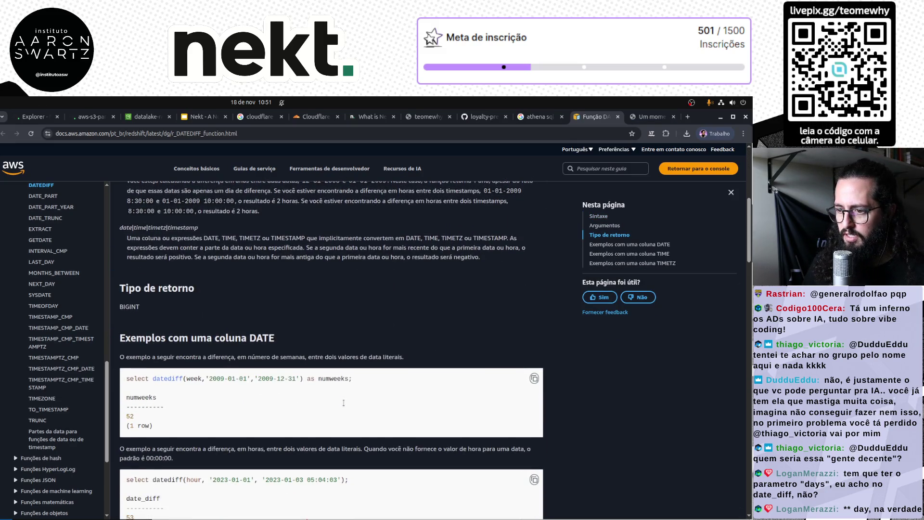
left_click(84, 119)
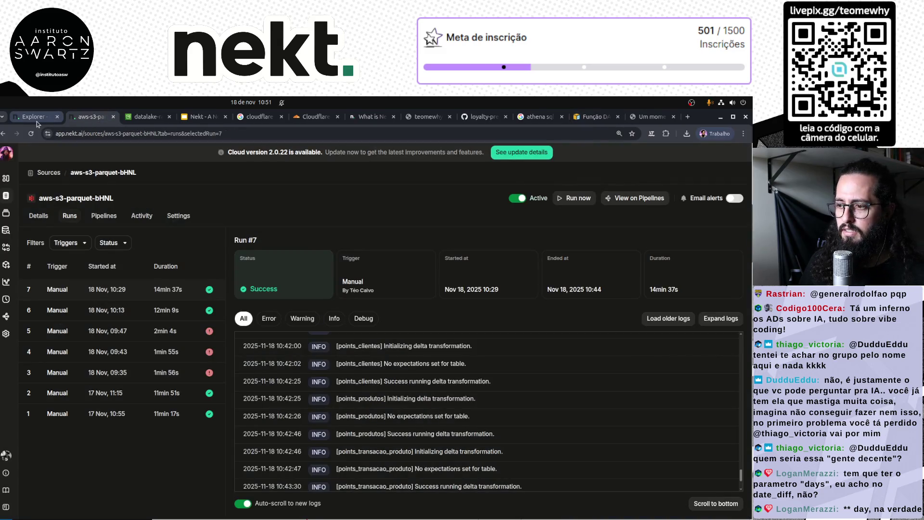
Change the datediff call to datediff('day', t1.dtRef, t2.DtDia) and run the query.
left_click(37, 121)
left_click(386, 374)
double_click(385, 373)
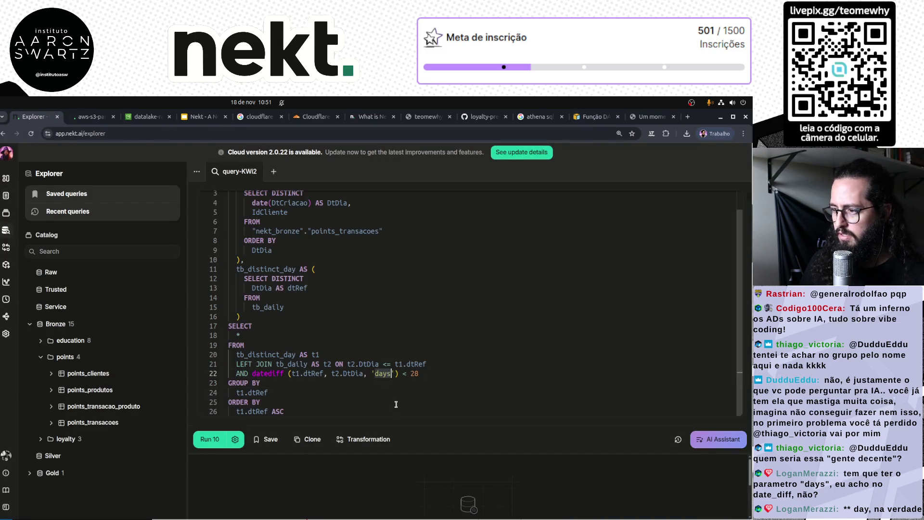
key("BackSpace")
key("BackSpace")
key("BackSpace")
key("ctrl+Left")
key("ctrl+Left")
key("ctrl+Left")
key("ctrl+Left")
type("'day")
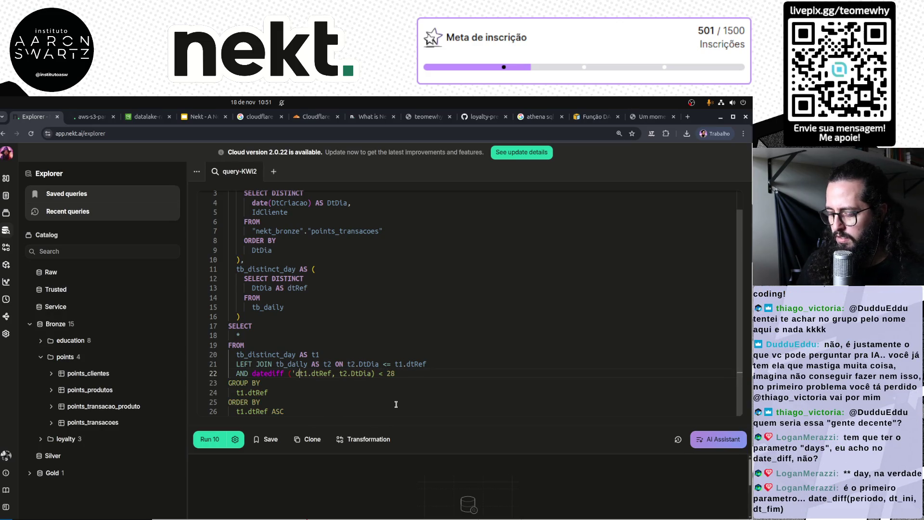
type("',")
key("ctrl+Right")
key("ctrl+Right")
key("ctrl+Right")
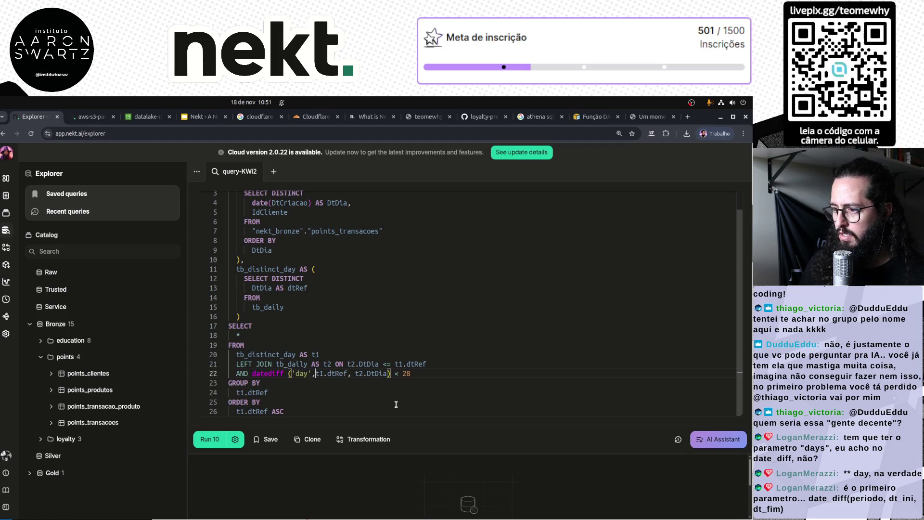
key("ctrl+Return")
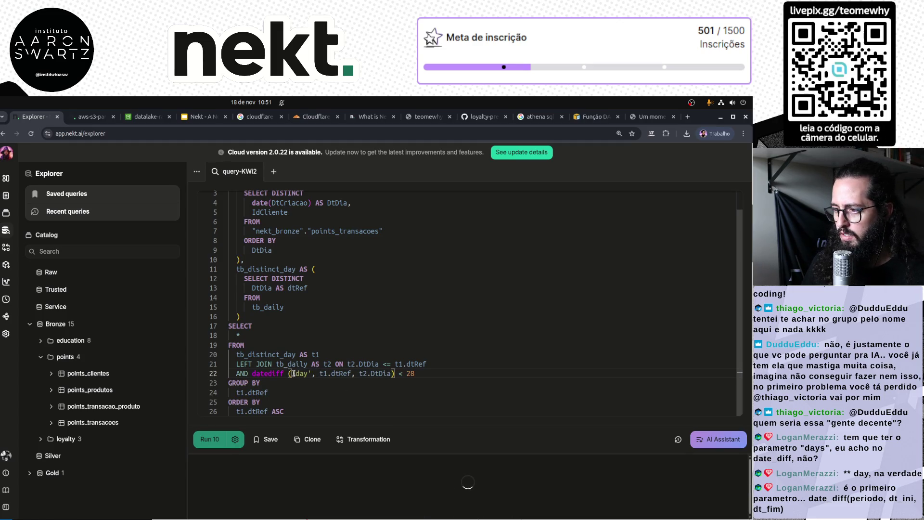
Rerun the query and select the final SELECT statement on lines 17–26.
key("ctrl+Return")
left_click(299, 421)
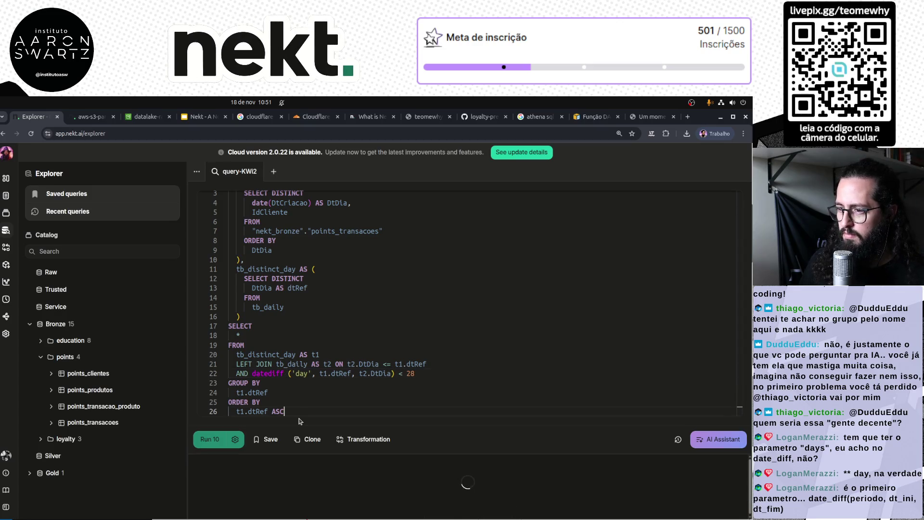
key("Up")
key("Up")
key("Up")
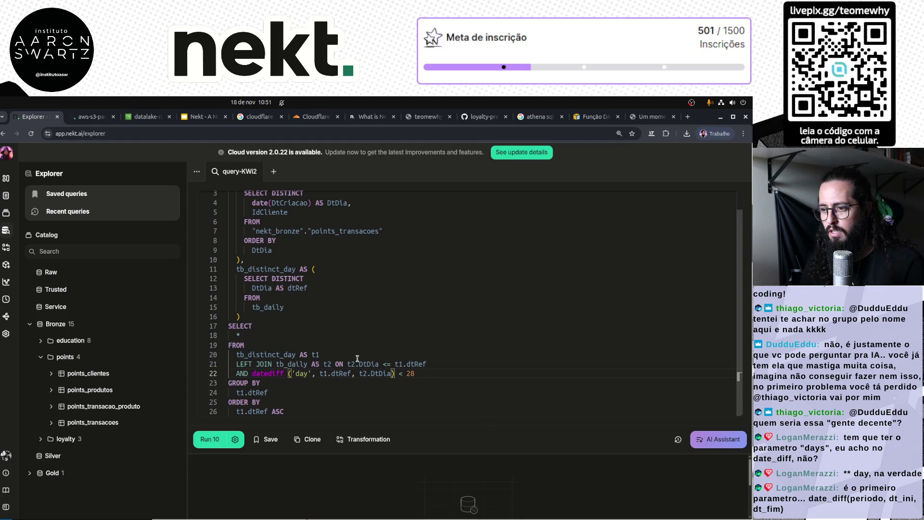
left_click_drag(296, 411, 211, 327)
Comment out the final SELECT and run a new SELECT * FROM tb_distinct_day test query.
key("ctrl+slash")
key("Right")
key("Return")
key("Return")
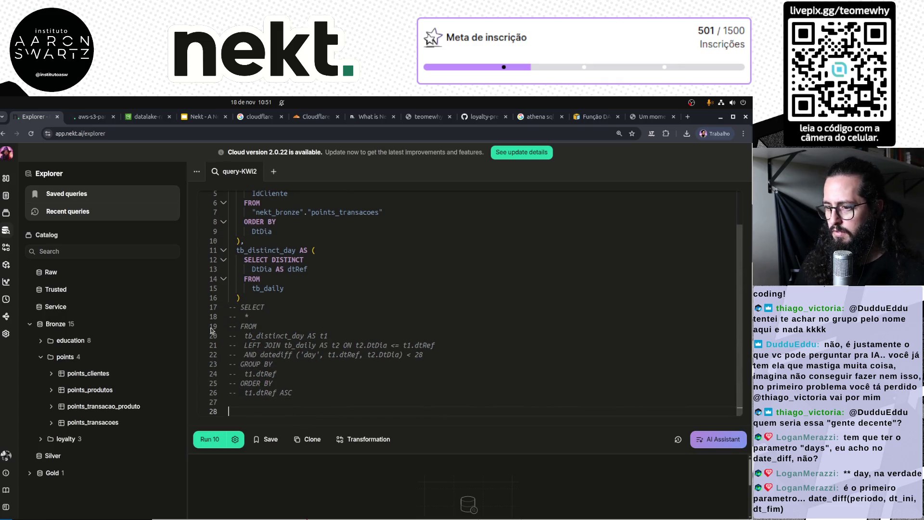
type("SELECT * FROM")
double_click(268, 250)
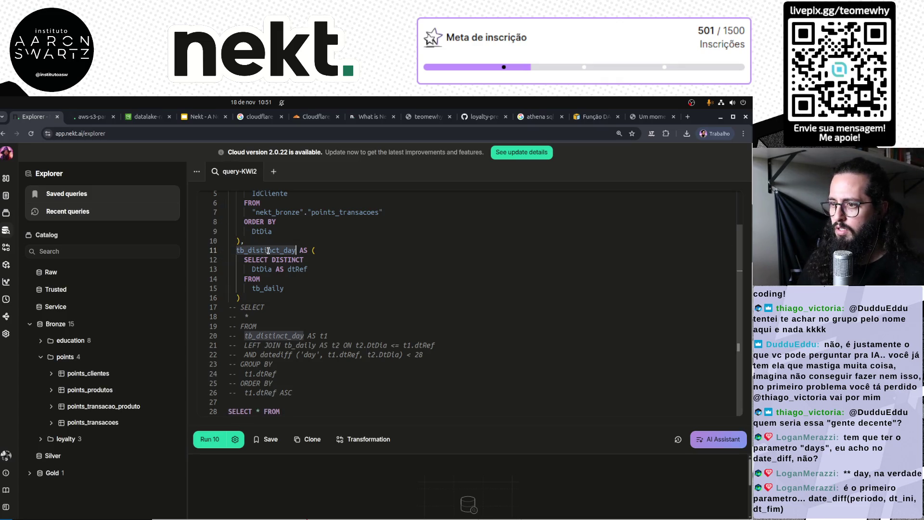
key("ctrl+c")
left_click(314, 408)
key("ctrl+v")
key("ctrl+Return")
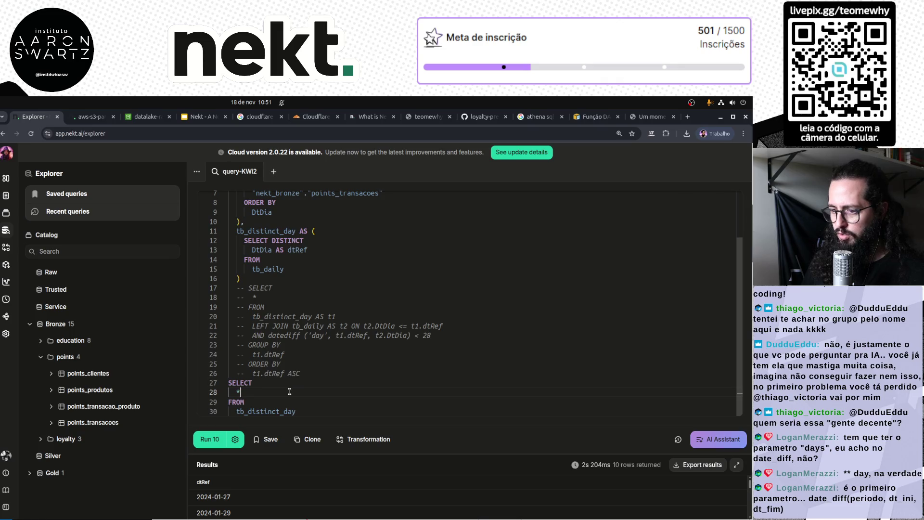
type(",")
Try adding a dtRef DATEDIFF('DAY') column, then undo those DATEDIFF edits.
key("Return")
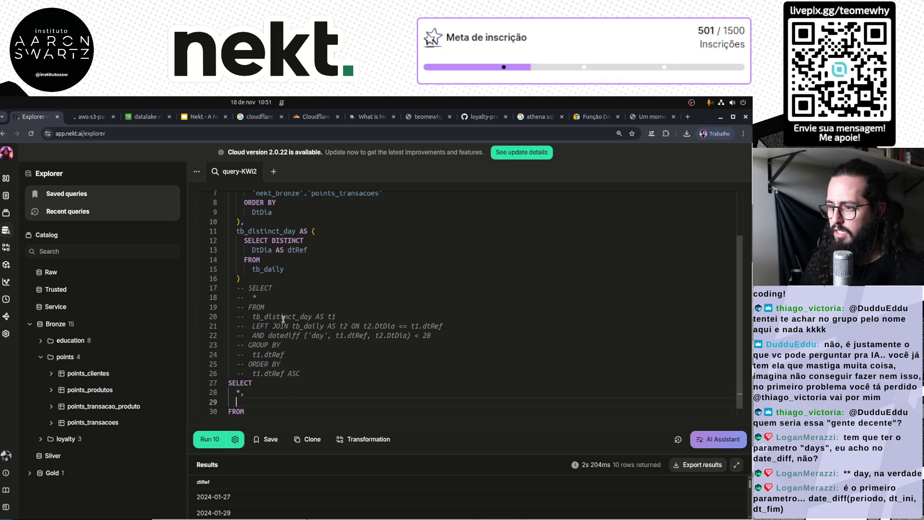
double_click(284, 317)
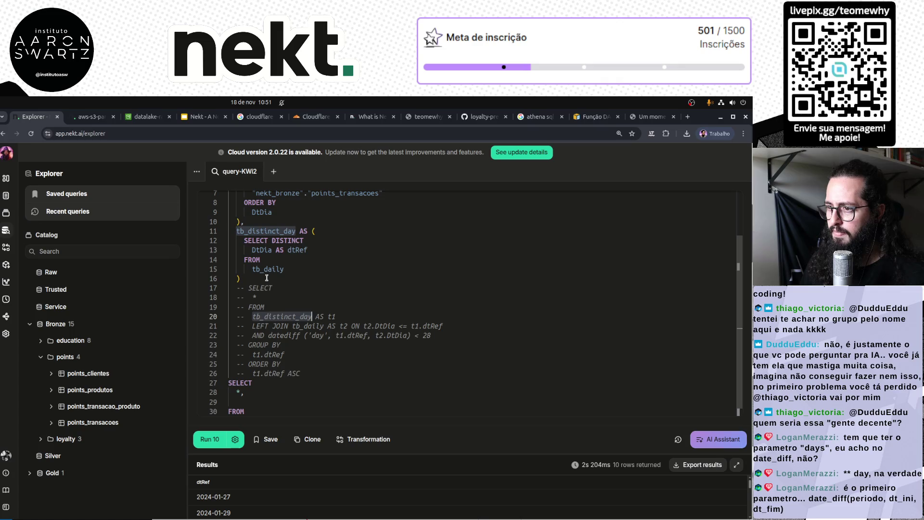
double_click(297, 251)
left_click(252, 405, "alt")
type("dtRefDATEDI")
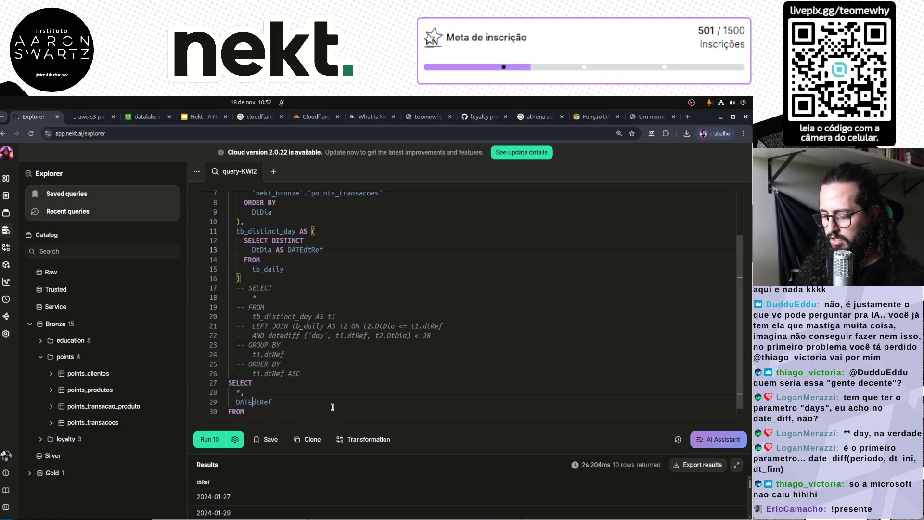
type("FF('DAY")
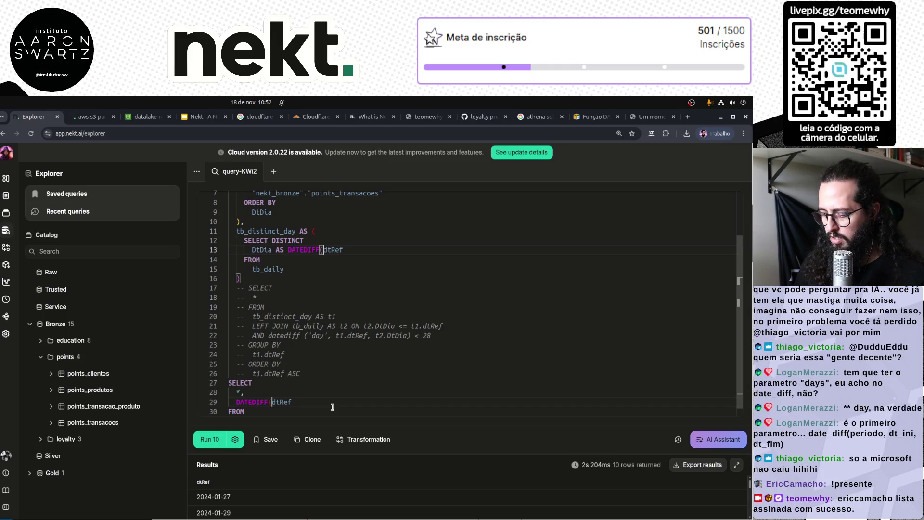
type("'")
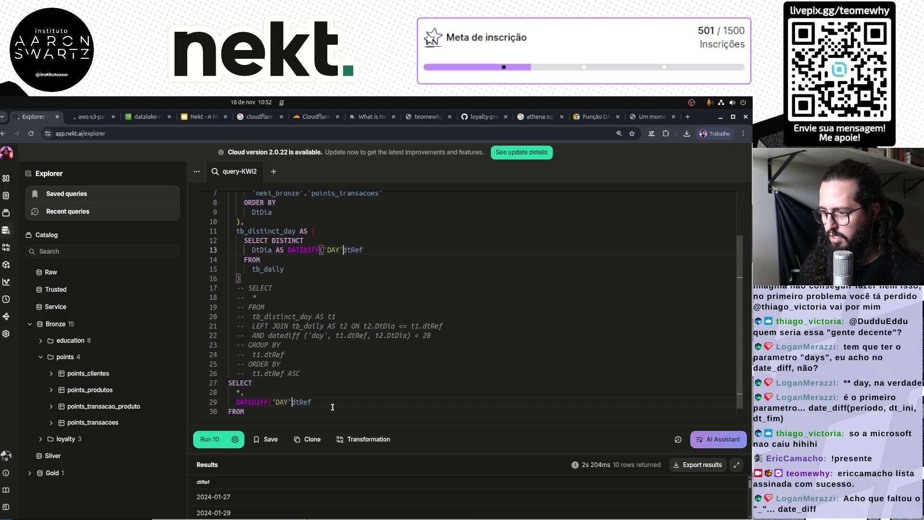
key("ctrl+shift+Left")
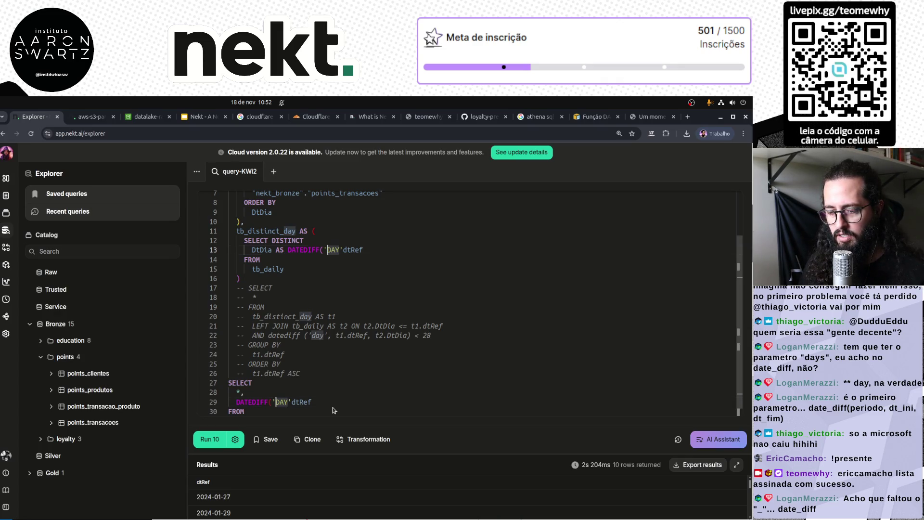
key("Left")
key("Left")
key("Left")
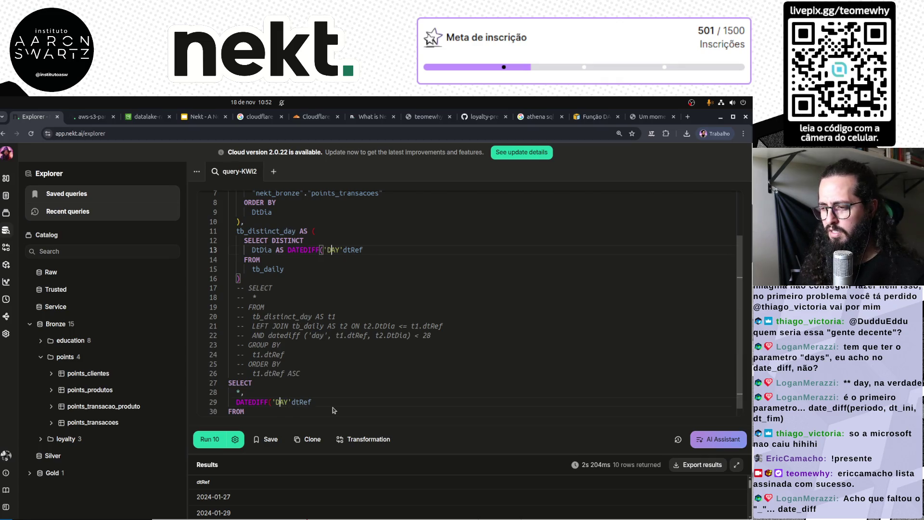
key("BackSpace")
key("BackSpace")
key("BackSpace")
type("da")
key("ctrl+z")
key("ctrl+z")
key("ctrl+z")
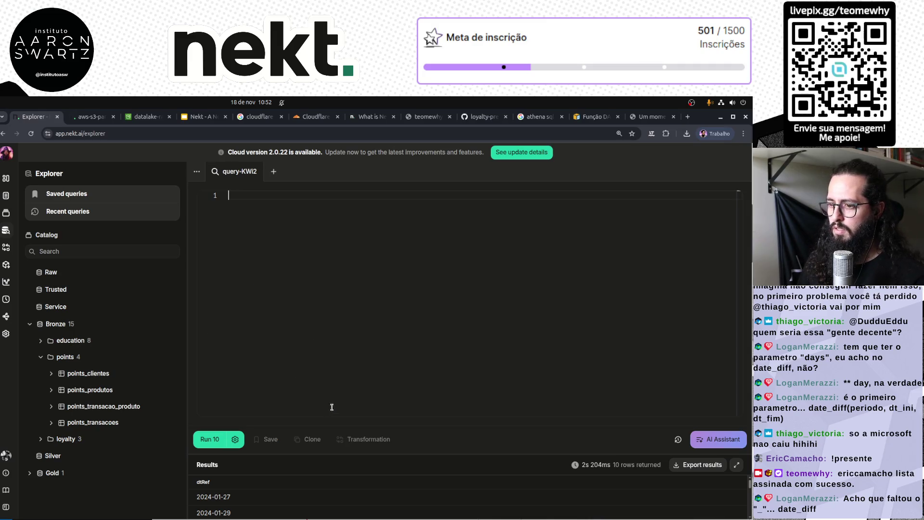
key("ctrl+z")
Add a datediff('days', dtRef, …) column, run it, then rename it to date_diff and rerun.
left_click(268, 394)
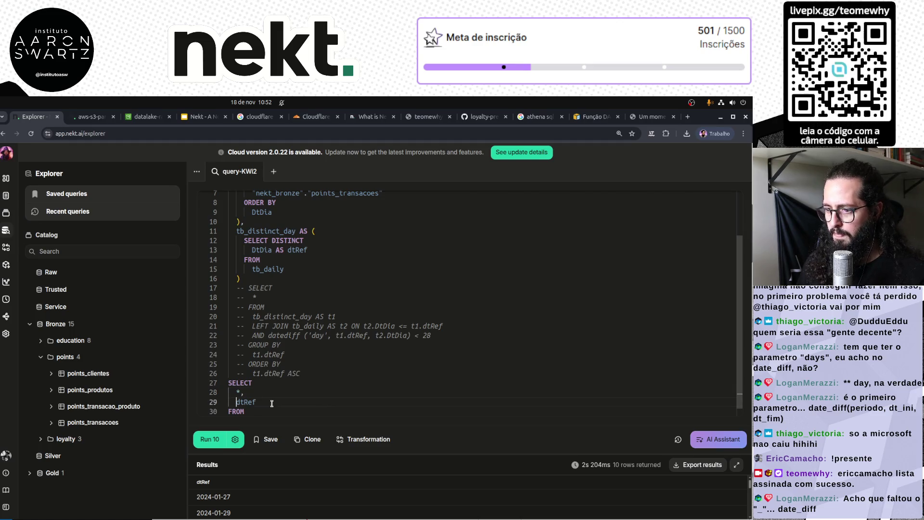
type("da")
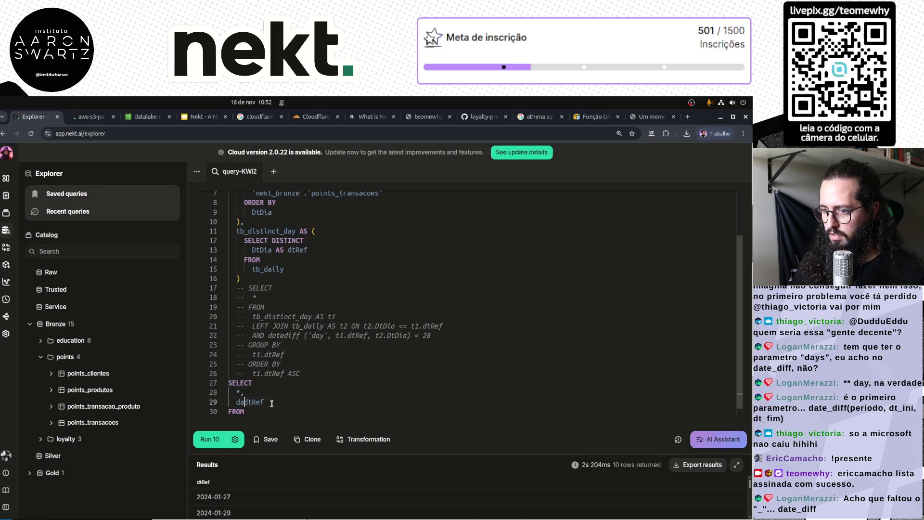
type("tediff(")
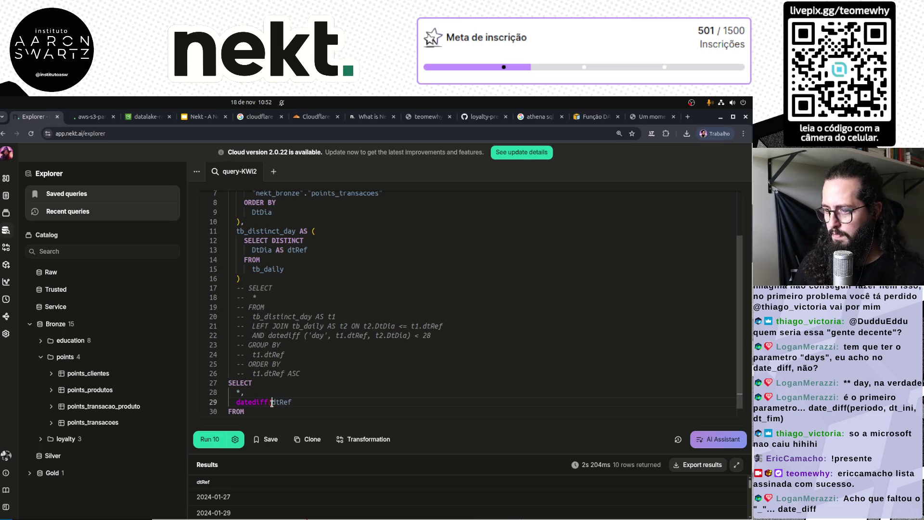
type("'days',")
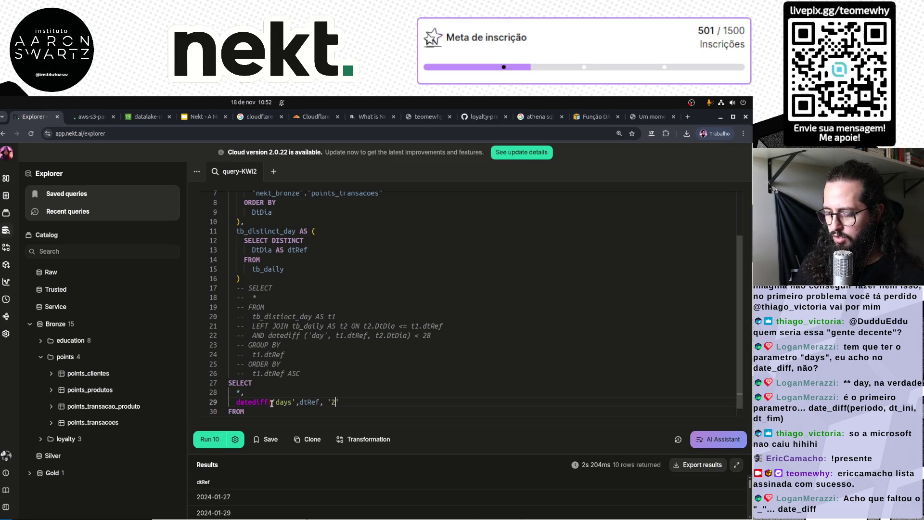
type("5-0")
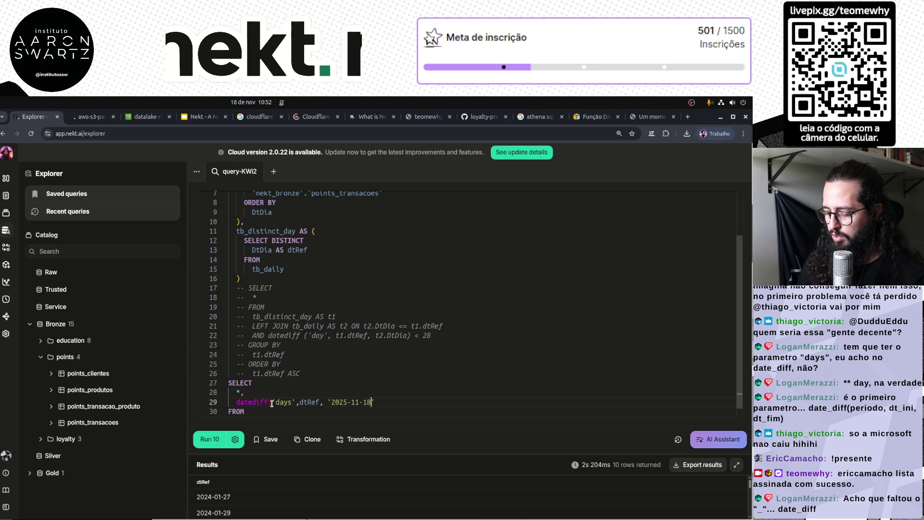
type("8')")
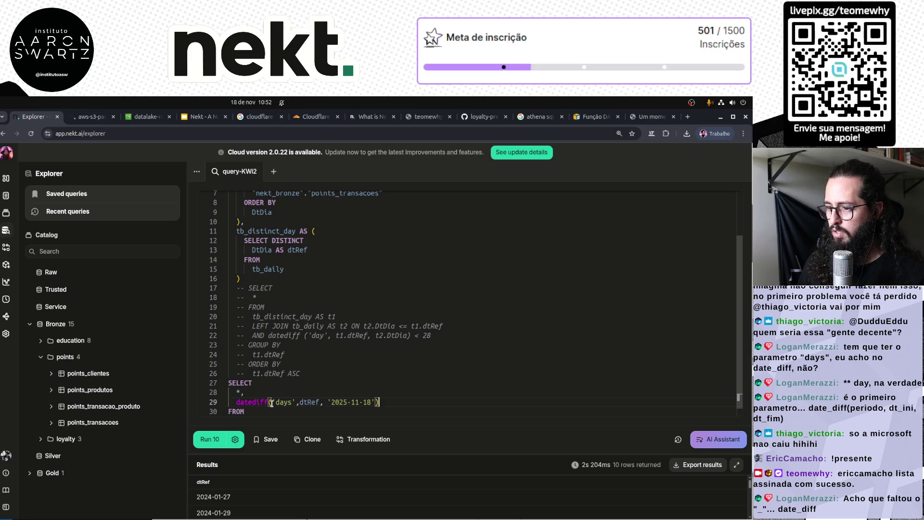
key("ctrl+Return")
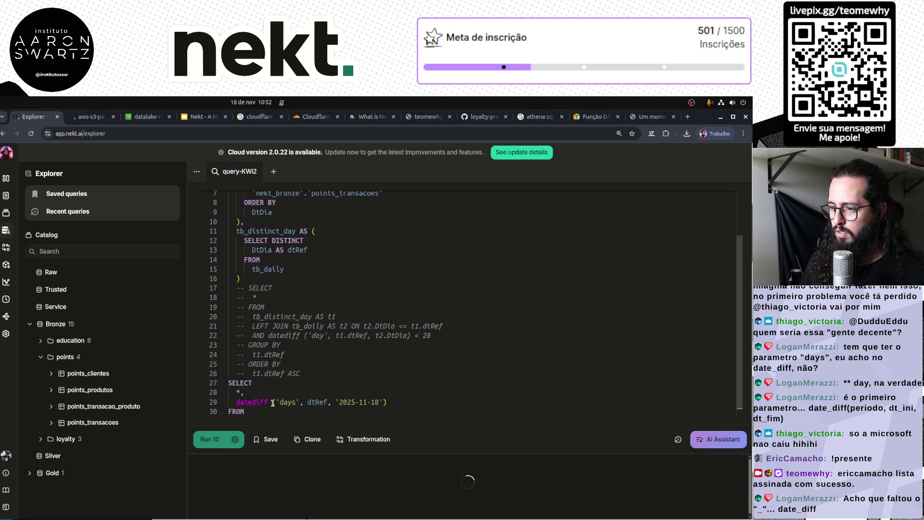
left_click(255, 401)
type("_")
left_click(270, 440)
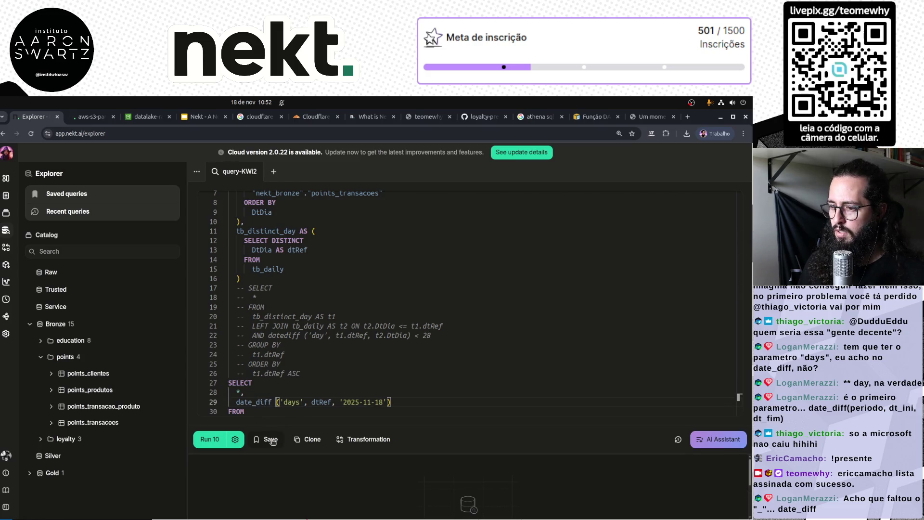
key("ctrl+Return")
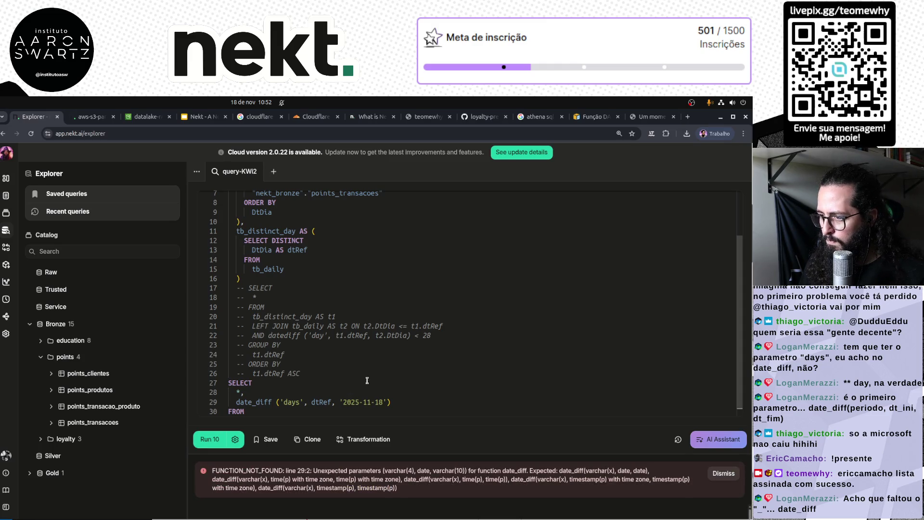
Change the unit to 'day', rerun, start replacing the date literal, and switch to the DATEDIFF docs.
left_click(295, 404)
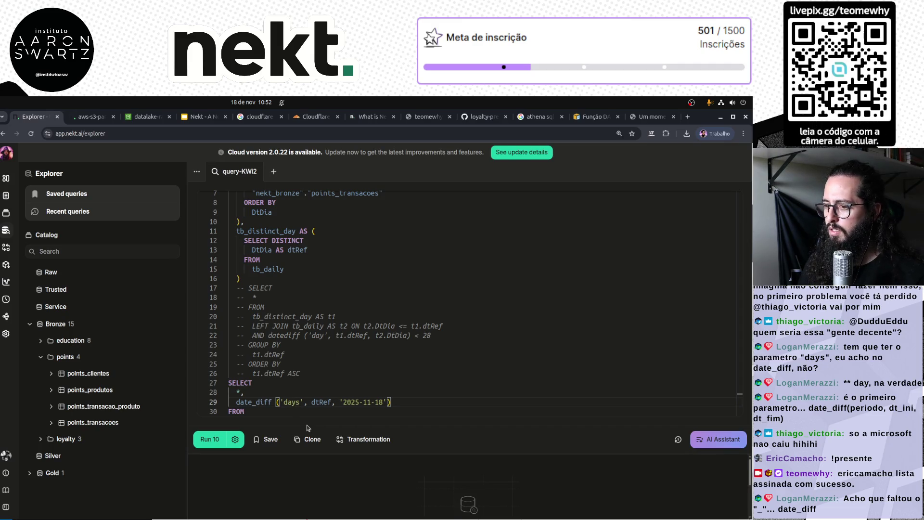
key("BackSpace")
scroll(378, 354, "up", 2)
scroll(379, 354, "down", 3)
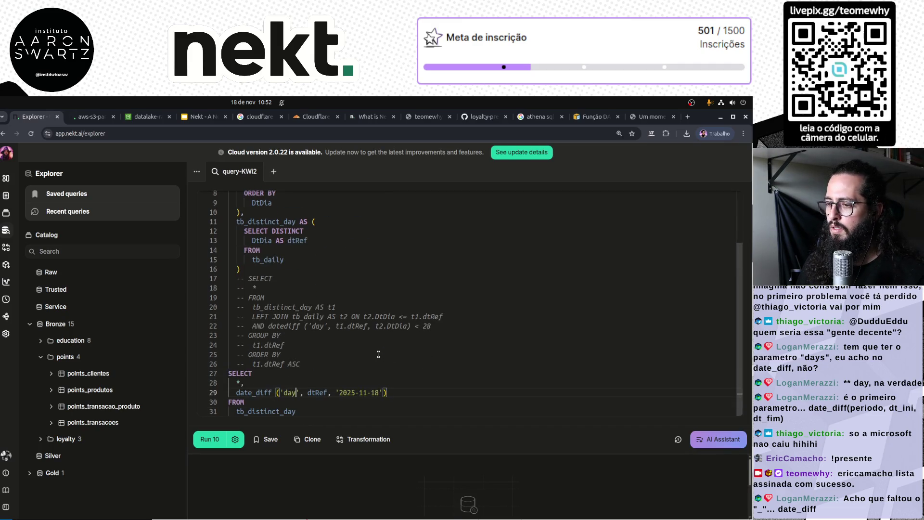
key("ctrl+Return")
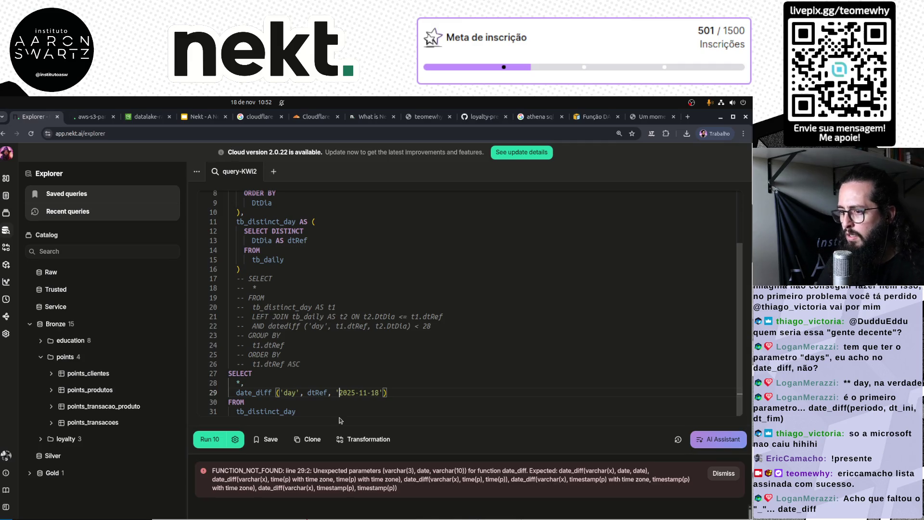
key("shift+End")
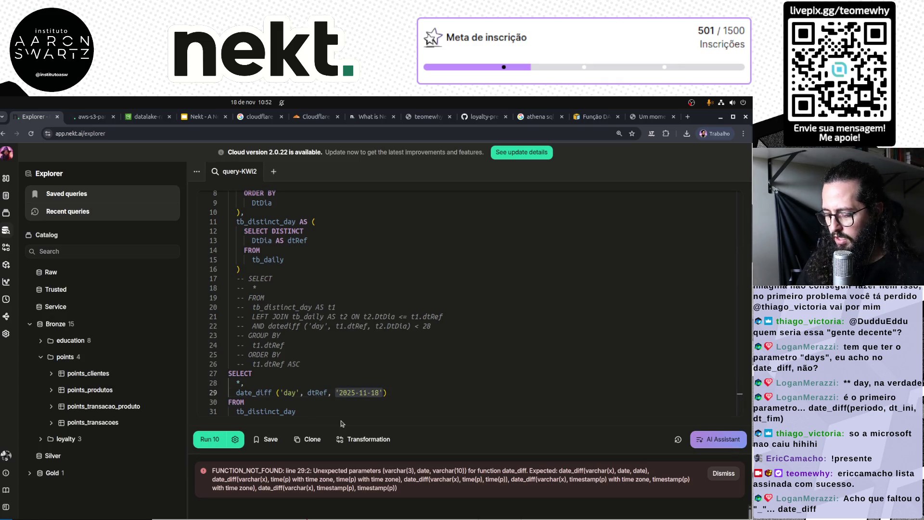
type("date")
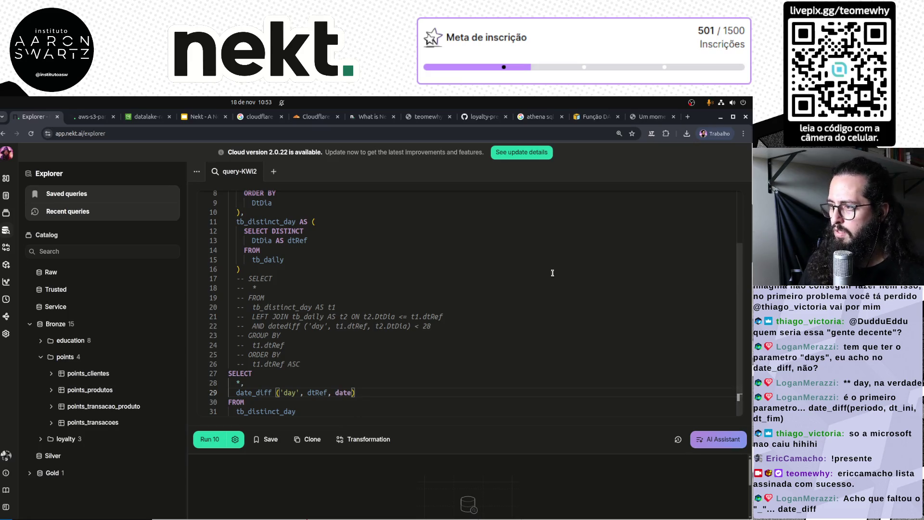
left_click(645, 117)
key("ctrl+shift+Tab")
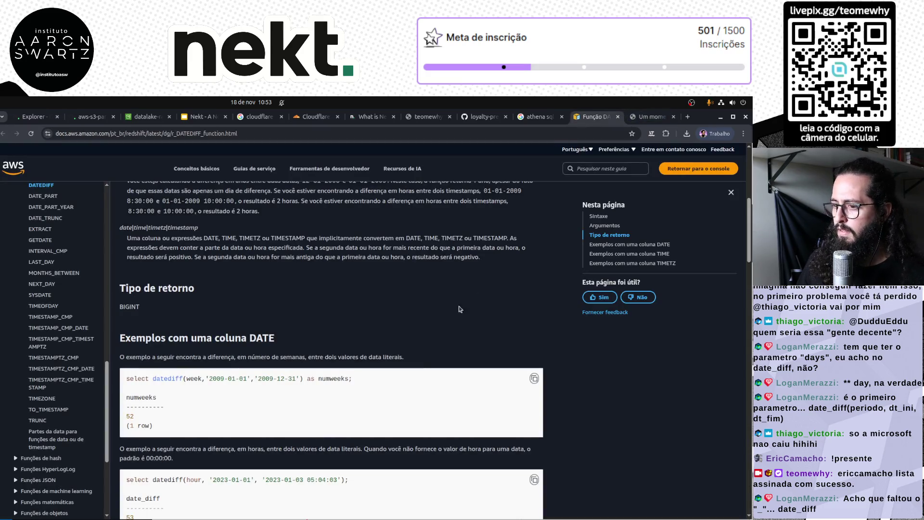
Find the unquoted days unit in the DATEDIFF TIMESTAMPTZ example, then return to Nekt's query editor.
scroll(345, 461, "down", 2)
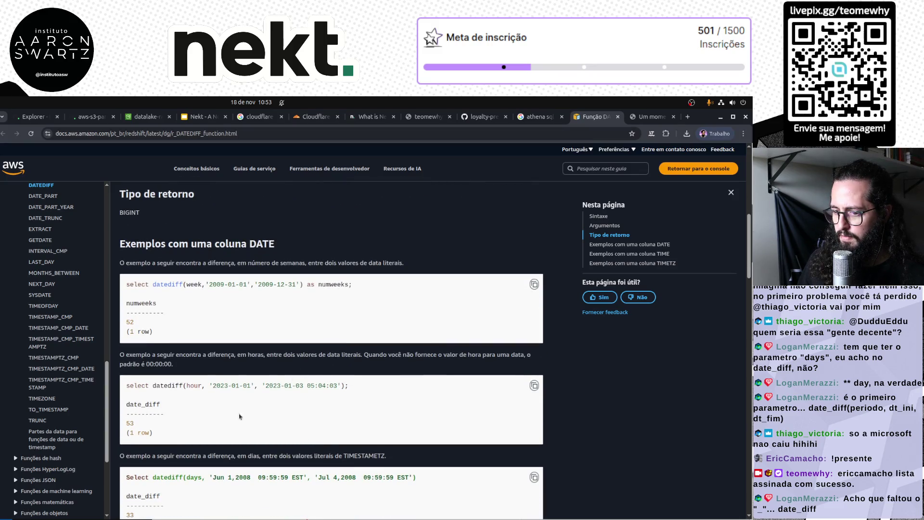
double_click(195, 477)
left_click(103, 117)
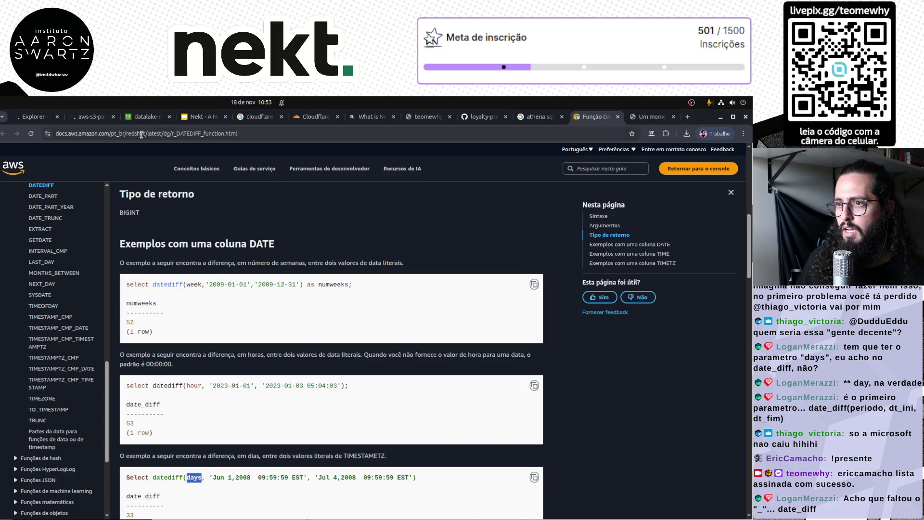
left_click(35, 117)
Set the date_diff arguments to days, dtRef, '2025-11-18' and run the query.
key("BackSpace")
key("BackSpace")
key("Delete")
key("Delete")
key("Delete")
type("days")
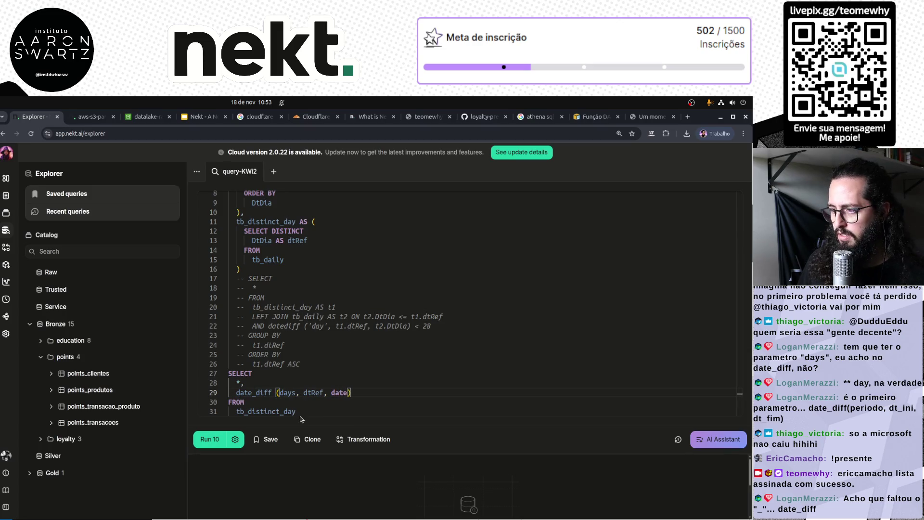
key("BackSpace")
key("BackSpace")
key("BackSpace")
type("'2025-11-18")
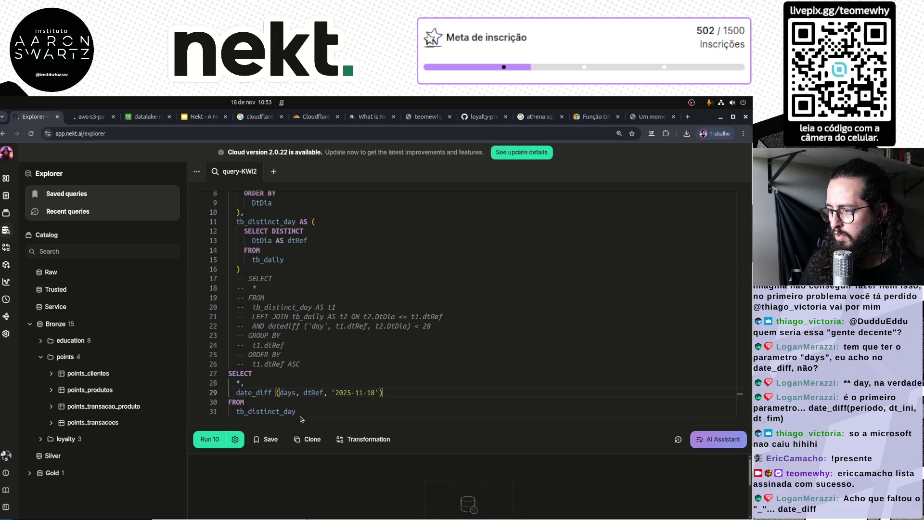
left_click(301, 418)
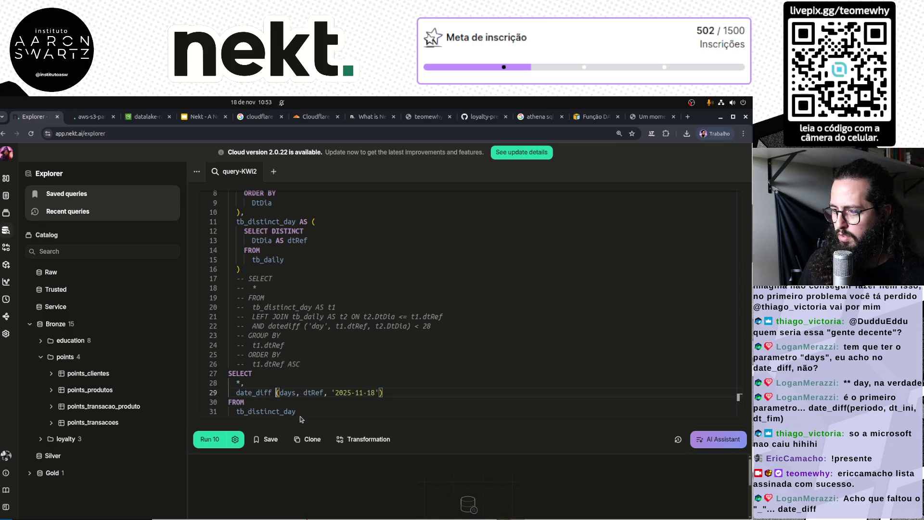
key("ctrl+Return")
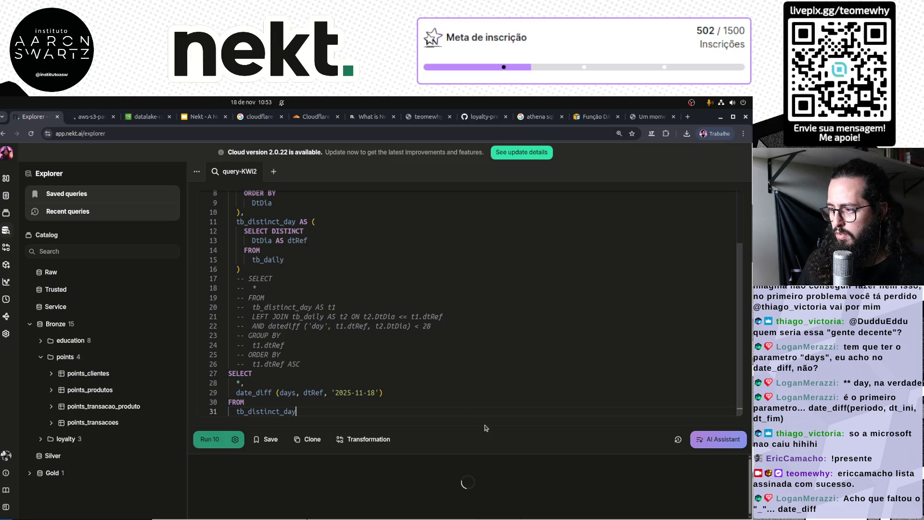
Enlarge the results panel, rename date_diff to datediff, rerun, and switch to the Stack Overflow page.
left_click_drag(485, 454, 421, 340)
scroll(419, 332, "down", 1)
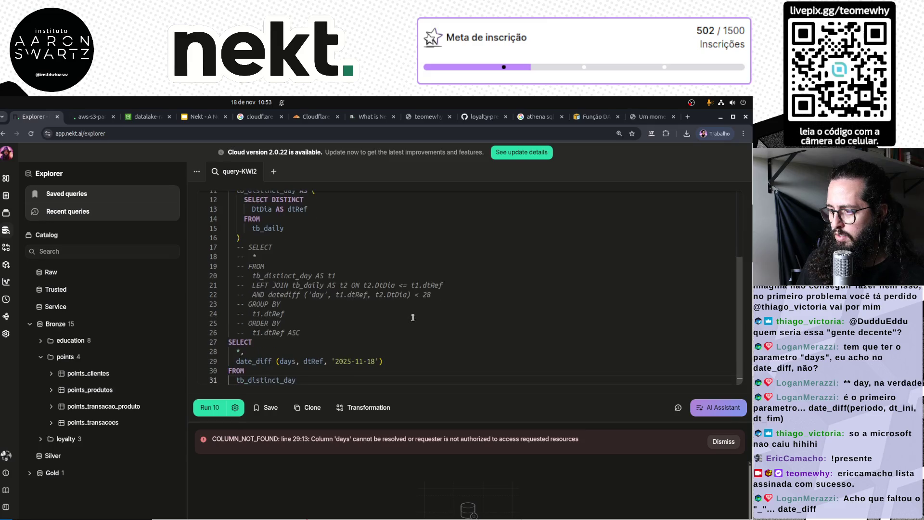
left_click(293, 359)
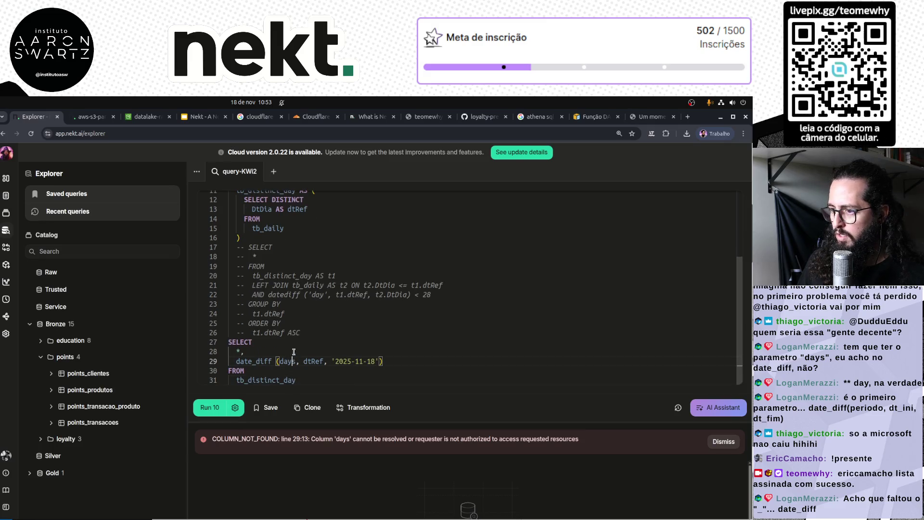
left_click(256, 361)
key("BackSpace")
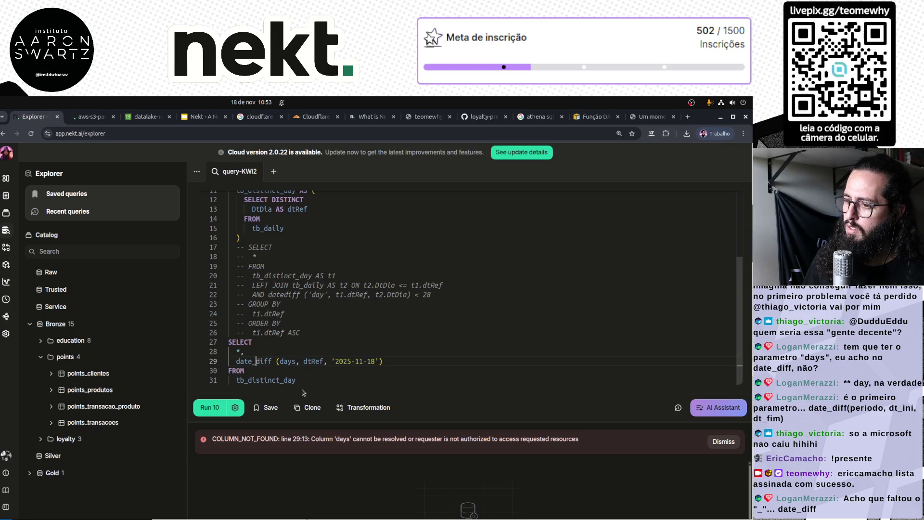
left_click(303, 392)
key("ctrl+Return")
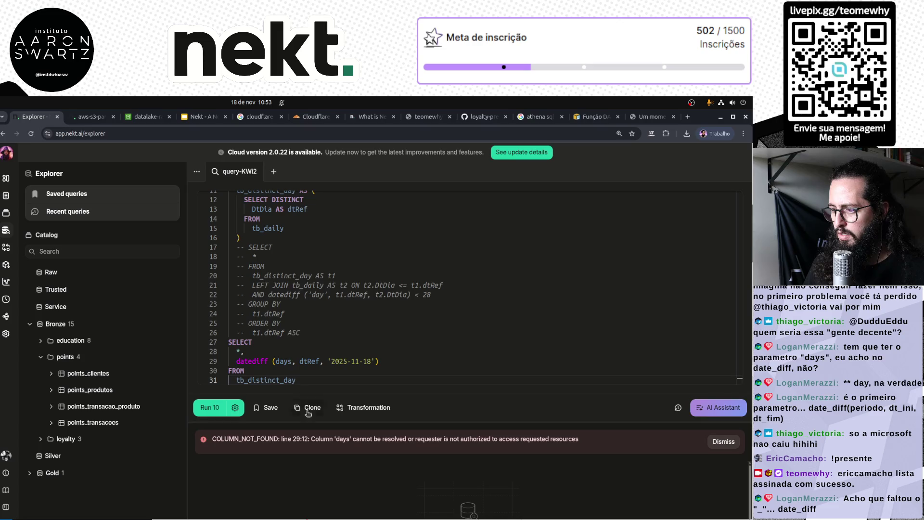
left_click(650, 117)
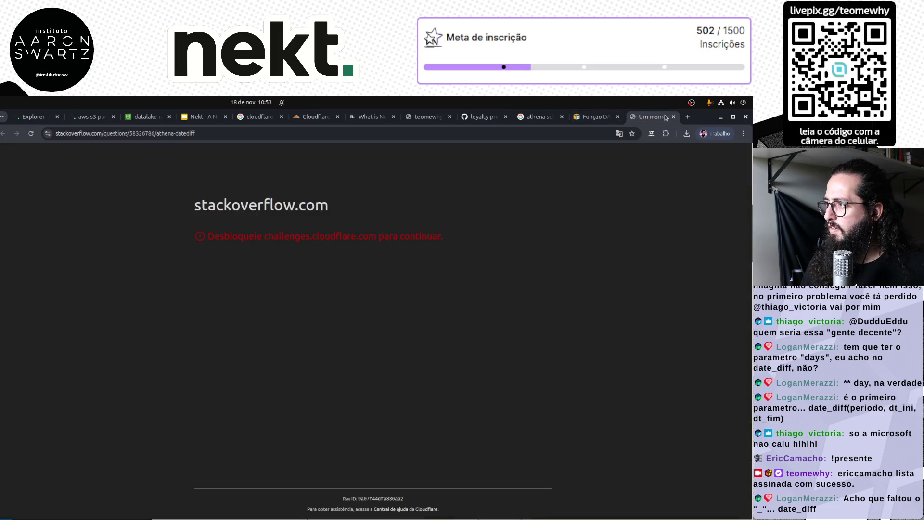
Recheck the datediff and date_table examples in the AWS DATEDIFF docs, then go back to Nekt's Explorer.
left_click(591, 116)
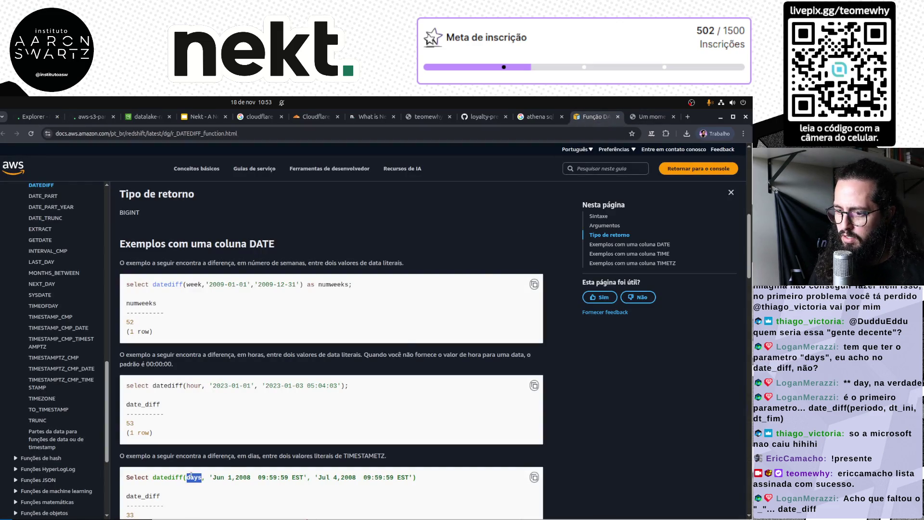
double_click(172, 477)
key("ctrl+c")
scroll(202, 470, "down", 3)
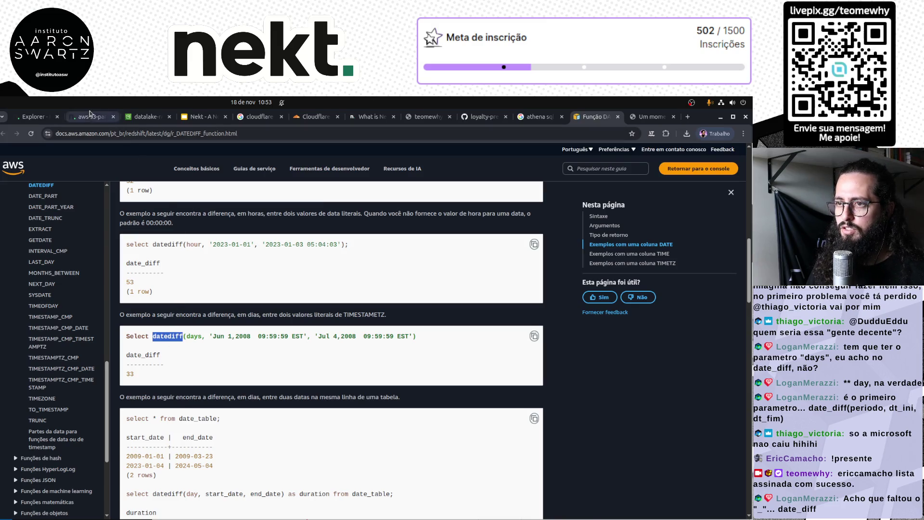
left_click(127, 119)
left_click(74, 117)
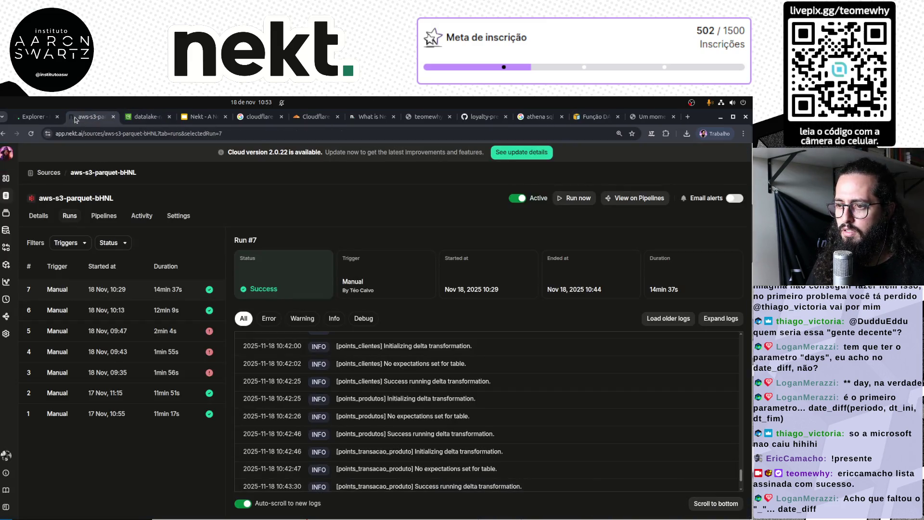
left_click(36, 117)
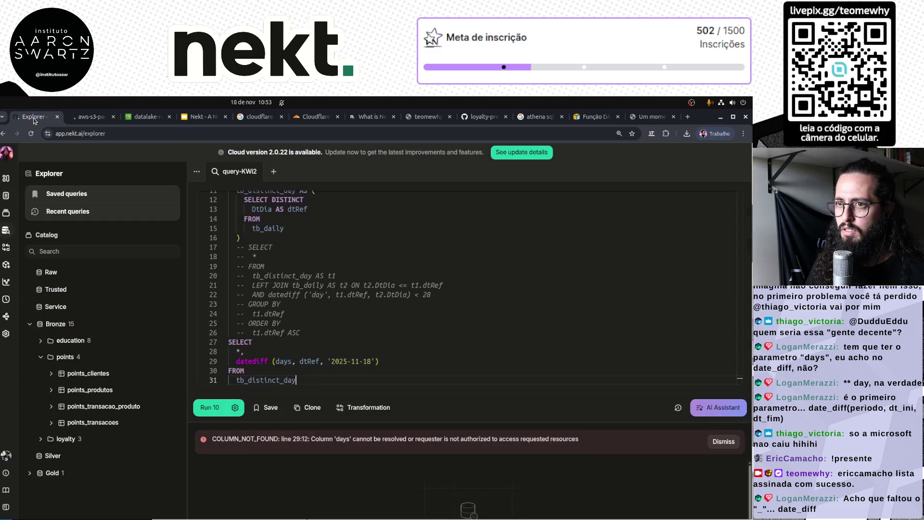
Alias tb_distinct_day as t1, pass t1.dtRef to datediff, rerun, and select the whole query.
double_click(287, 361)
key("ctrl+v")
key("ctrl+z")
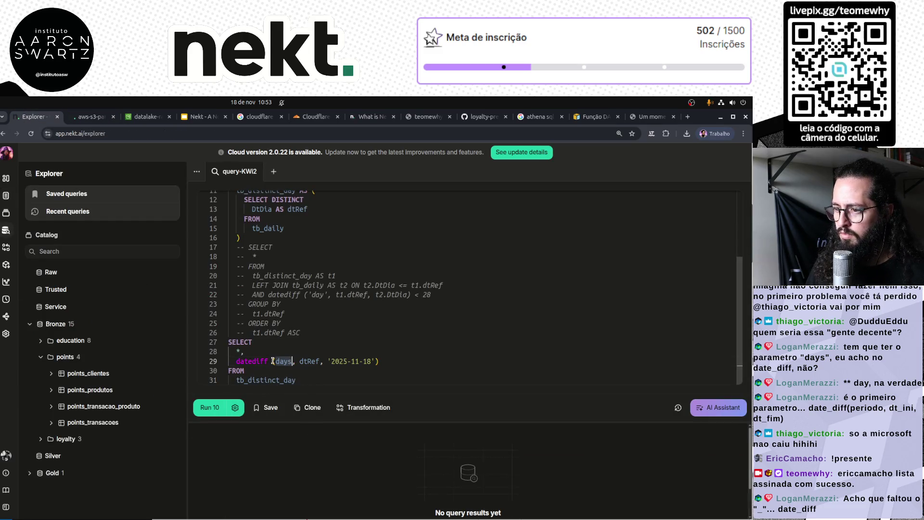
key("BackSpace")
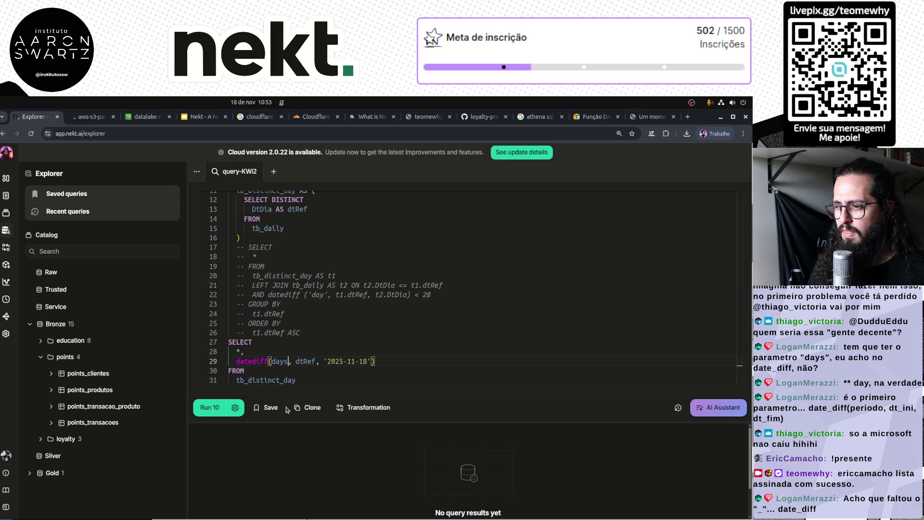
key("ctrl+End")
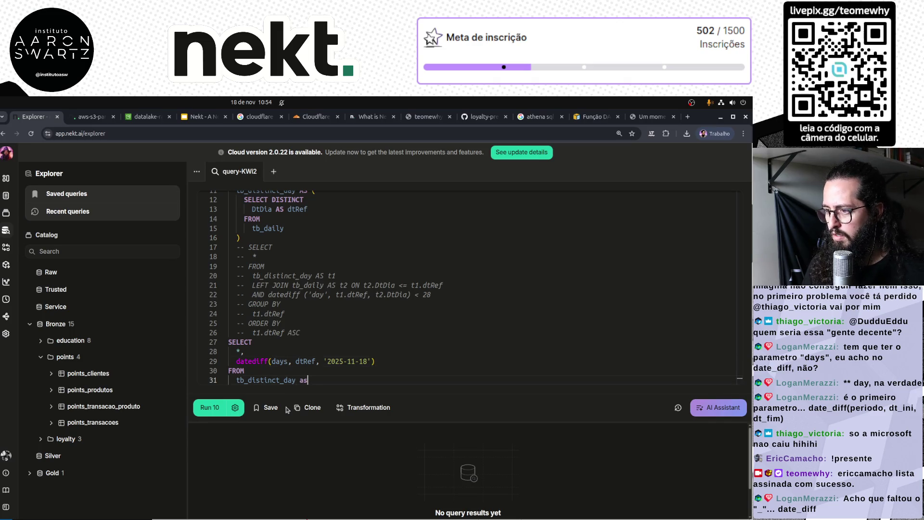
type("t1")
key("Up")
key("Up")
key("End")
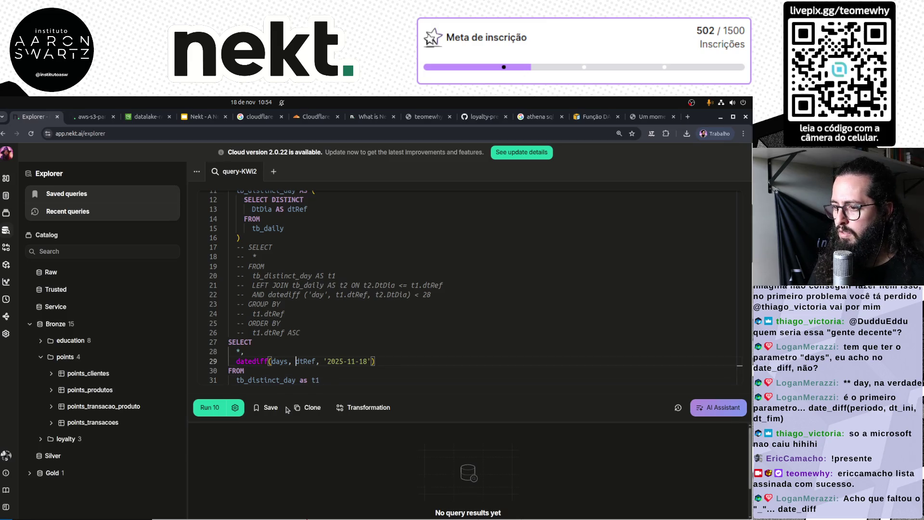
type("t1.")
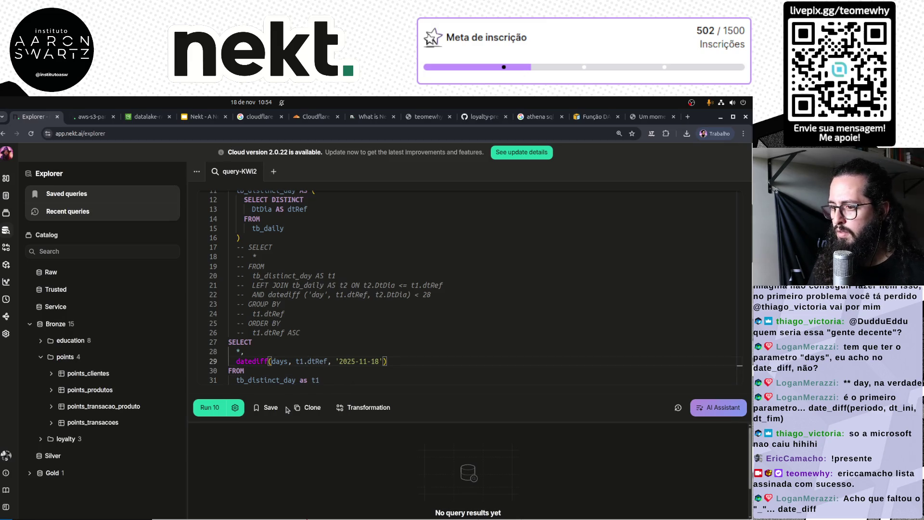
key("ctrl+Return")
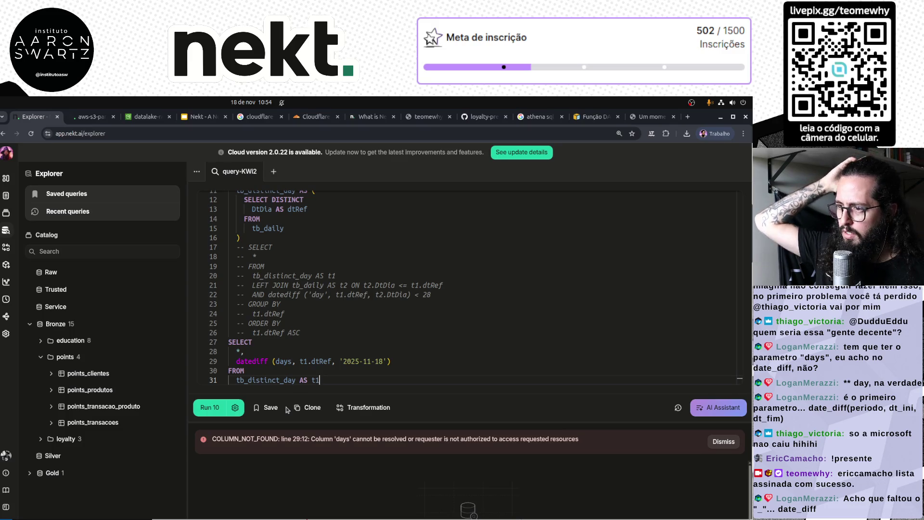
key("ctrl+a")
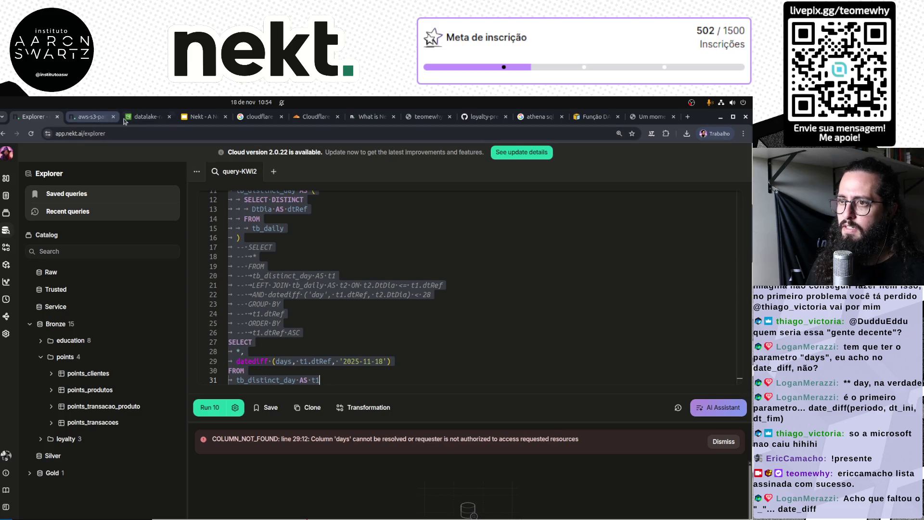
Open the Amazon Athena service by searching 'athena' in the AWS console.
left_click(144, 116)
left_click(89, 120)
left_click(134, 119)
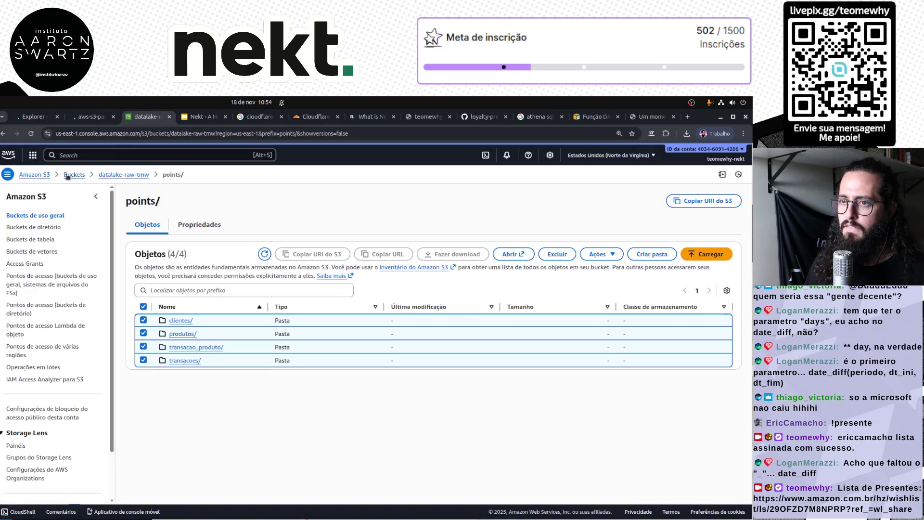
left_click(77, 156)
type("athena")
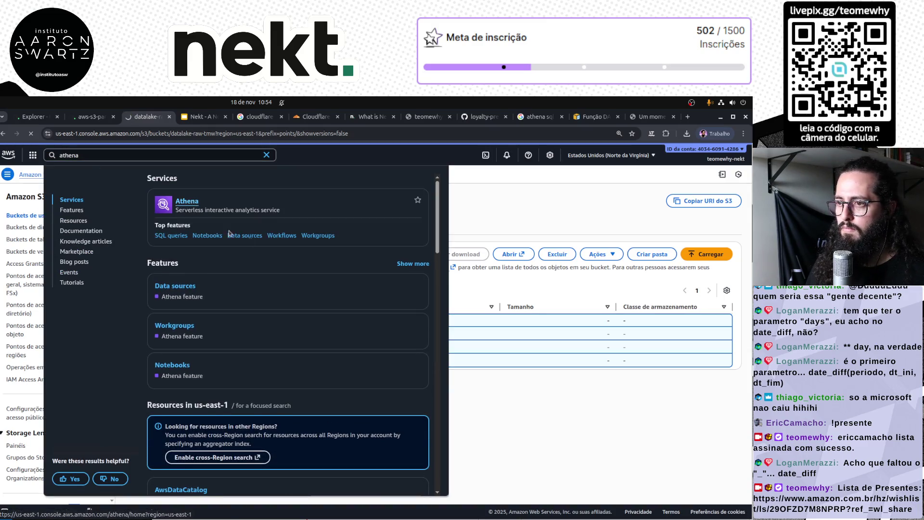
left_click(192, 205)
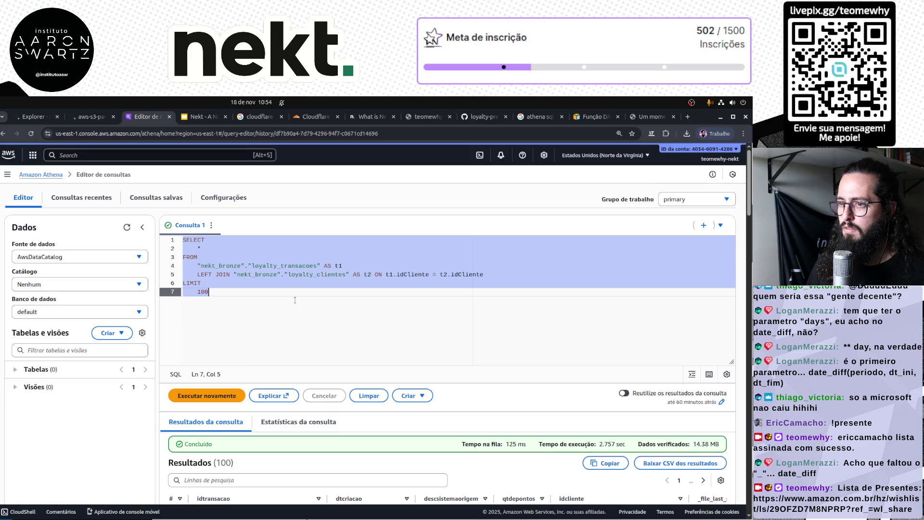
Run the pasted Nekt query in Athena and remove the space after datediff.
key("ctrl+Return")
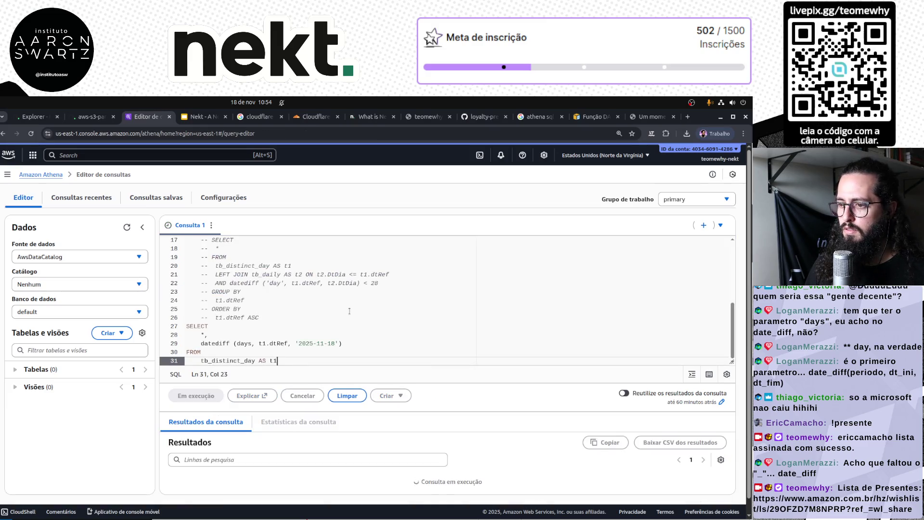
left_click(234, 340)
key("BackSpace")
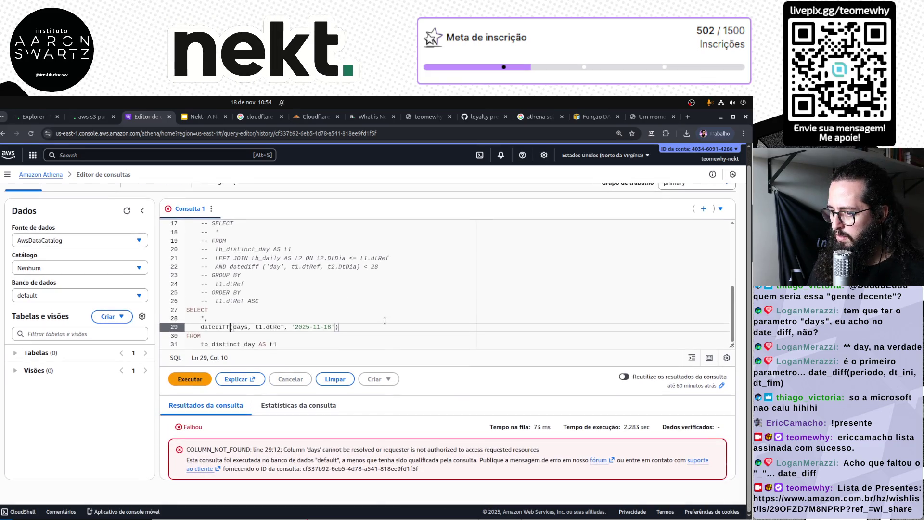
scroll(385, 320, "up", 5)
Replace the query with SELECT date_diff(days, '2025-01-01', '2025-11-01') and run it.
key("ctrl+a")
left_click(385, 320)
key("ctrl+a")
key("BackSpace")
type("SELECT ")
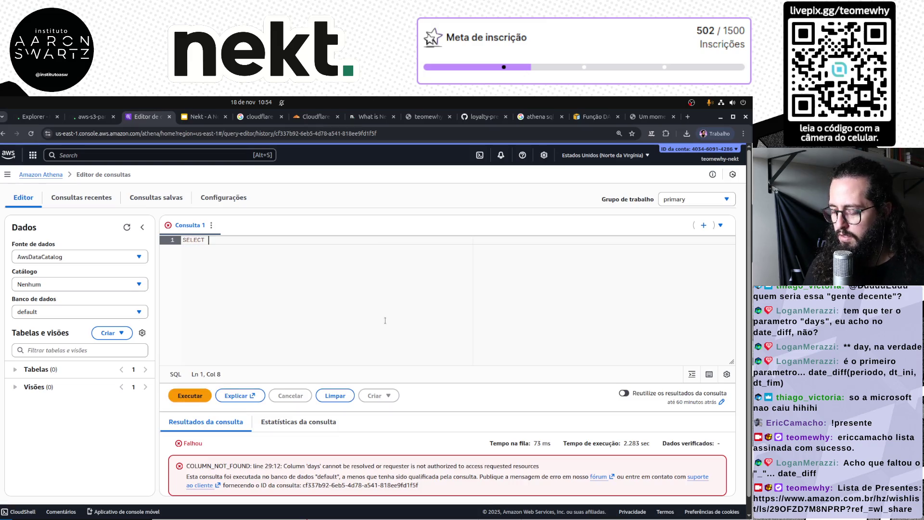
type("DATE")
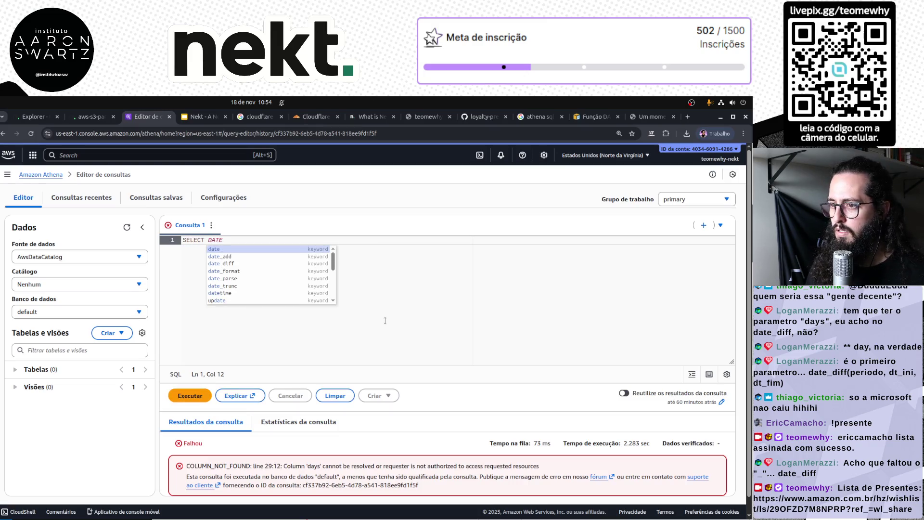
key("Down")
key("Down")
key("Return")
type("(")
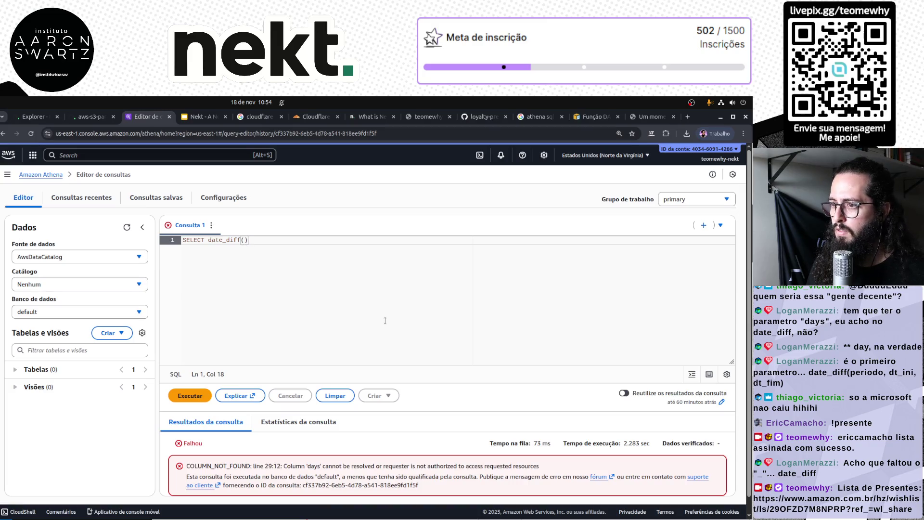
key("ctrl+space")
key("Escape")
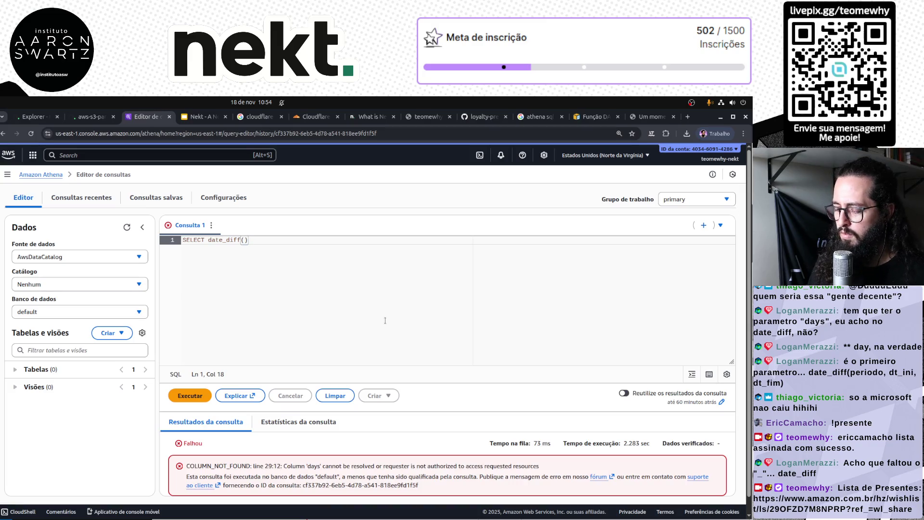
type("days, '")
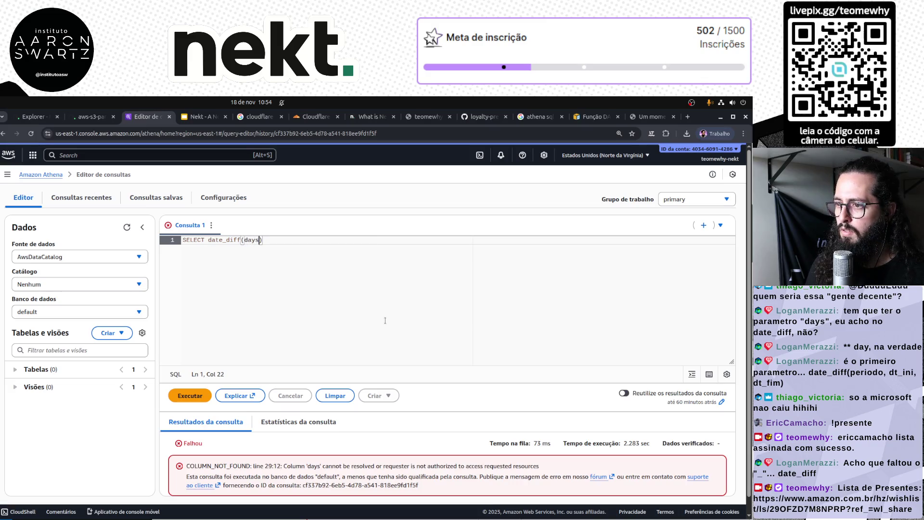
type("202")
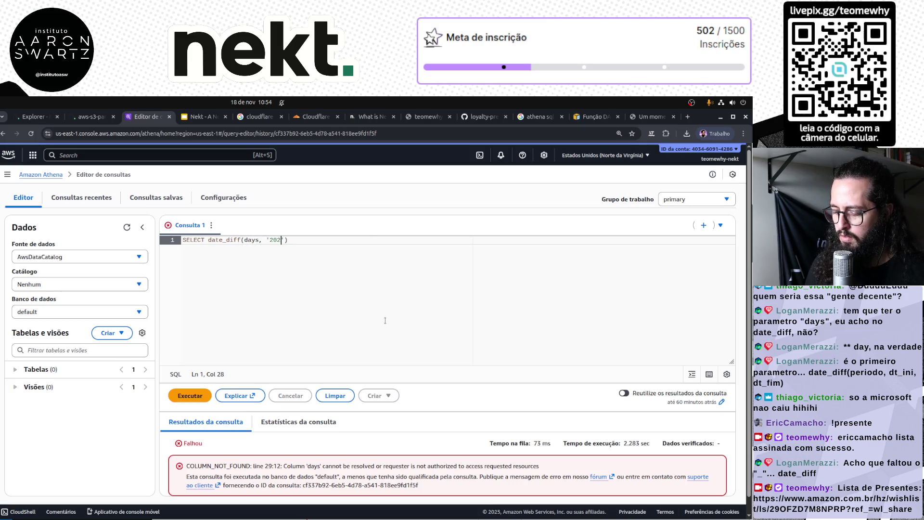
type("-01-01', ")
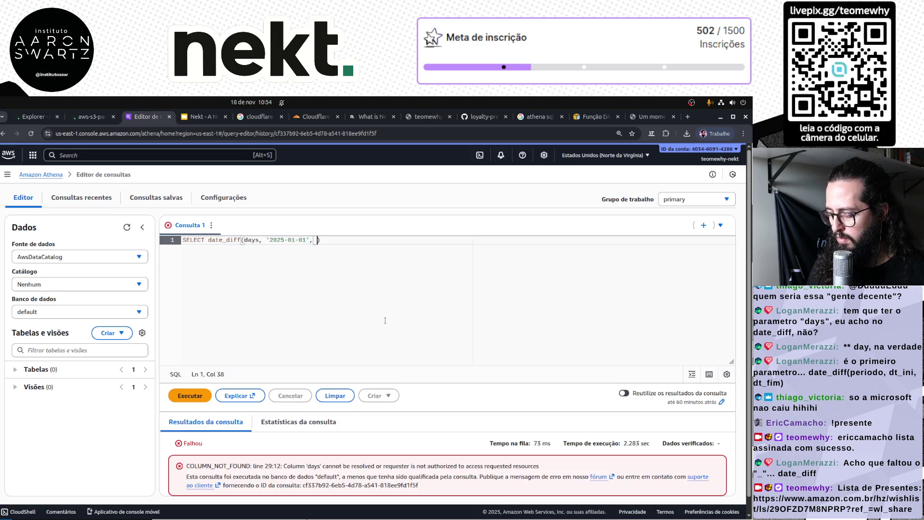
type("2025")
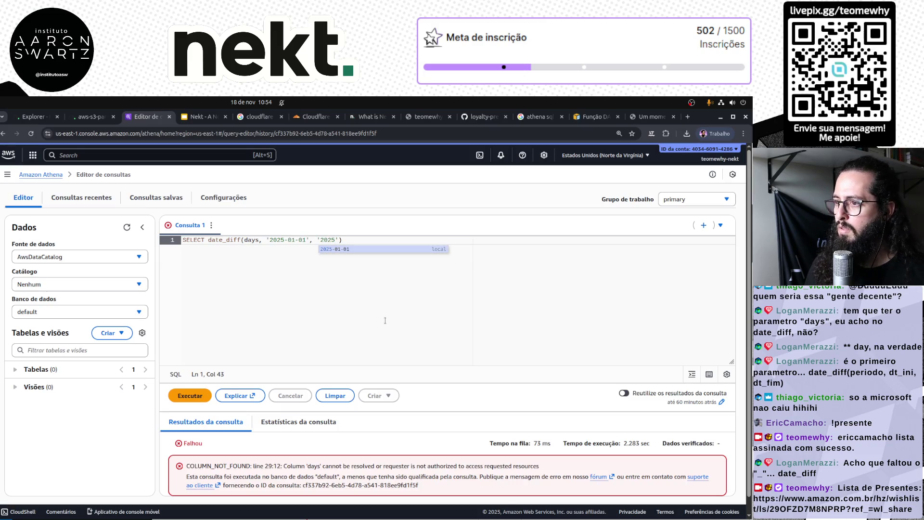
type("-011-01")
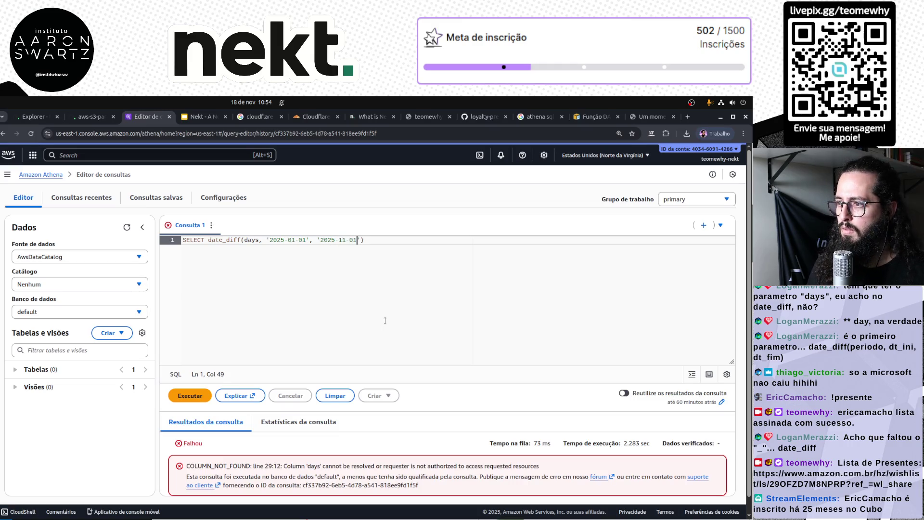
key("ctrl+Return")
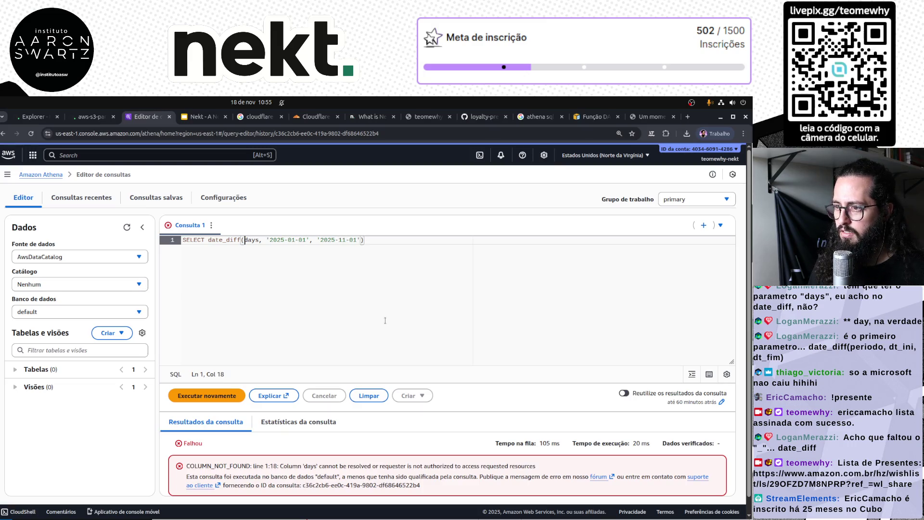
Wrap days in backticks and rerun the date_diff test.
type("`")
key("ctrl+Right")
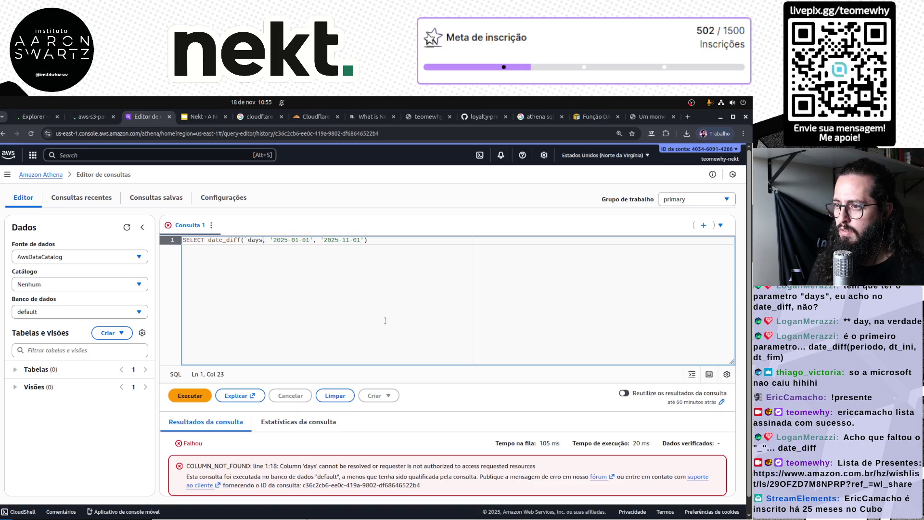
type("`")
key("ctrl+Return")
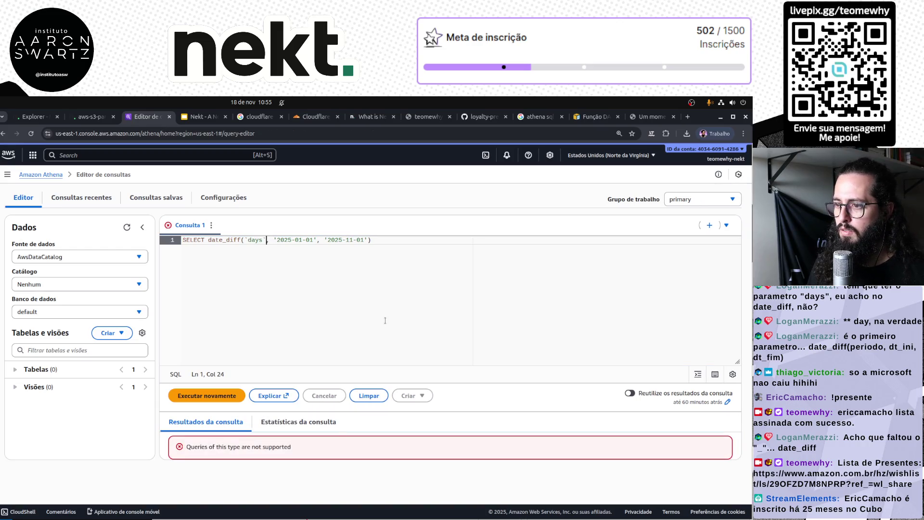
Quote days as the string 'days', rerun, and inspect the FUNCTION_NOT_FOUND error.
key("BackSpace")
key("ctrl+Left")
key("BackSpace")
type("'")
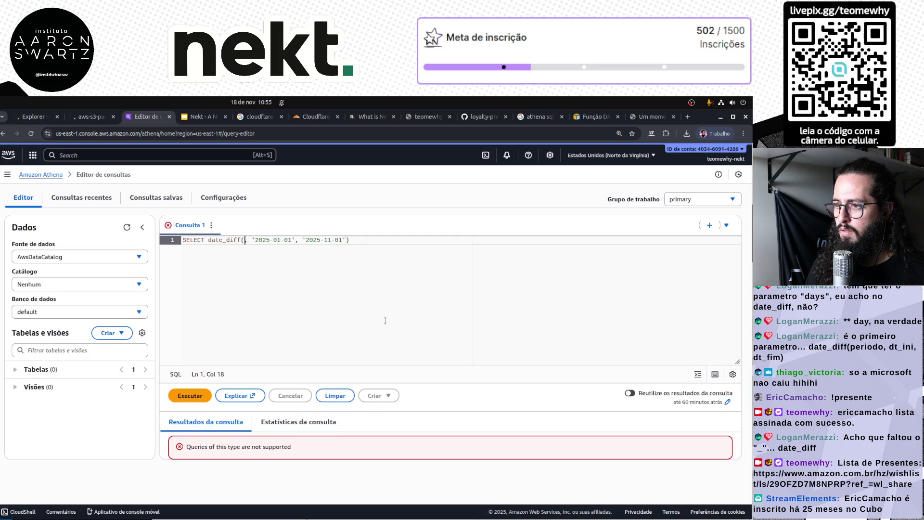
key("ctrl+Right")
type("'")
key("Left")
key("ctrl+Return")
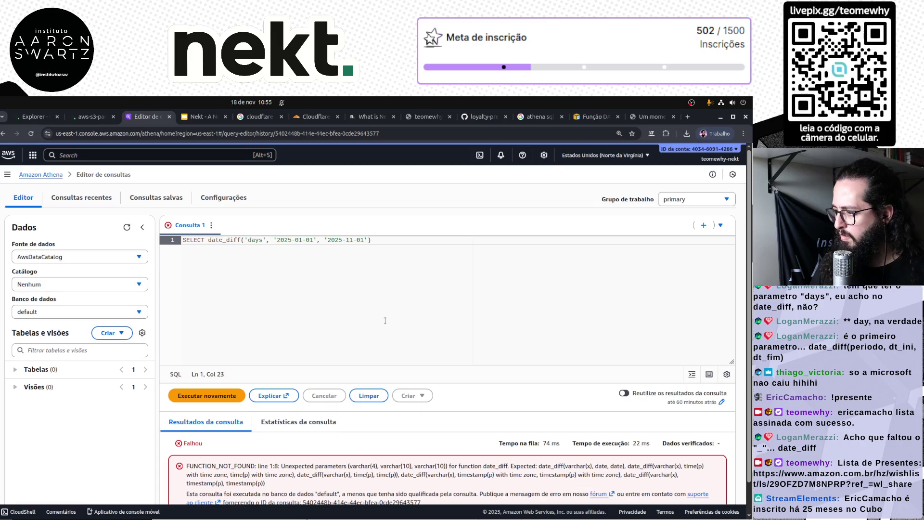
scroll(555, 490, "down", 1)
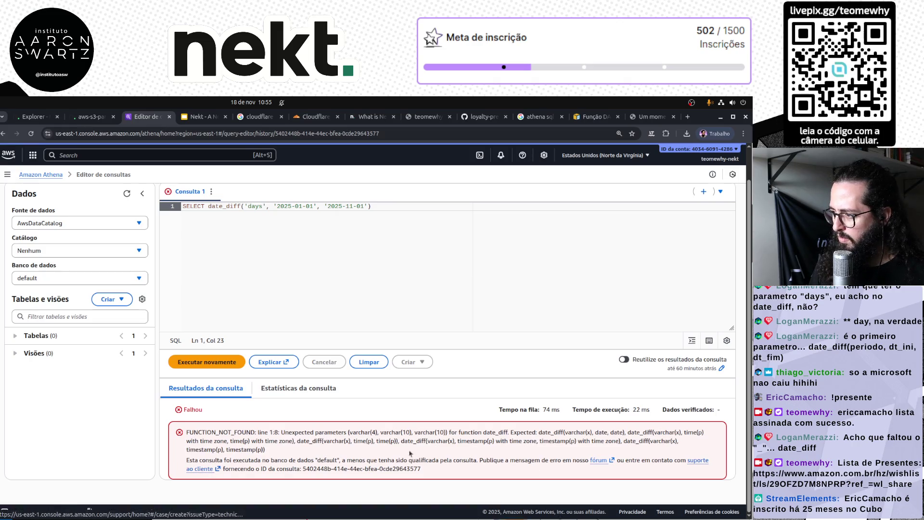
double_click(206, 430)
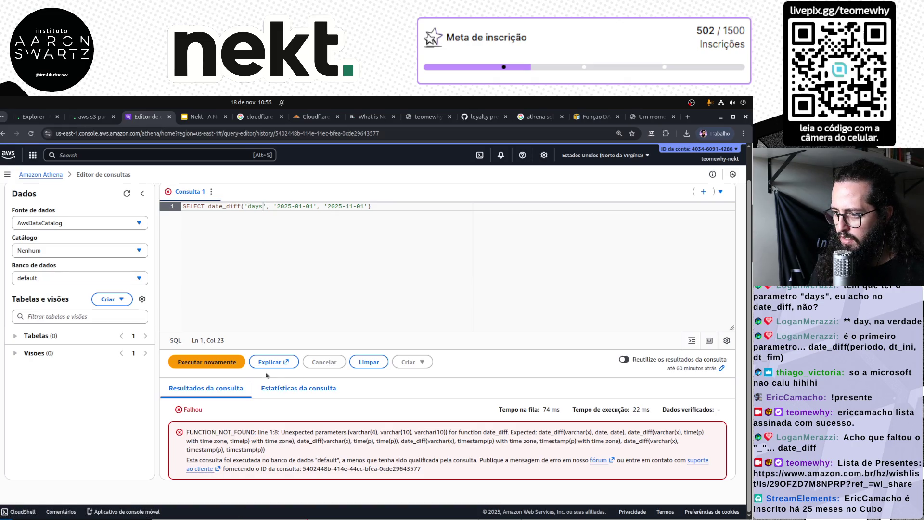
double_click(225, 206)
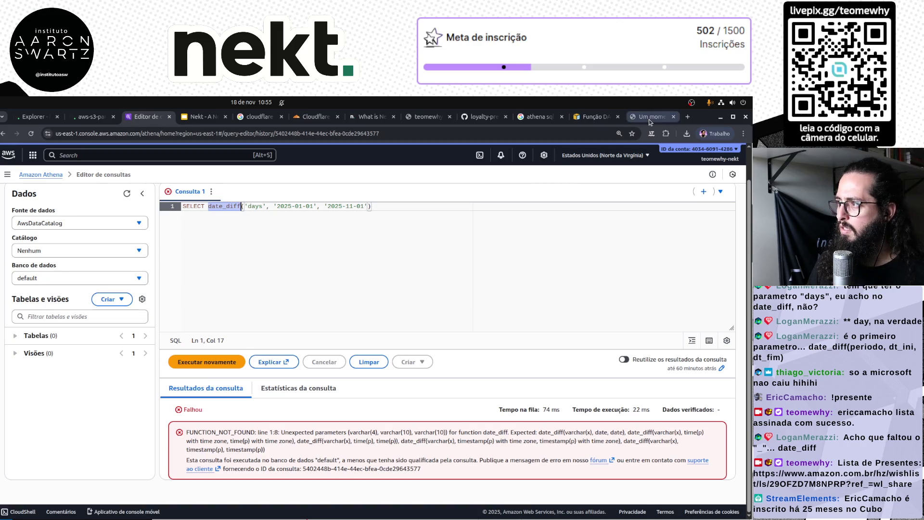
Browse the 'athena sql datediff' Google results and open the Redshift DATEDIFF docs in a new tab.
left_click(649, 117)
key("ctrl+Page_Up")
key("ctrl+Page_Up")
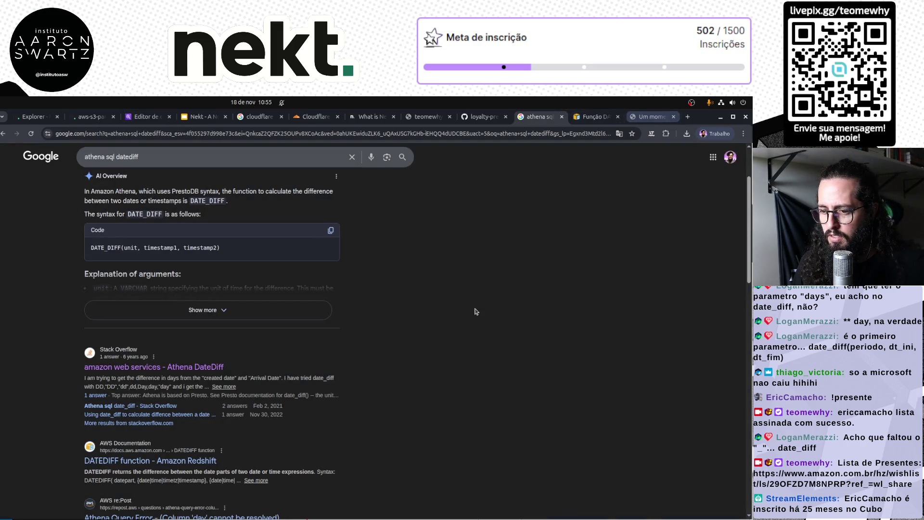
scroll(378, 398, "down", 2)
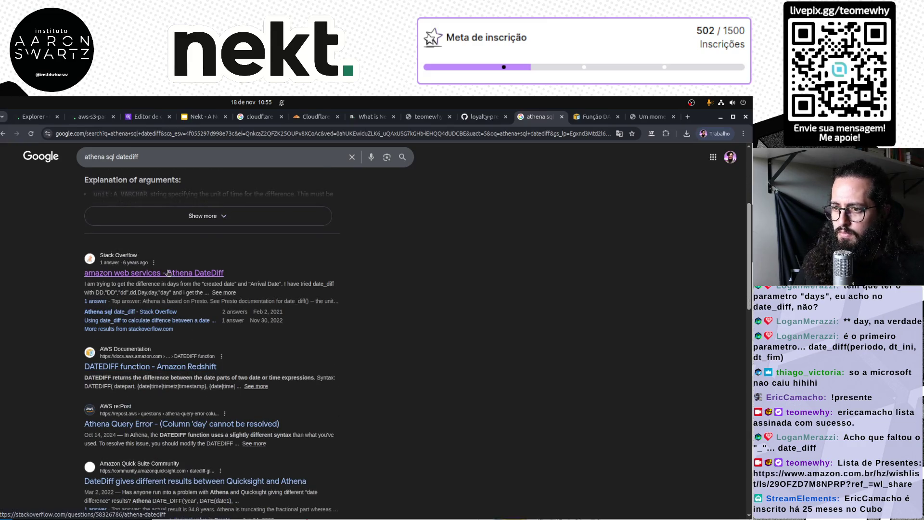
scroll(172, 307, "down", 2)
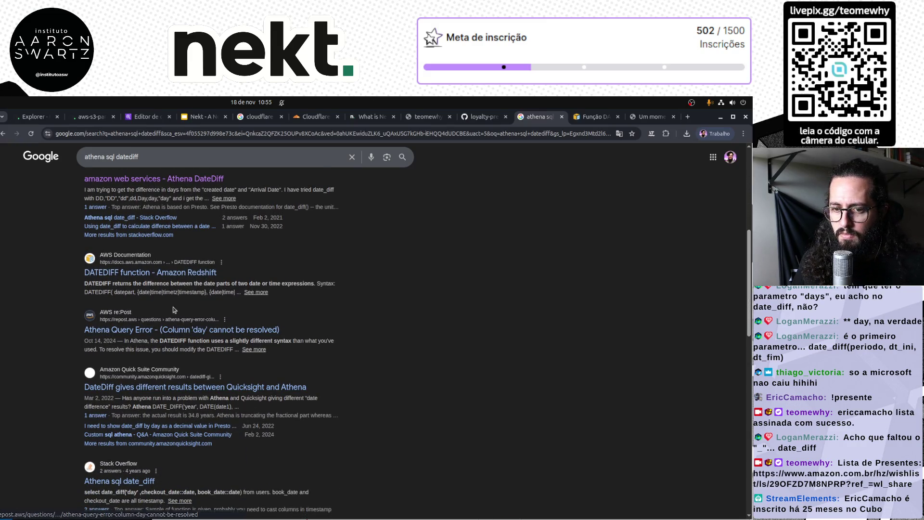
middle_click(150, 272)
Review the DATEDIFF examples such as week, then return to the Athena date_diff query.
left_click(558, 116)
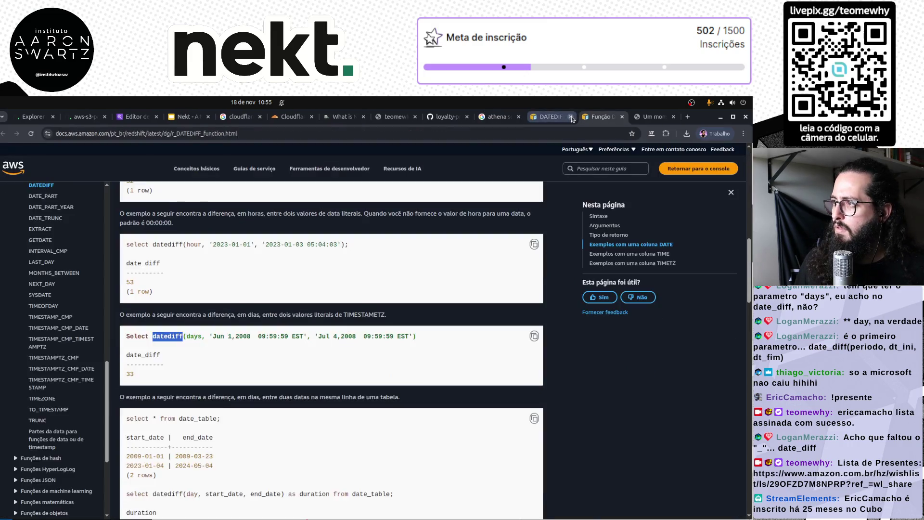
scroll(332, 355, "down", 3)
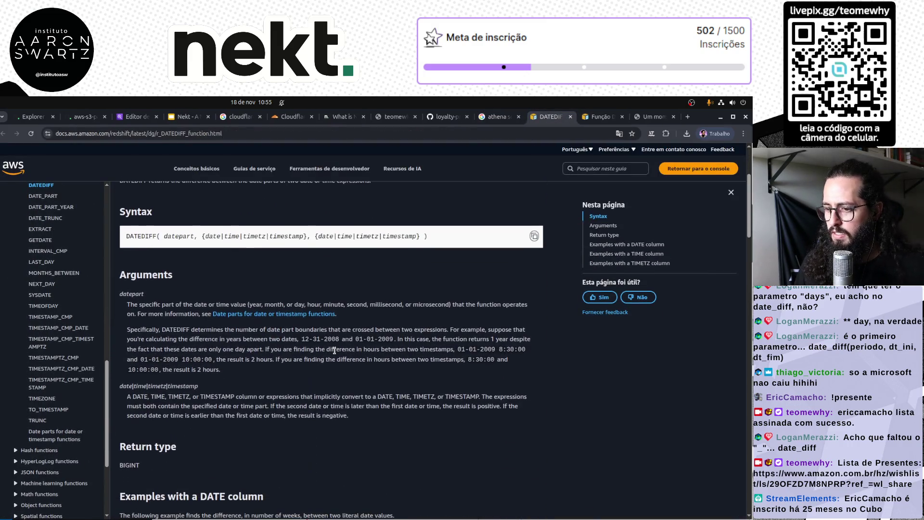
scroll(339, 348, "down", 5)
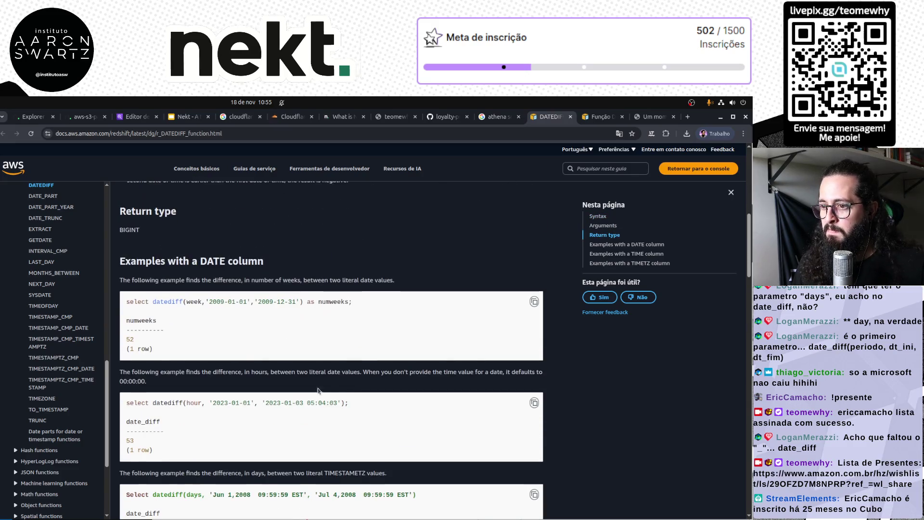
double_click(196, 301)
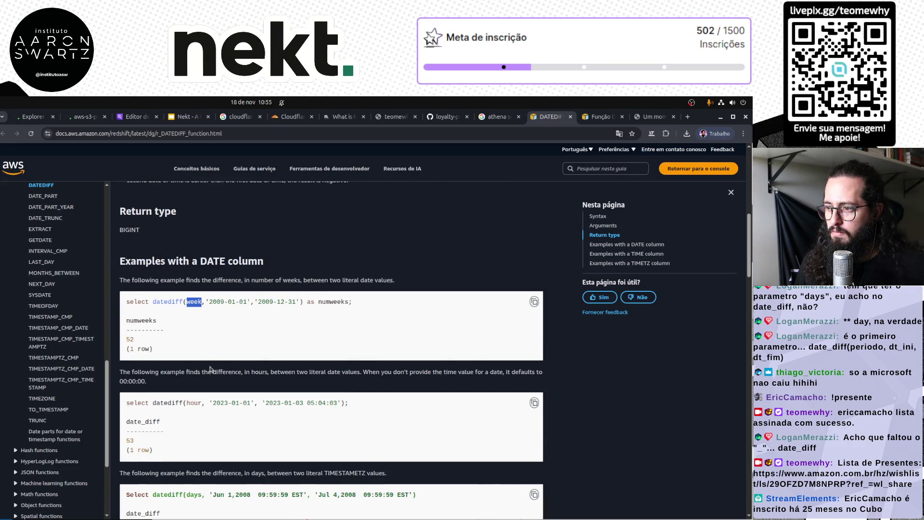
scroll(364, 384, "down", 7)
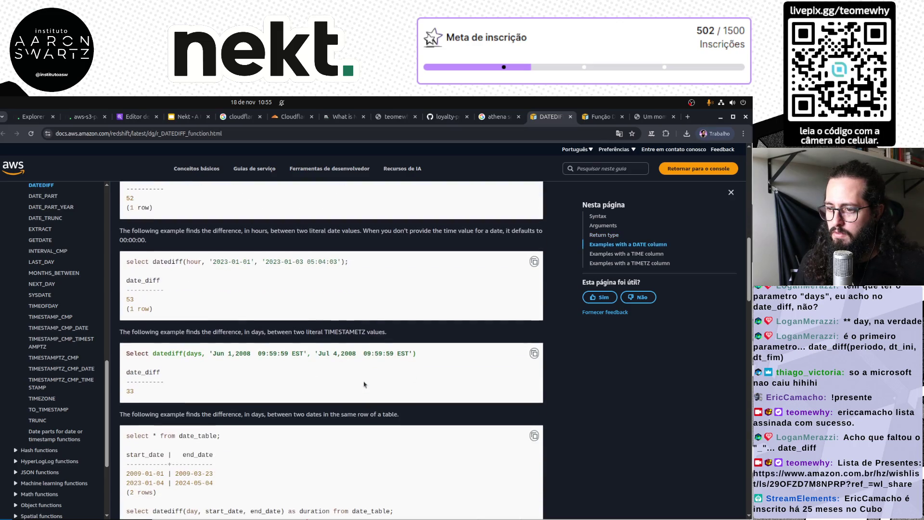
scroll(364, 384, "down", 2)
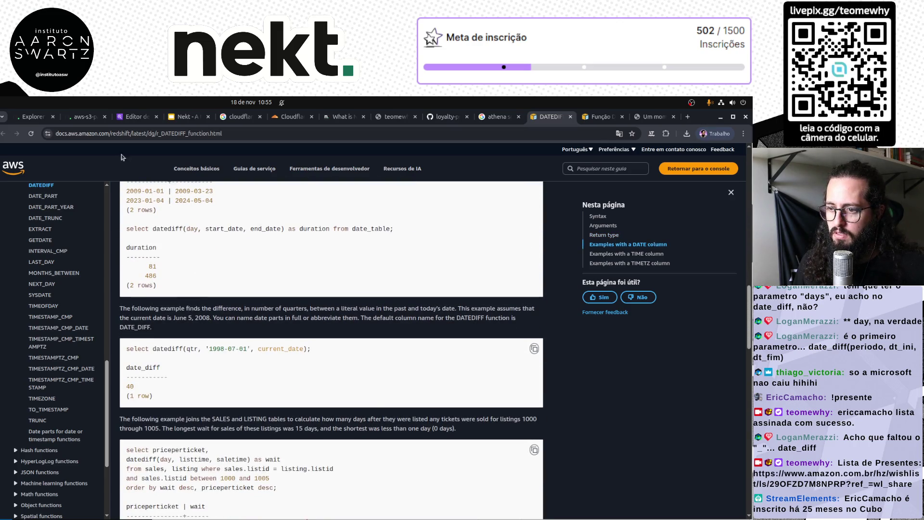
left_click(142, 117)
left_click(224, 207)
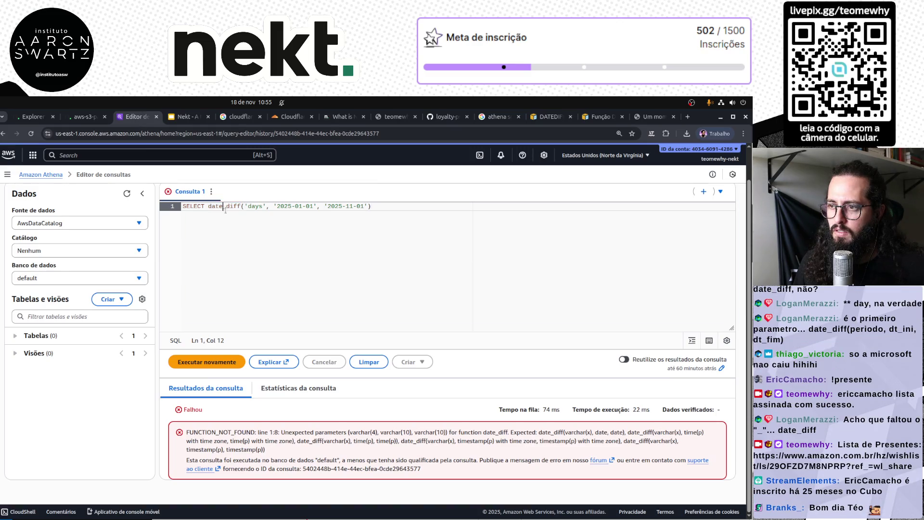
Rename date_diff to datediff and run the test query.
key("Delete")
key("End")
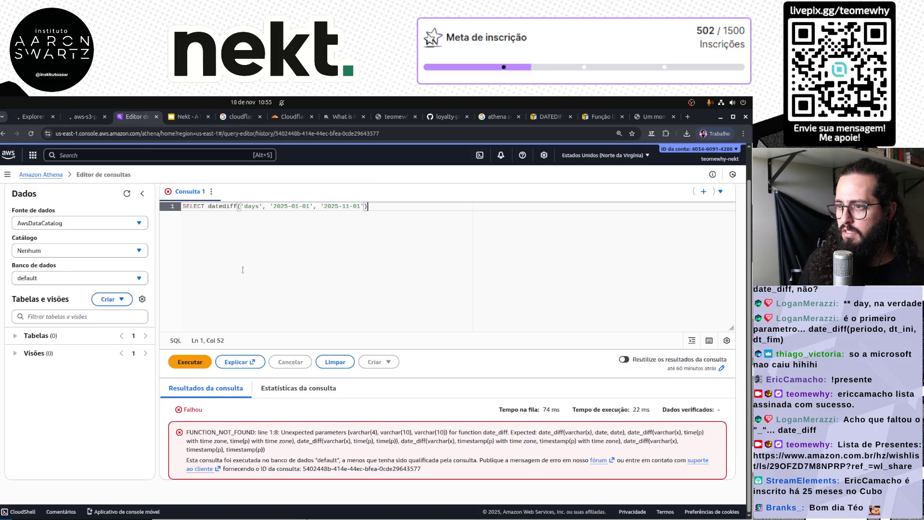
key("ctrl+Return")
Remove the quotes around days, rerun the datediff test, then open a new browser tab.
key("Left")
key("Left")
key("Left")
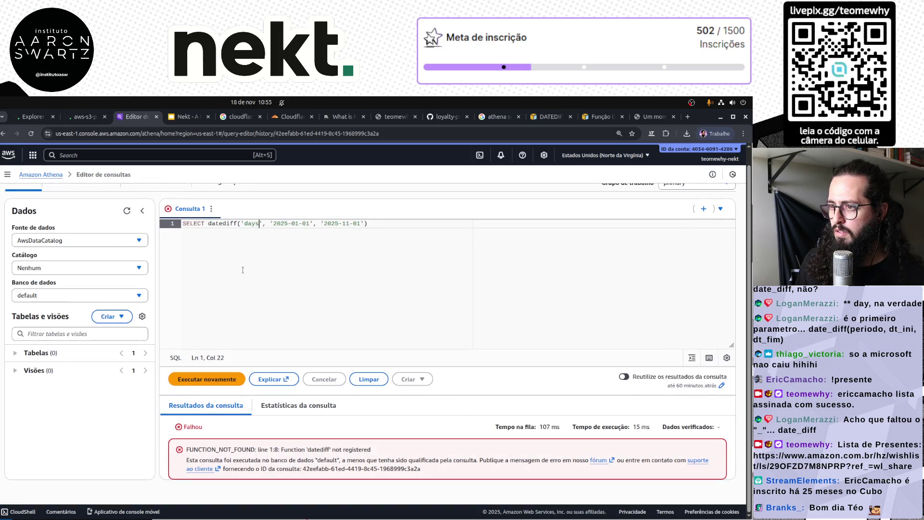
key("Left")
key("Left")
key("Left")
key("BackSpace")
key("Left")
key("Left")
key("Left")
key("BackSpace")
key("ctrl+Return")
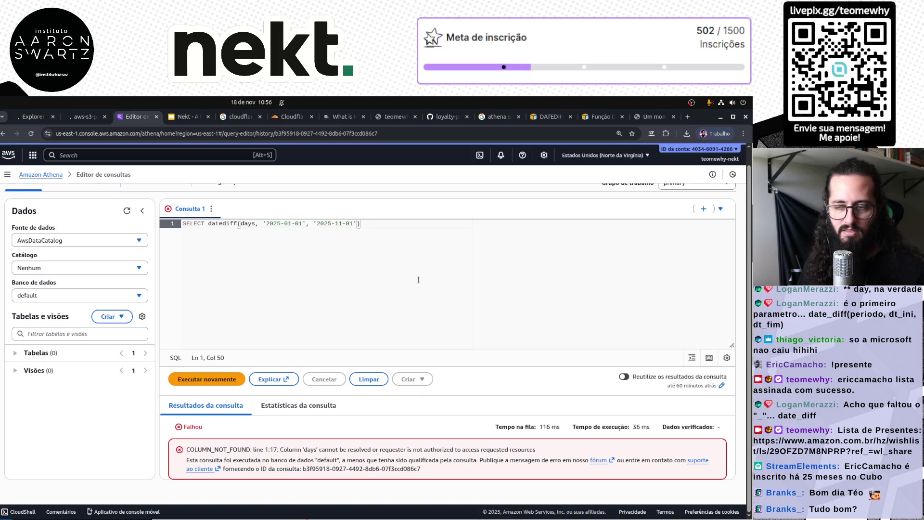
key("Home")
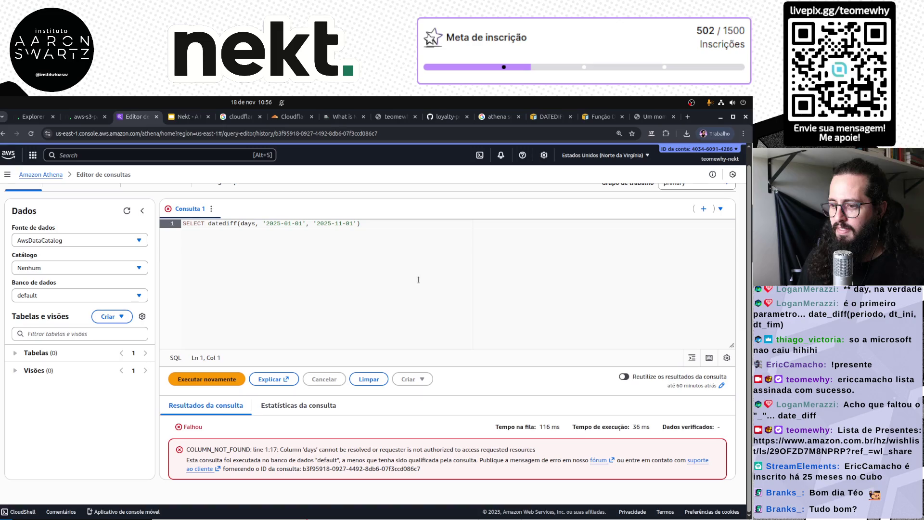
key("End")
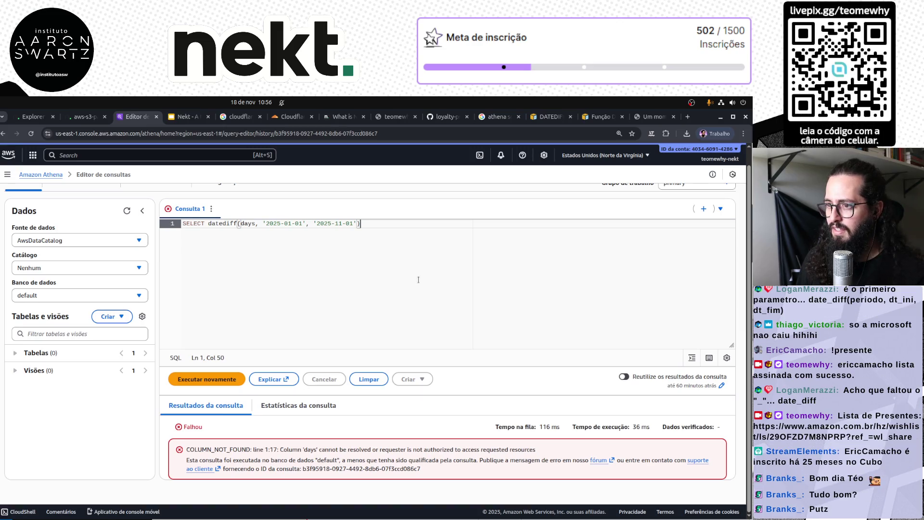
key("ctrl+t")
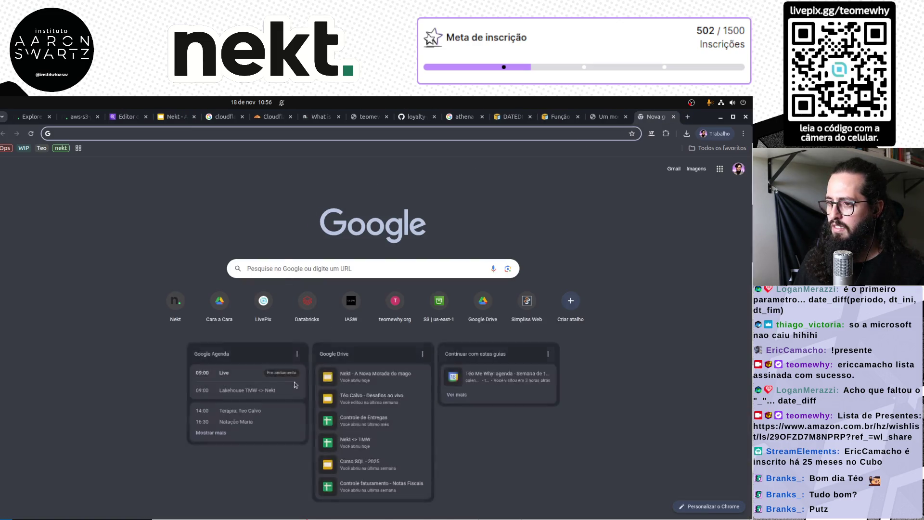
Search Google for 'athe diferença entre duas datas em dias' and expand the AI Overview.
key("ctrl+plus")
key("ctrl+plus")
key("ctrl+plus")
left_click(264, 330)
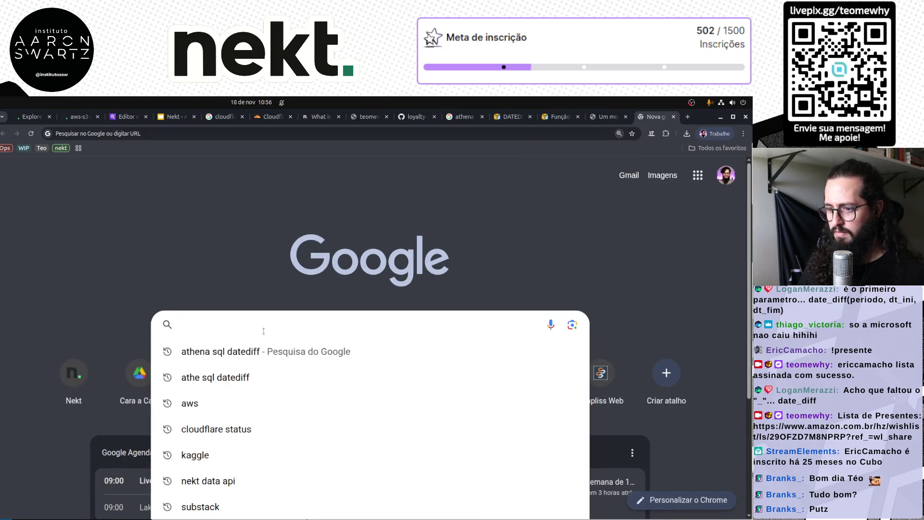
type("athe diferença entre ")
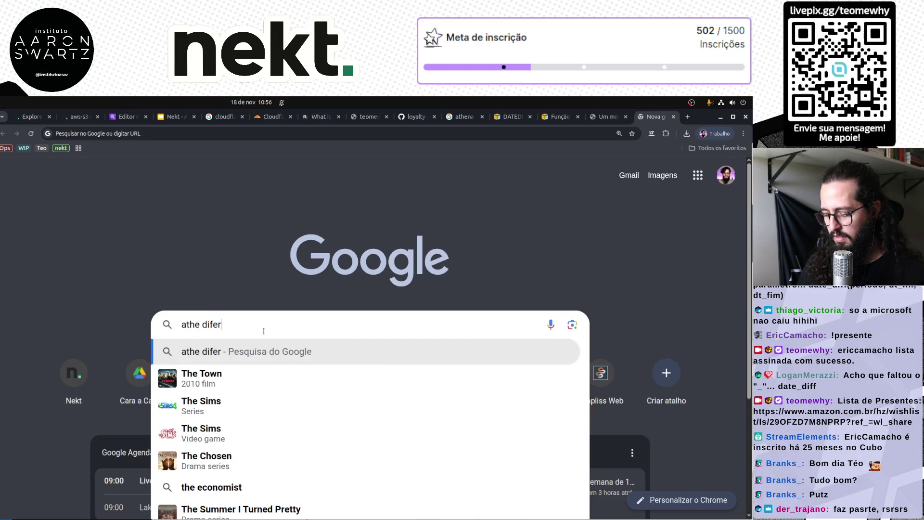
type("duas datas em dias")
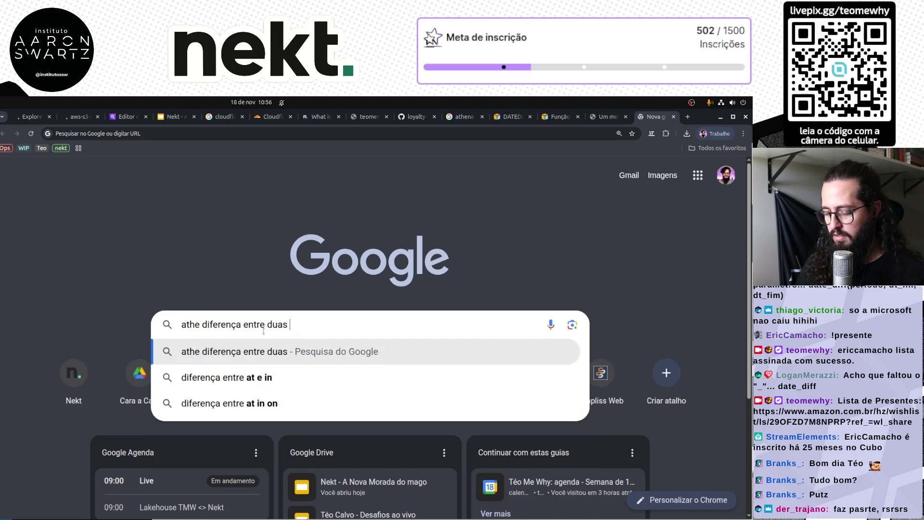
key("Return")
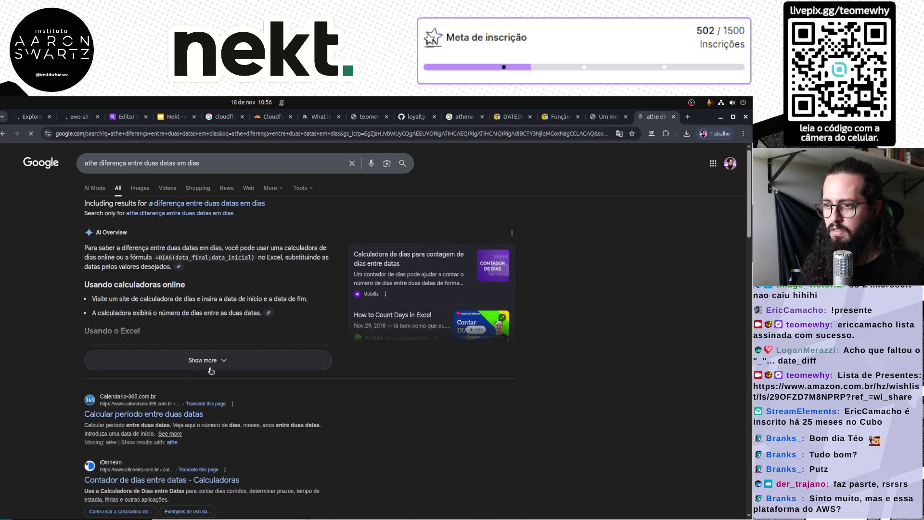
left_click(103, 356)
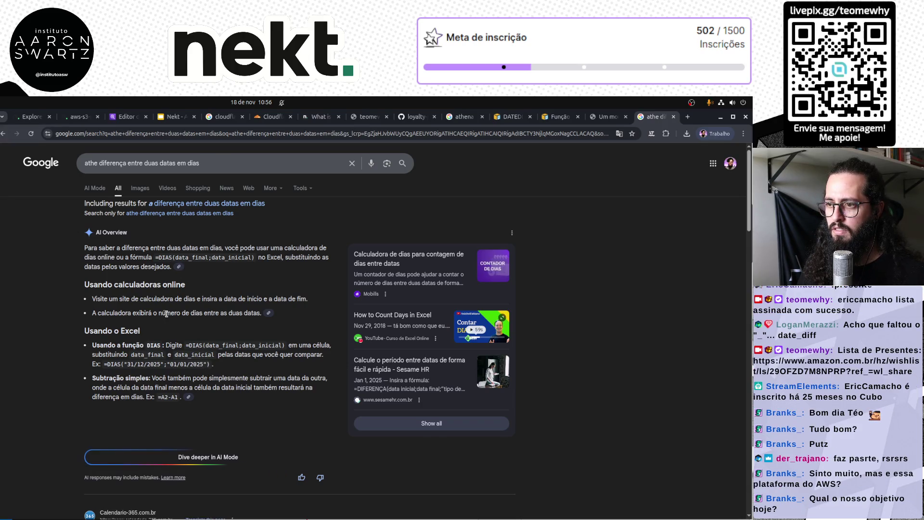
Correct the search to 'athena diferença entre duas datas em dias' and rerun it.
left_click(98, 163)
type("na")
key("Return")
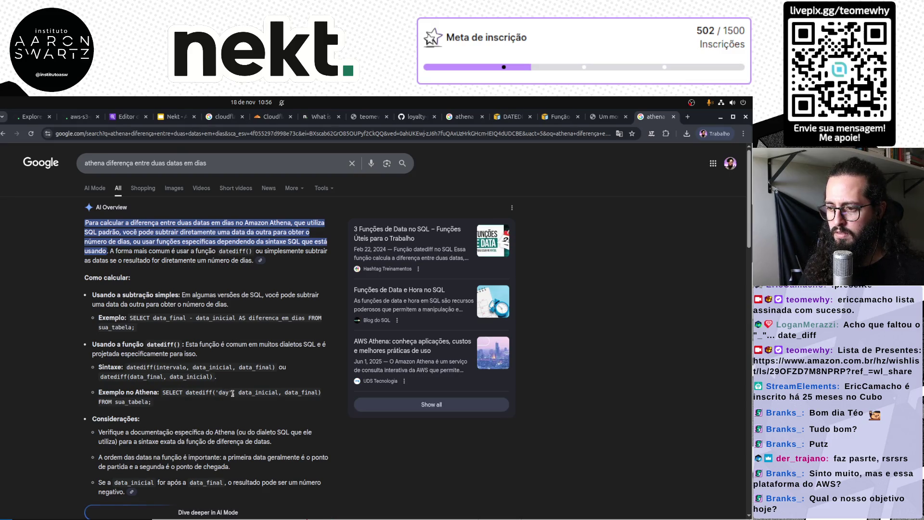
left_click(45, 117)
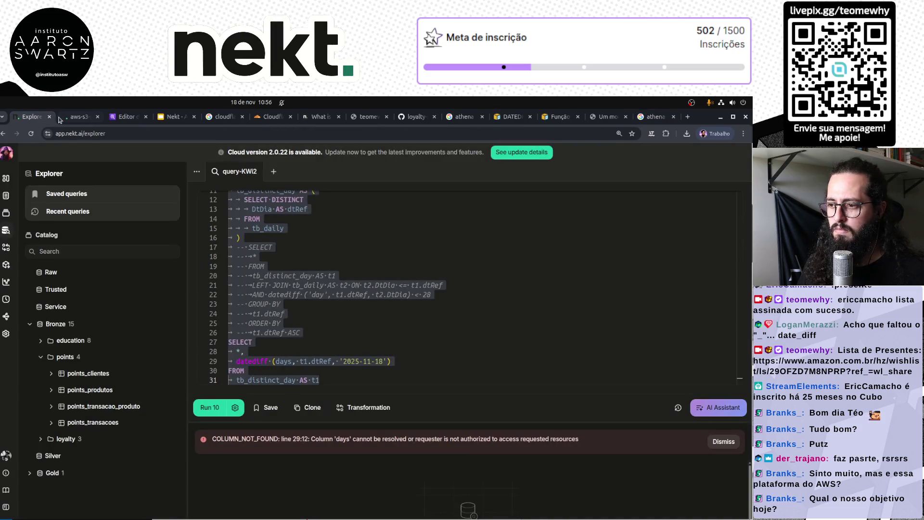
In the Athena editor, replace days with 'day and run the test query.
left_click(92, 118)
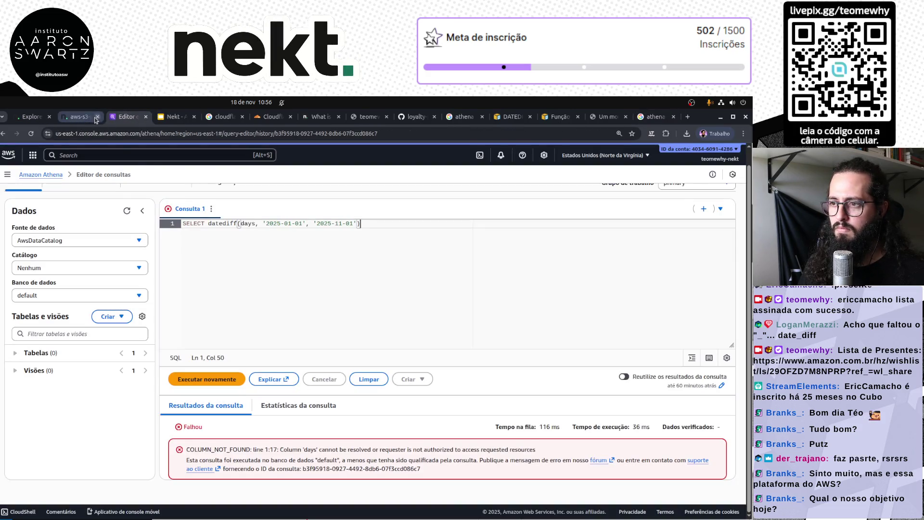
double_click(249, 224)
type("'day")
key("End")
key("ctrl+Return")
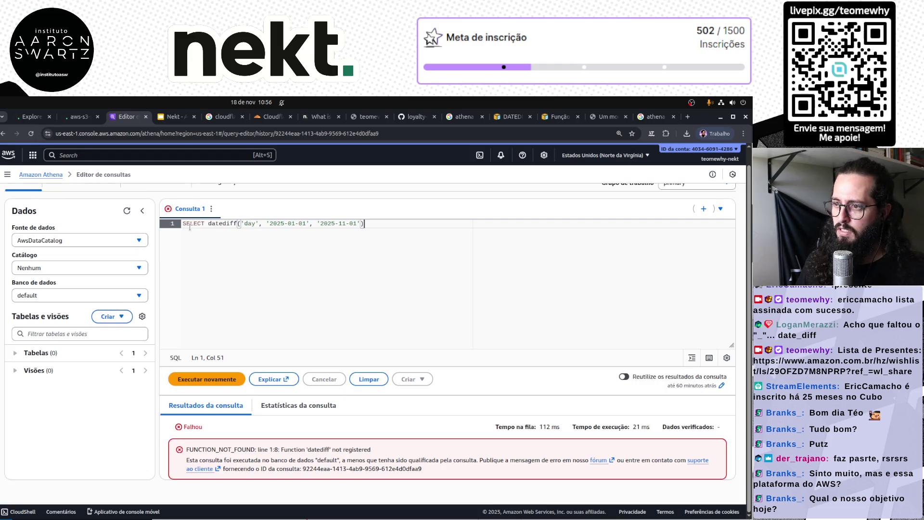
Rename the function to date_diff and run the query again.
left_click(223, 223)
type("_")
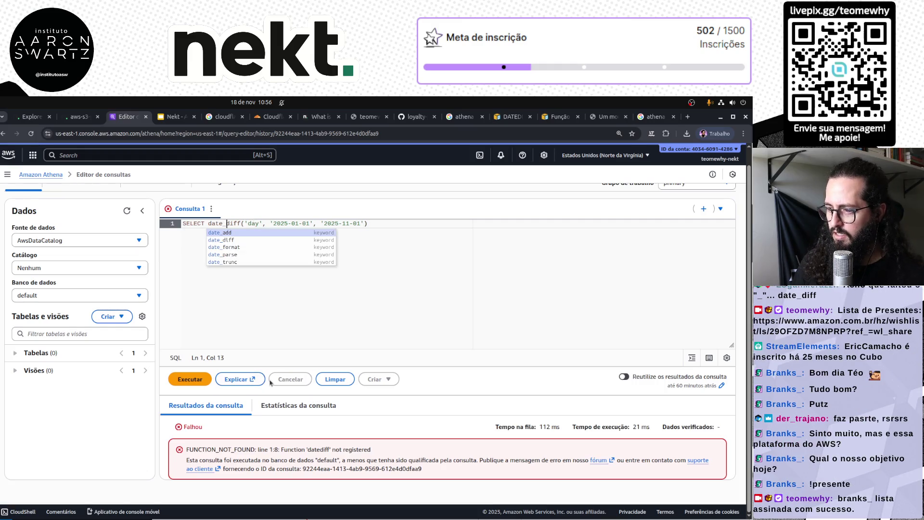
key("ctrl+Return")
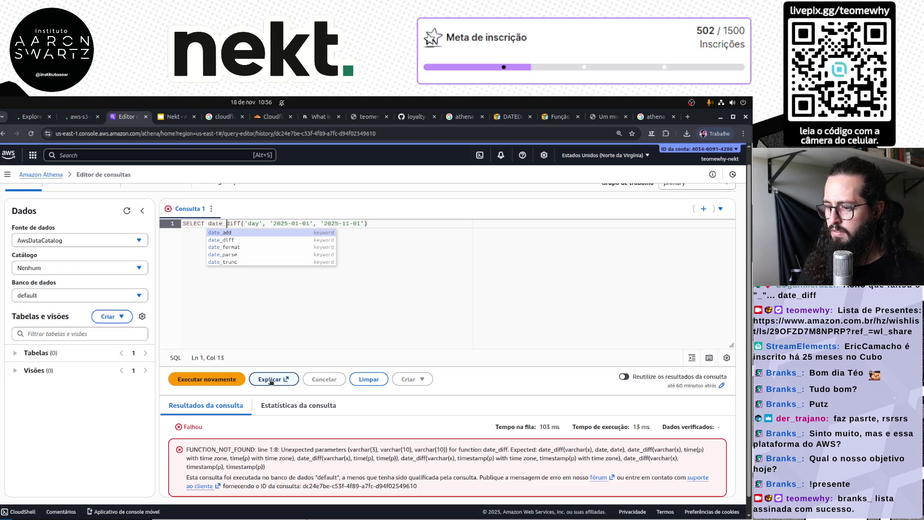
left_click(502, 279)
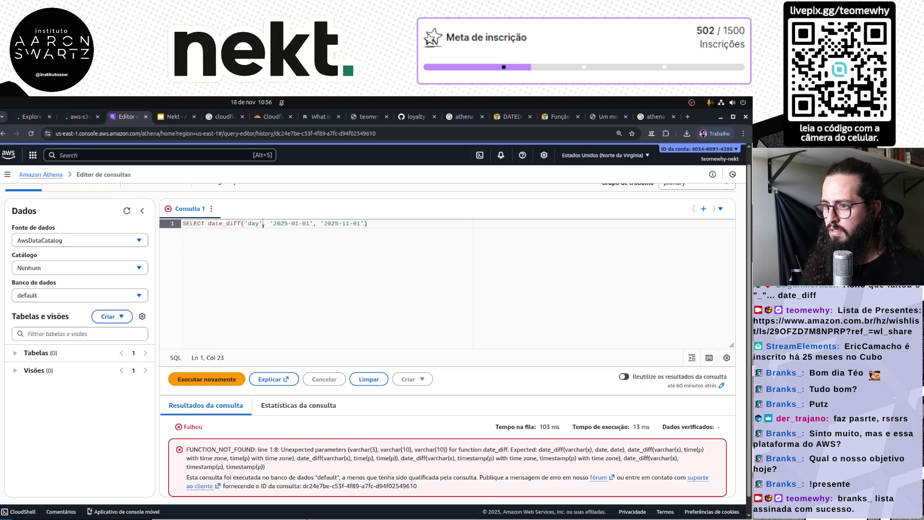
Put day in double quotes as "day" and rerun date_diff.
key("BackSpace")
key("Left")
key("Left")
key("Left")
key("BackSpace")
type("\"day\"")
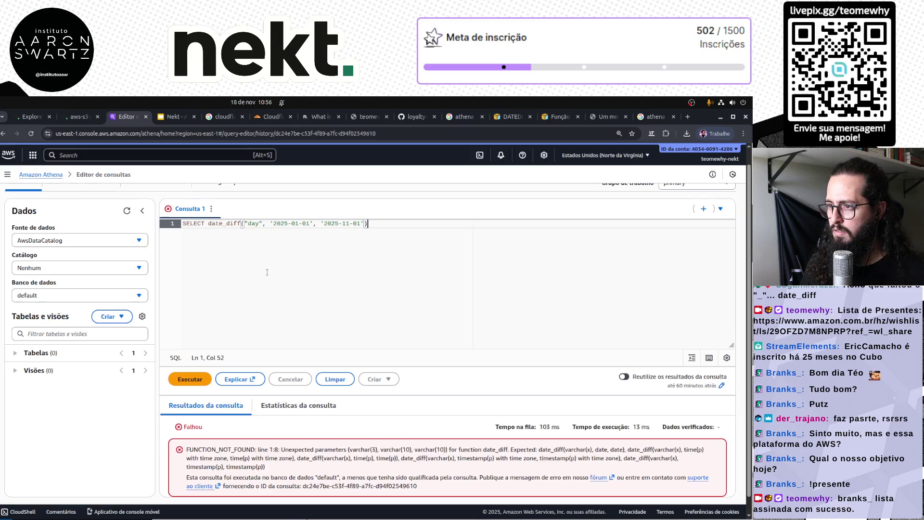
key("ctrl+Return")
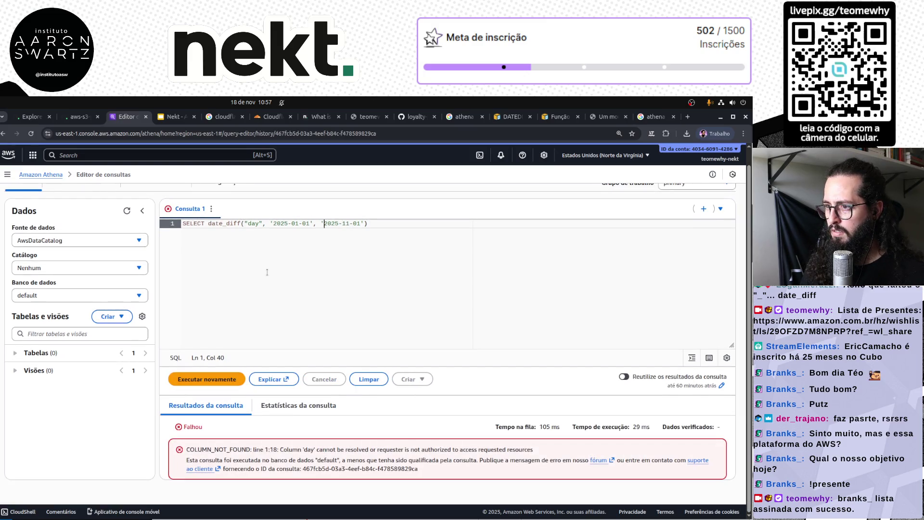
Switch day to single quotes and rerun date_diff('day', '2025-01-01', '2025-11-01'), which fails with FUNCTION_NOT_FOUND.
key("Left")
key("Left")
key("Left")
key("BackSpace")
key("Left")
key("Left")
key("Left")
key("BackSpace")
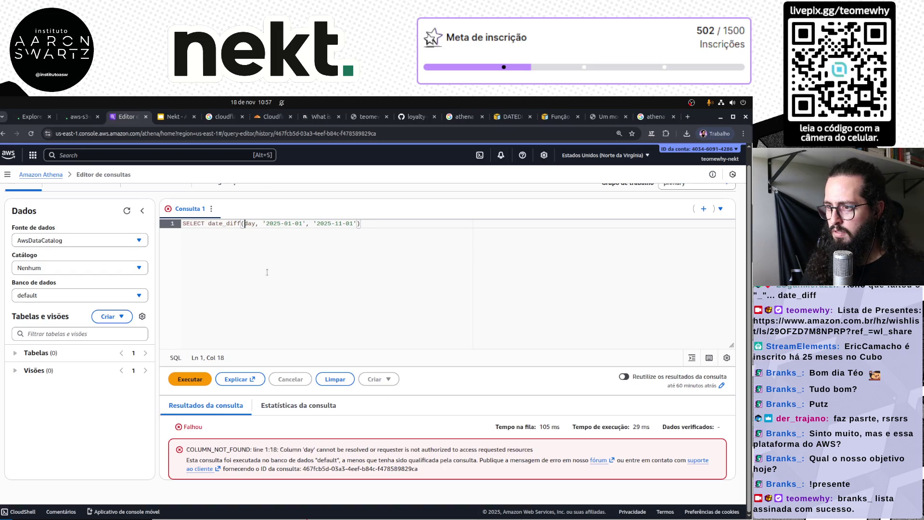
type("'")
key("Right")
key("Right")
key("Right")
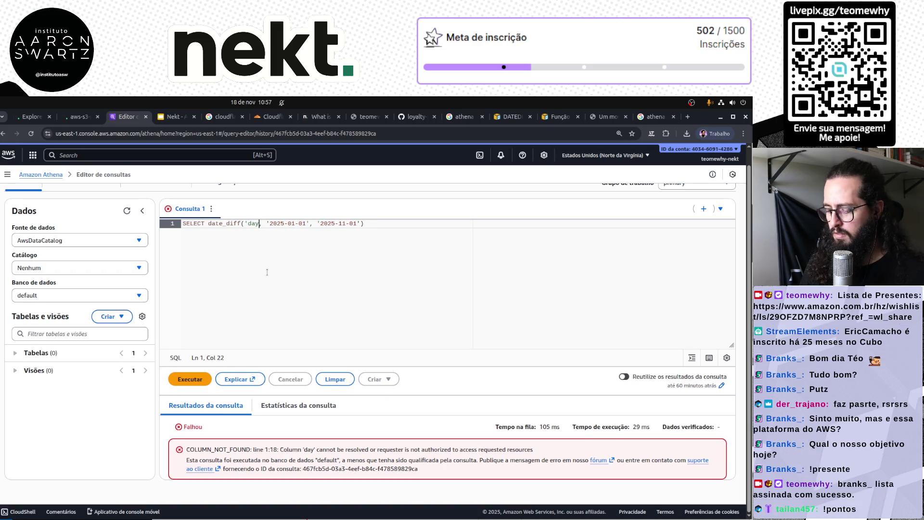
type("'")
key("End")
key("ctrl+Return")
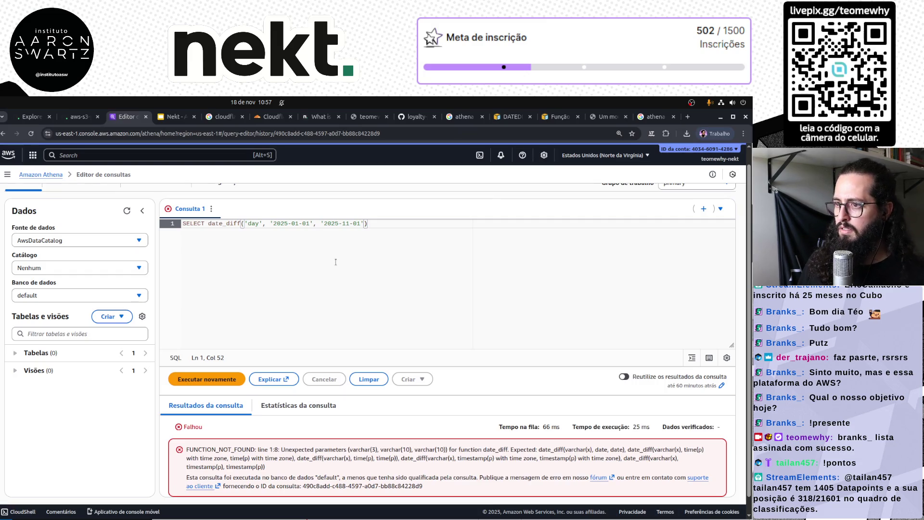
key("ctrl+9")
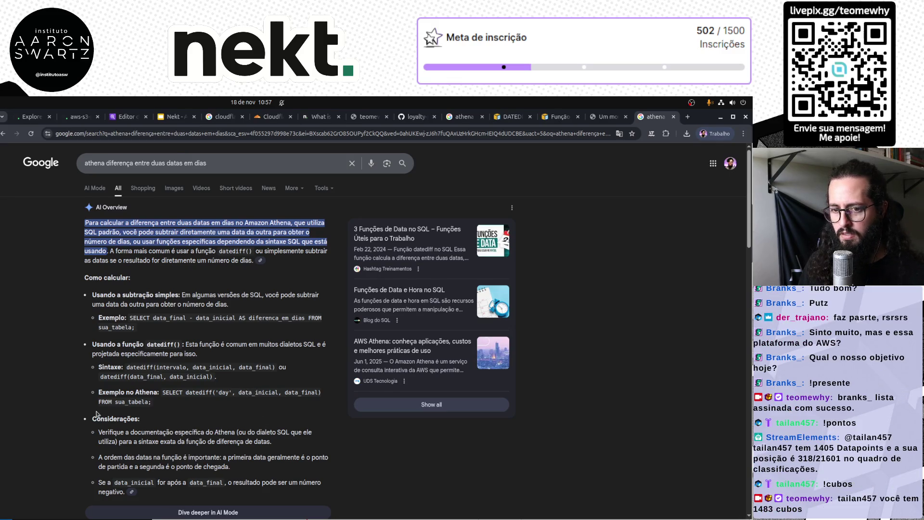
Open DataCamp's SQL DATEDIFF tutorial from the Google results and read through its examples.
scroll(97, 414, "down", 4)
scroll(96, 413, "down", 2)
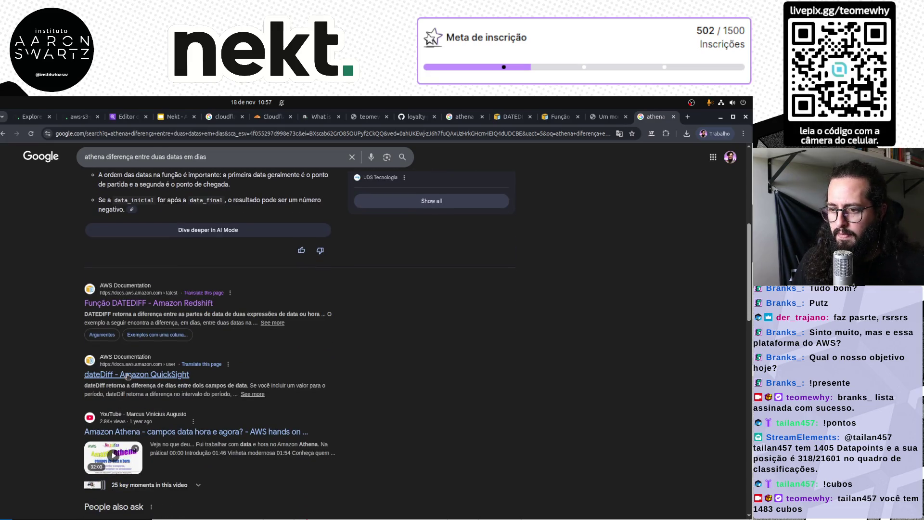
scroll(127, 377, "down", 5)
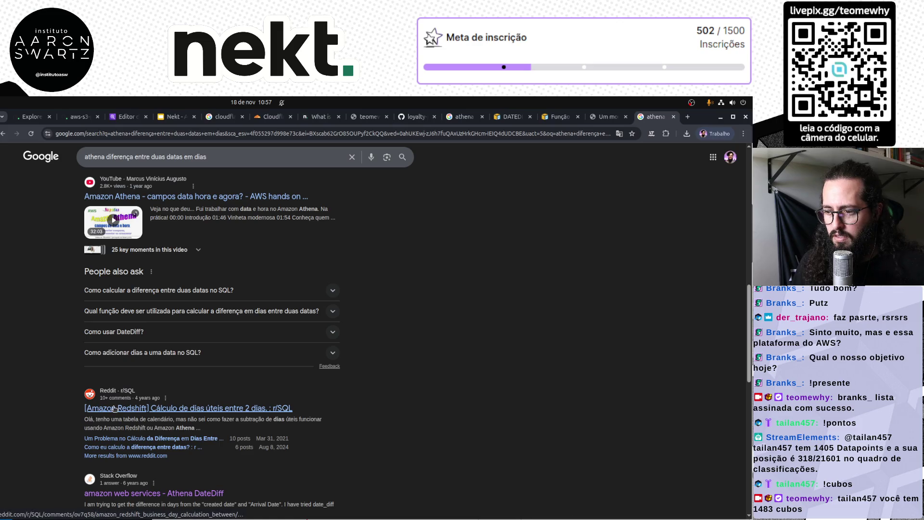
scroll(114, 409, "down", 2)
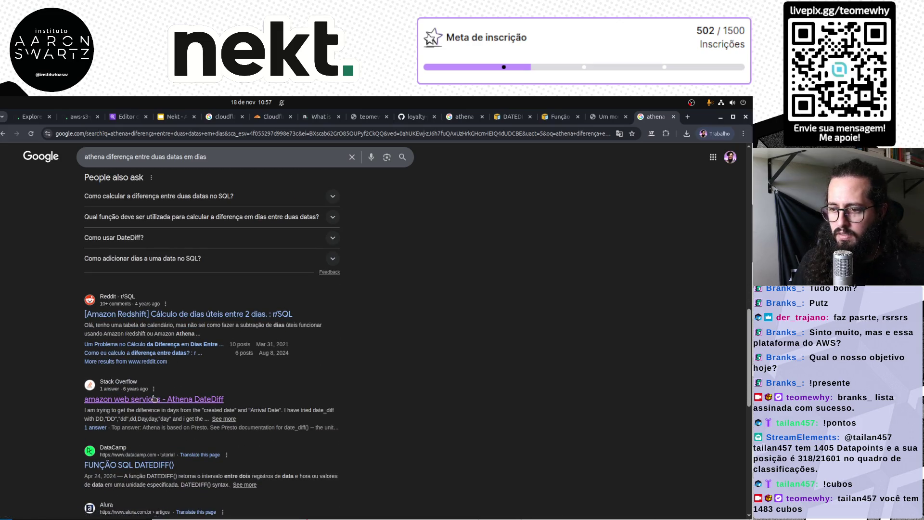
middle_click(137, 465)
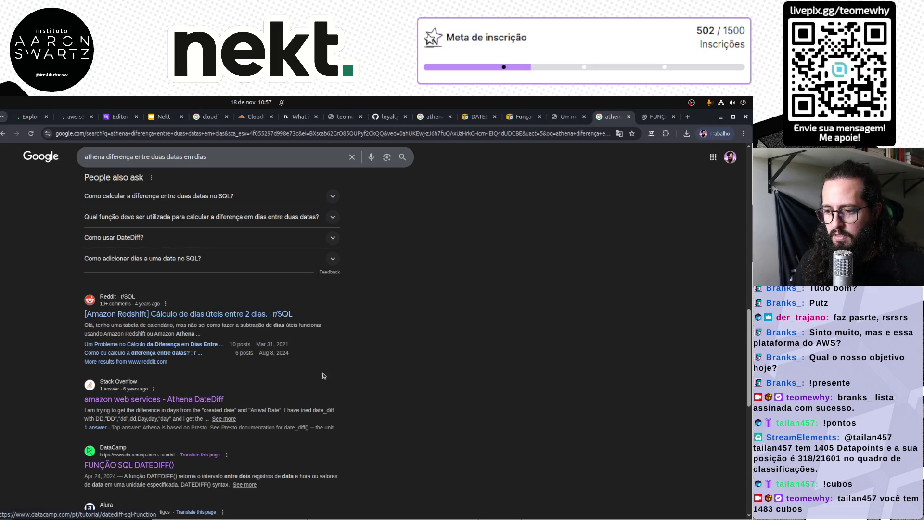
left_click(655, 117)
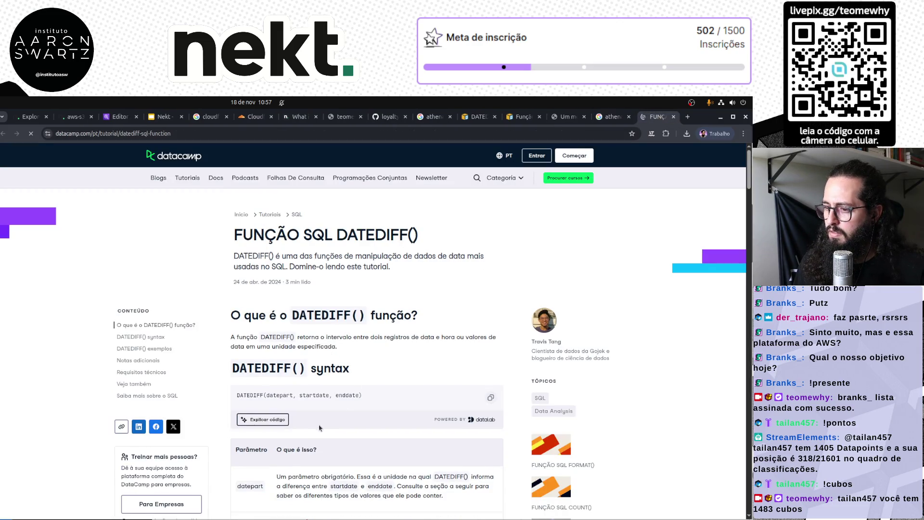
scroll(347, 415, "down", 5)
scroll(348, 415, "down", 1)
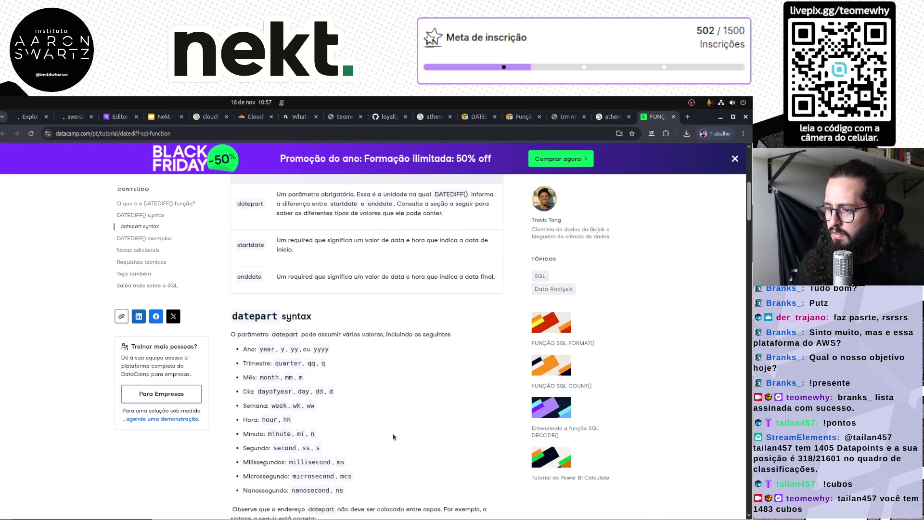
scroll(393, 437, "down", 1)
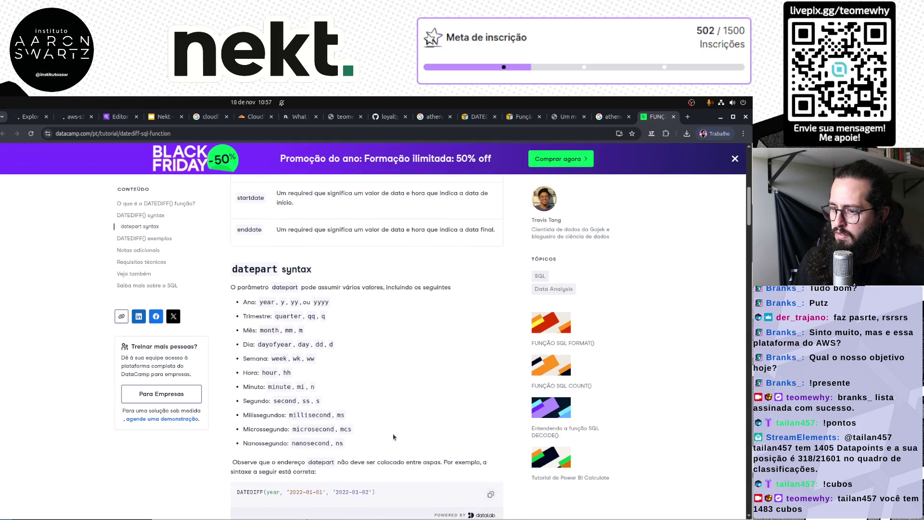
scroll(394, 437, "down", 5)
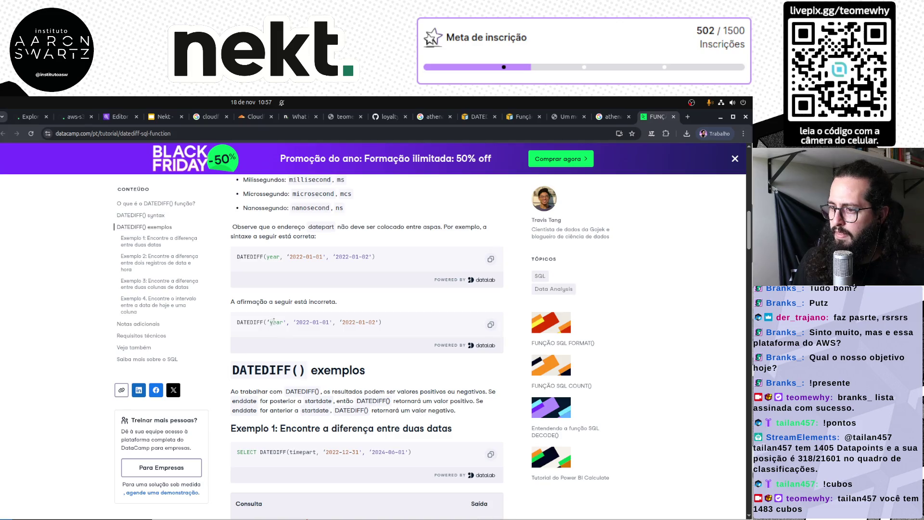
key("ctrl+Tab")
key("ctrl+Tab")
key("ctrl+Tab")
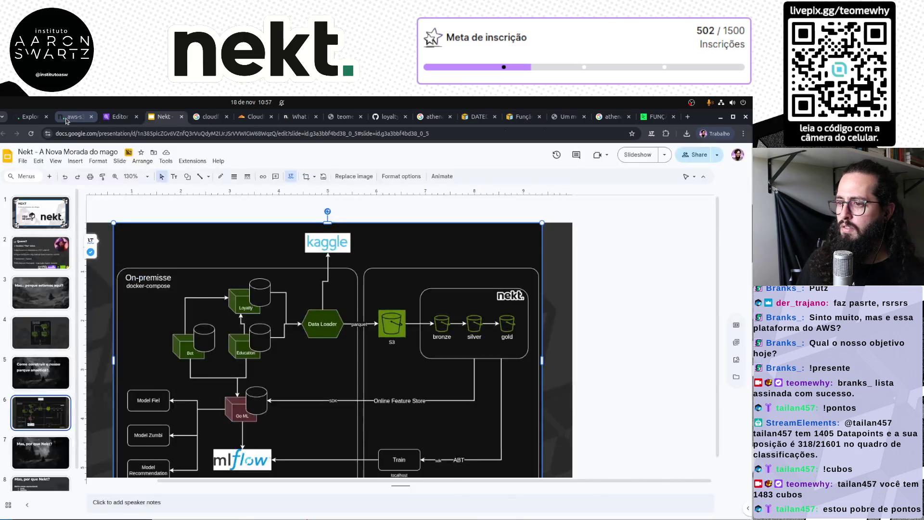
Rerun date_diff with day in backticks, then with day in single quotes.
key("ctrl+shift+Tab")
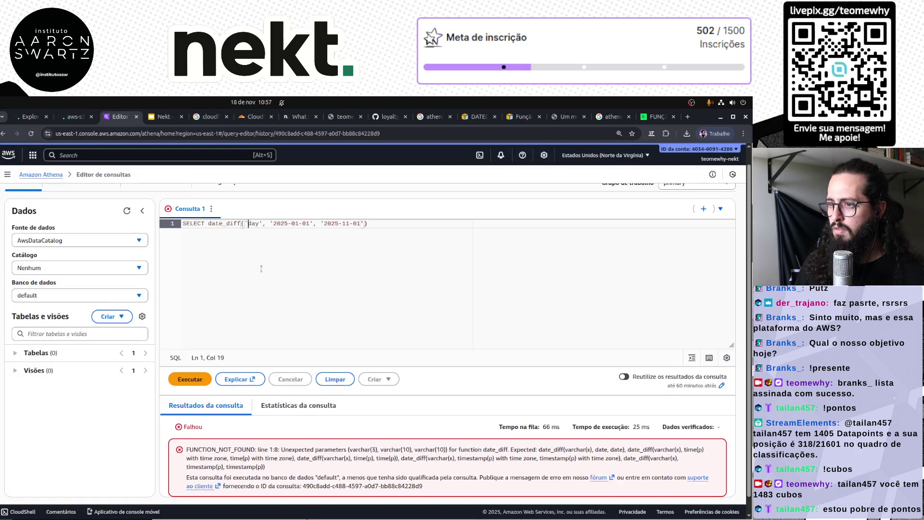
key("End")
key("ctrl+Return")
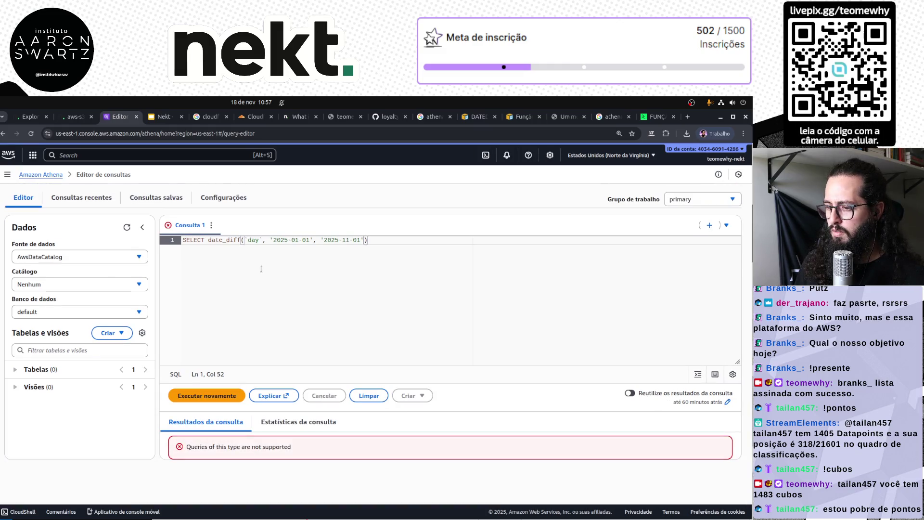
key("ctrl+Right")
key("ctrl+Right")
key("ctrl+Right")
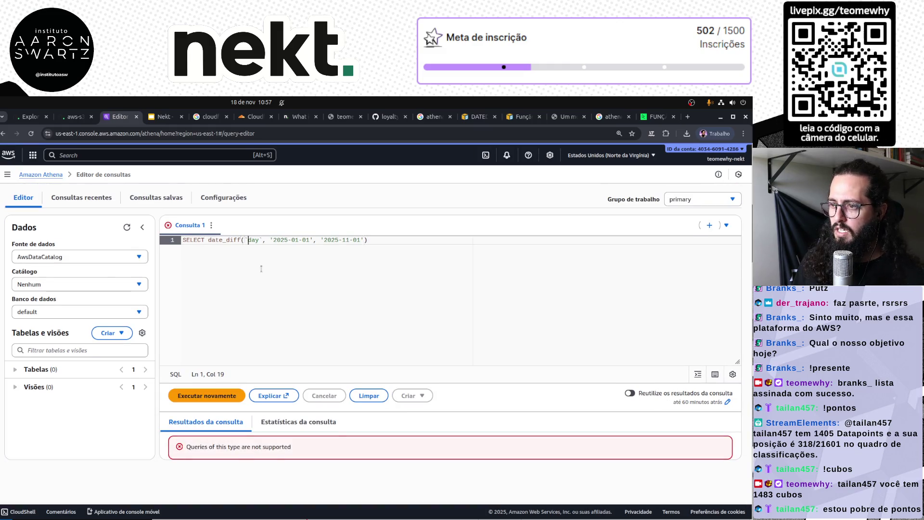
key("BackSpace")
type("'")
key("Delete")
type("'")
key("End")
key("ctrl+Return")
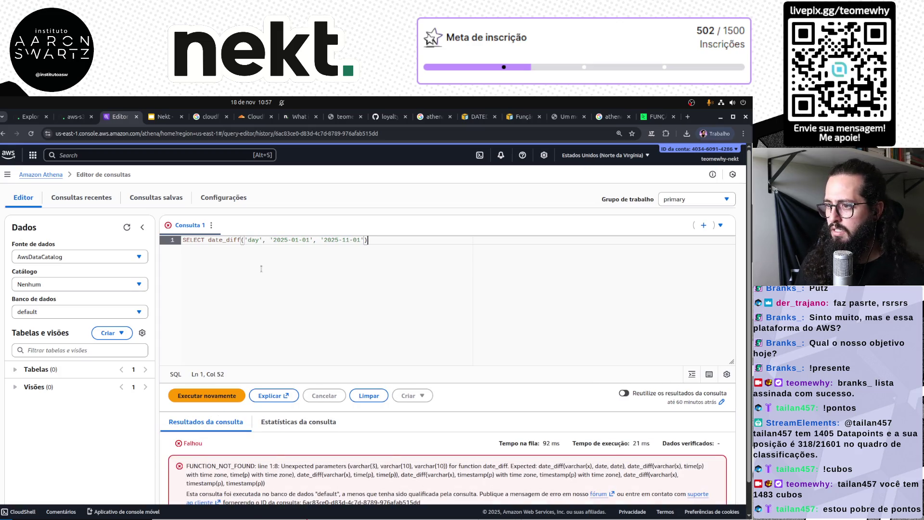
Double-quote both dates and rerun, which fails with COLUMN_NOT_FOUND for '2025-01-01'.
key("ctrl+Left")
key("ctrl+Left")
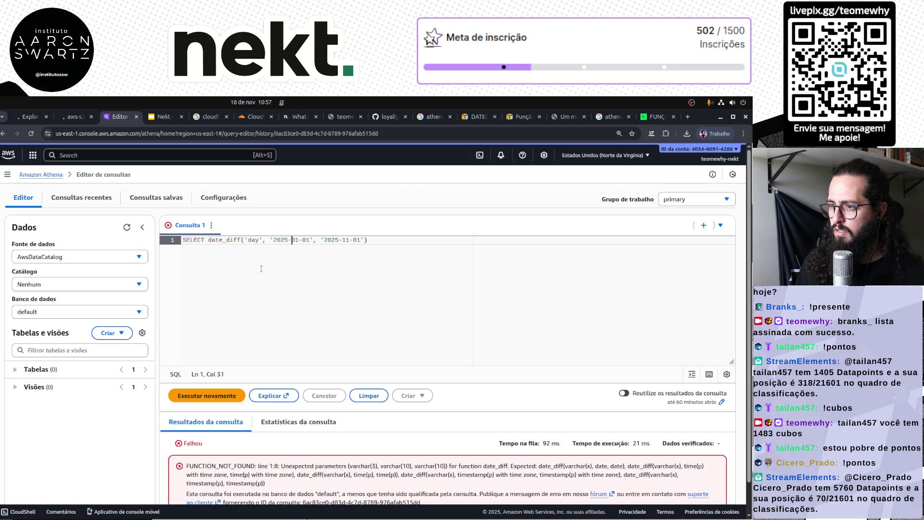
key("BackSpace")
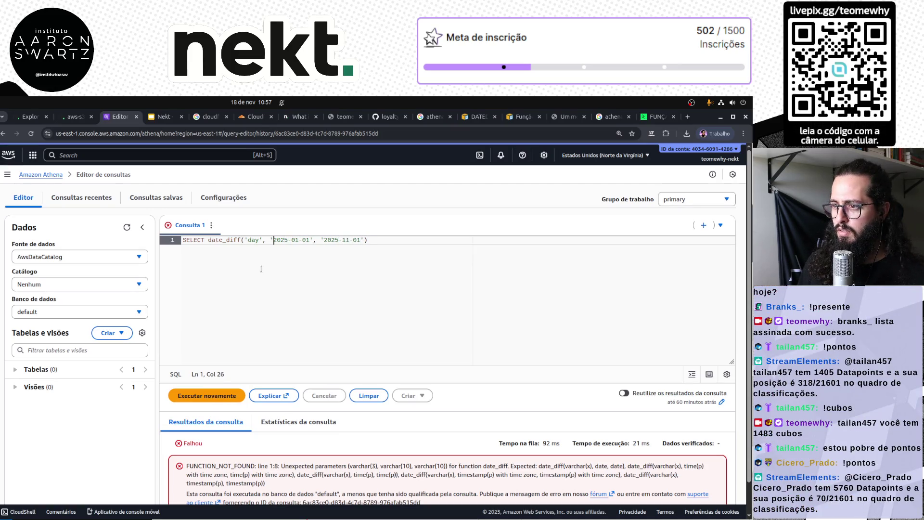
type("5")
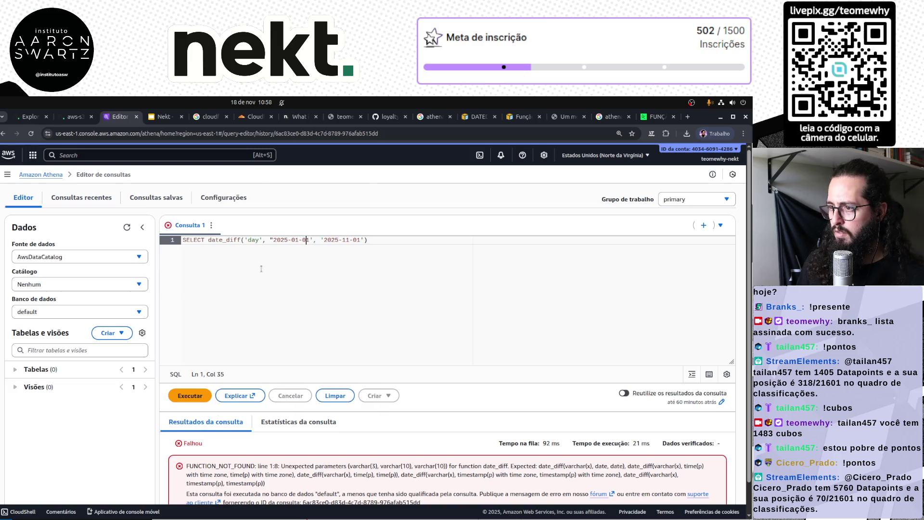
key("BackSpace")
type("\"")
key("Left")
key("Left")
key("Left")
key("BackSpace")
type("\"")
key("End")
key("Left")
key("BackSpace")
type("\"")
key("End")
key("ctrl+Return")
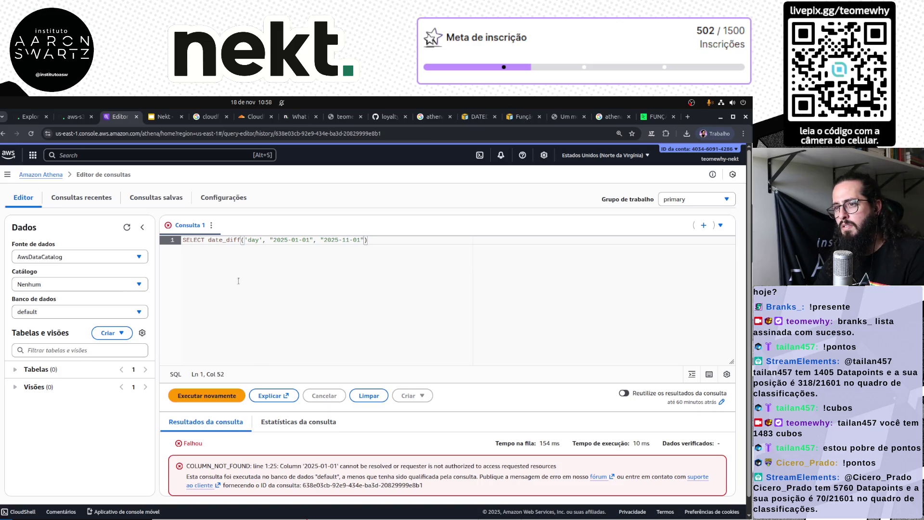
key("ctrl+a")
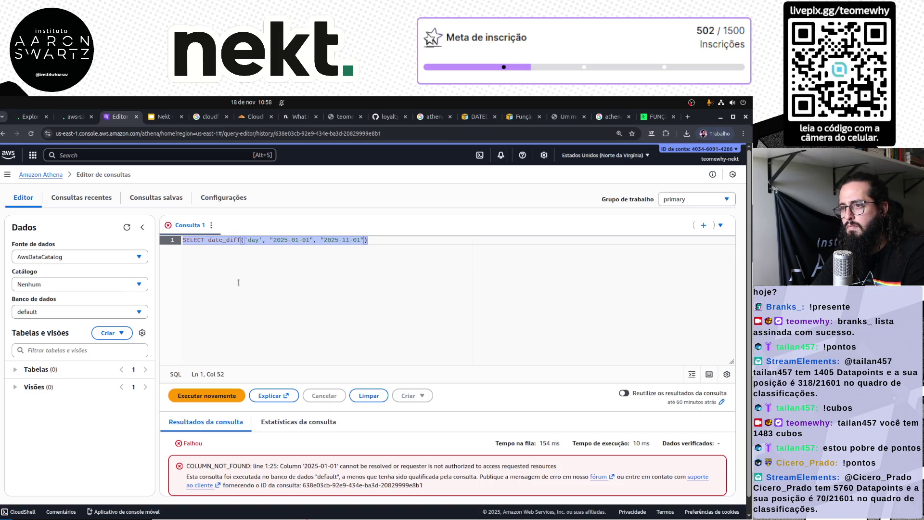
key("Right")
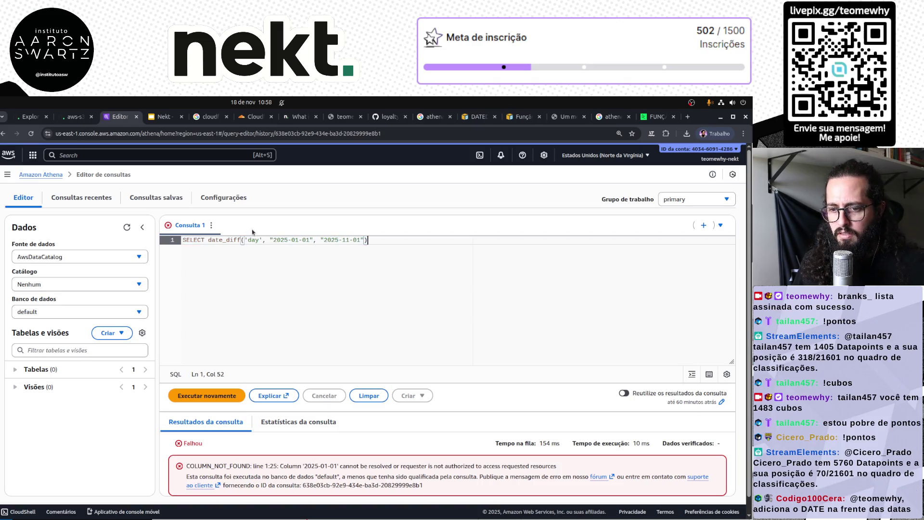
left_click(271, 239)
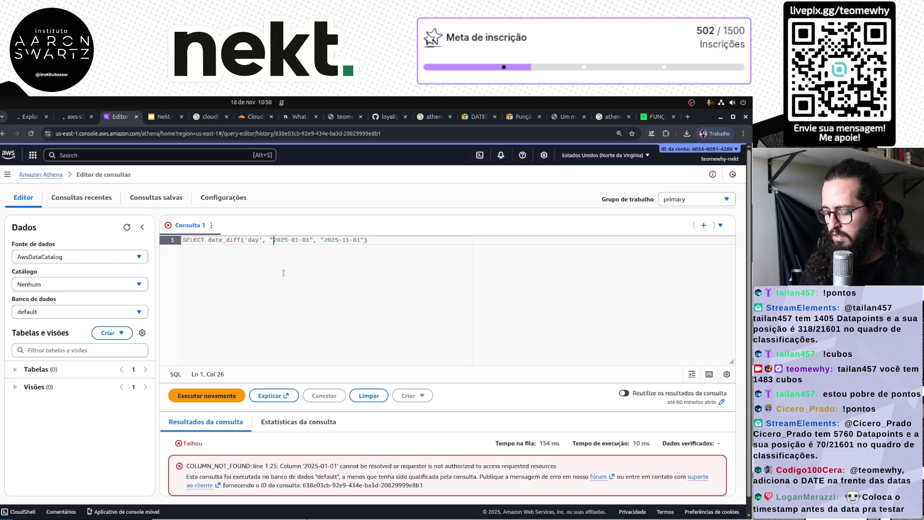
Return the first date to single quotes and wrap it as date('2025-01-01').
key("BackSpace")
type("'")
key("Right")
key("Right")
key("Right")
key("BackSpace")
type("'")
key("Home")
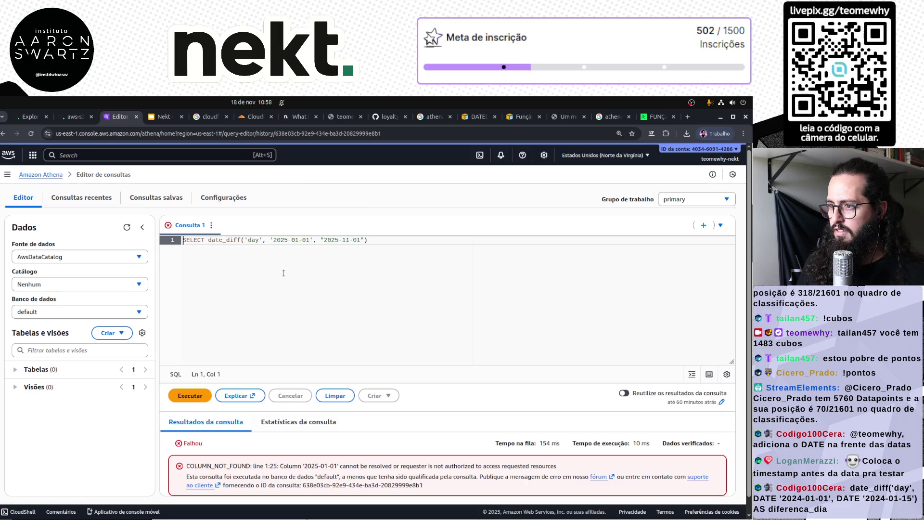
type("date")
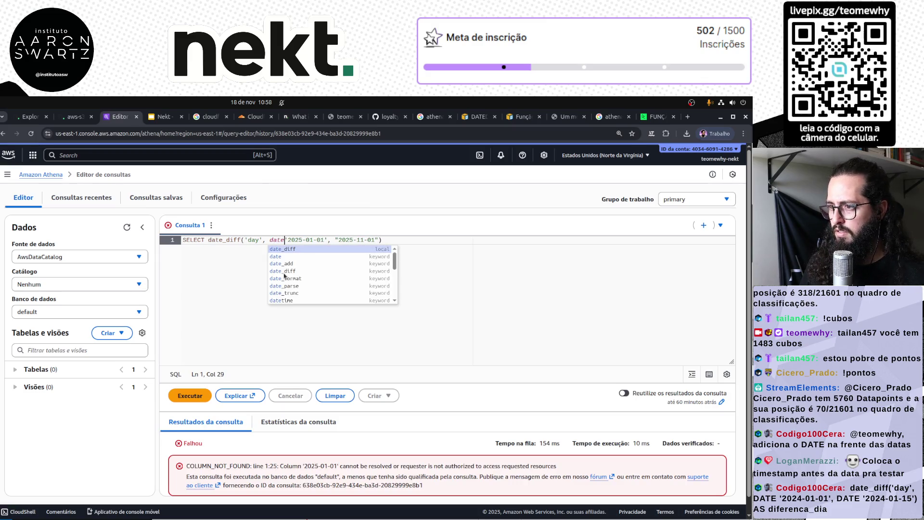
type("(")
key("Right")
key("Right")
key("Right")
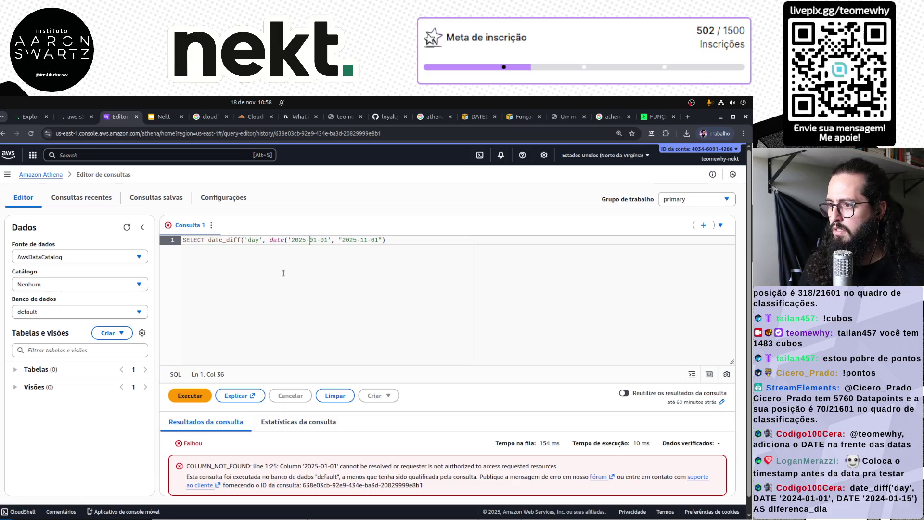
type(")")
Wrap '2025-11-01' in date() and run the query, confirming the 304-day result.
key("Right")
key("Right")
key("Delete")
type("date")
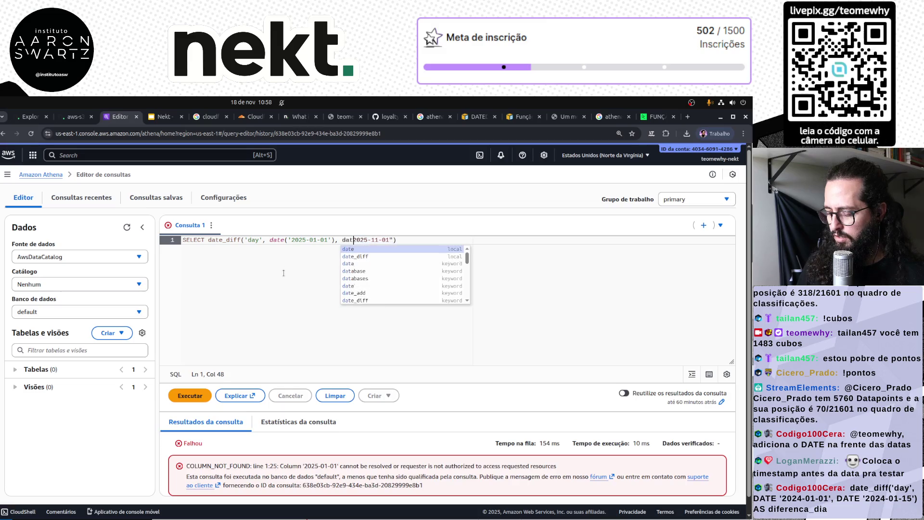
key("Escape")
type("('")
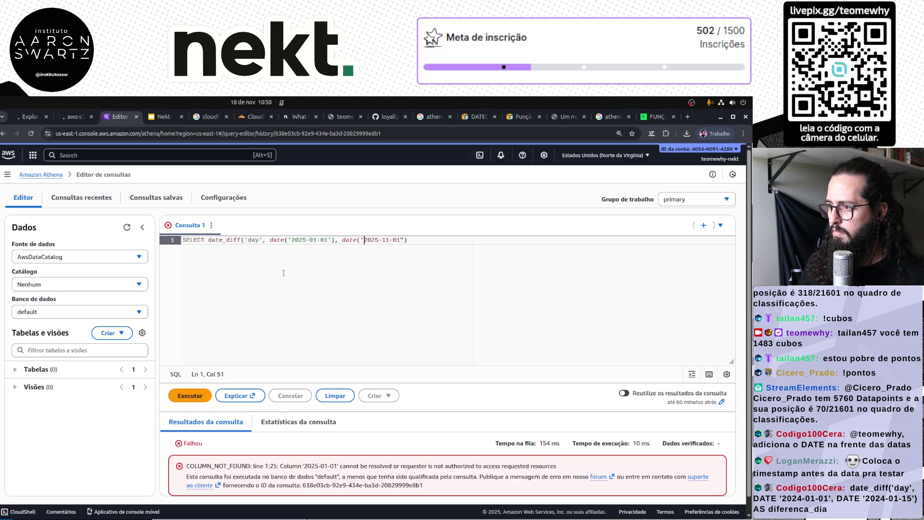
type("))")
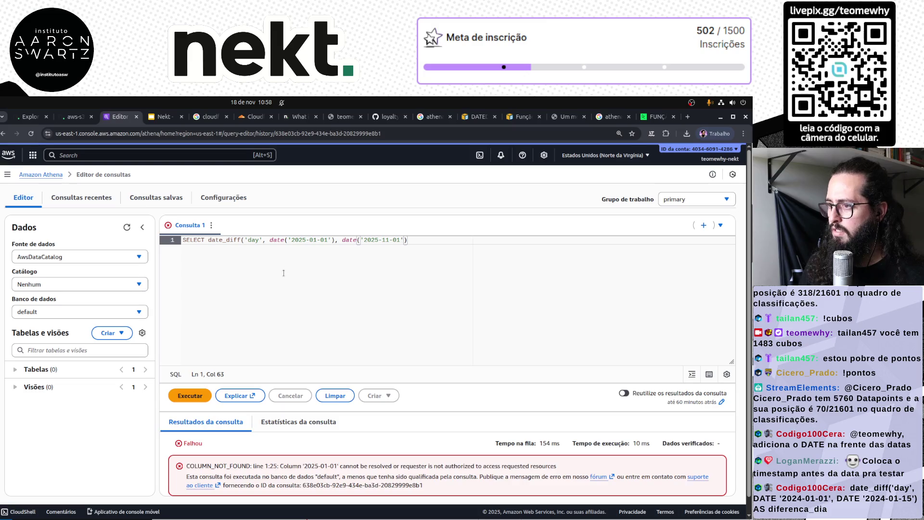
key("ctrl+Return")
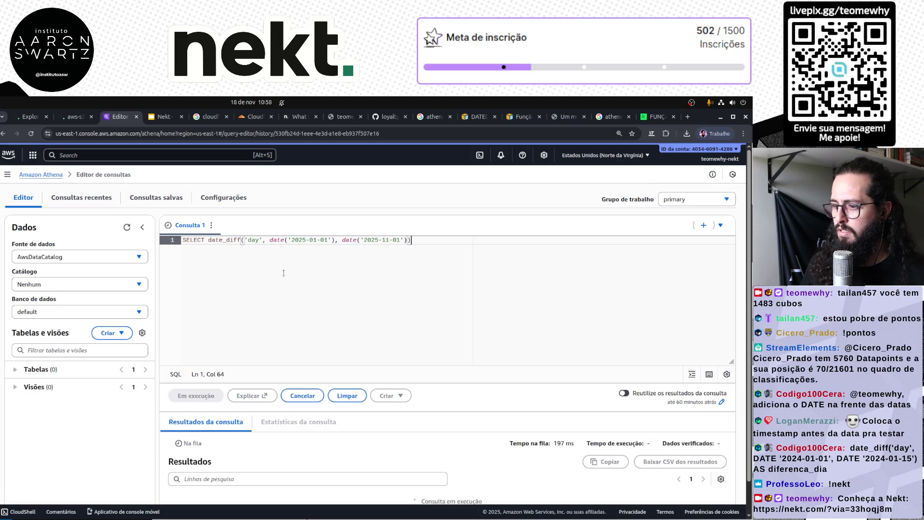
scroll(271, 323, "down", 2)
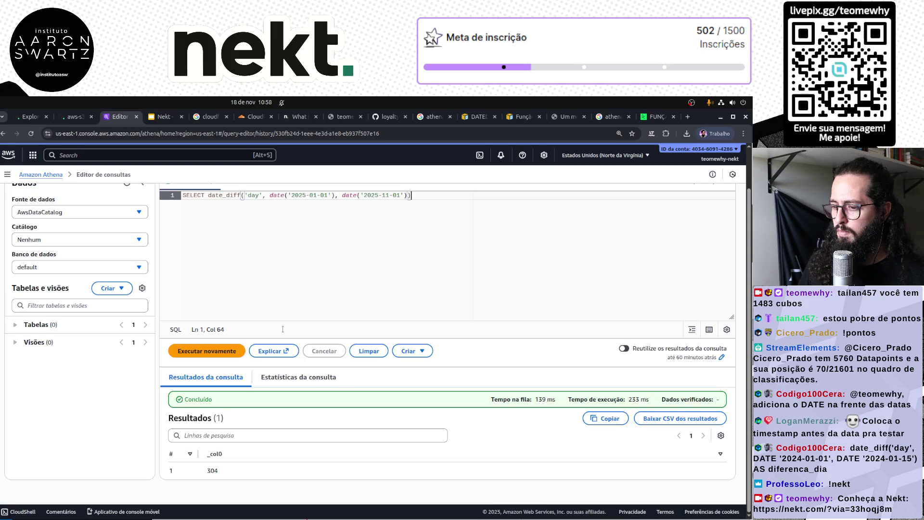
scroll(286, 233, "up", 2)
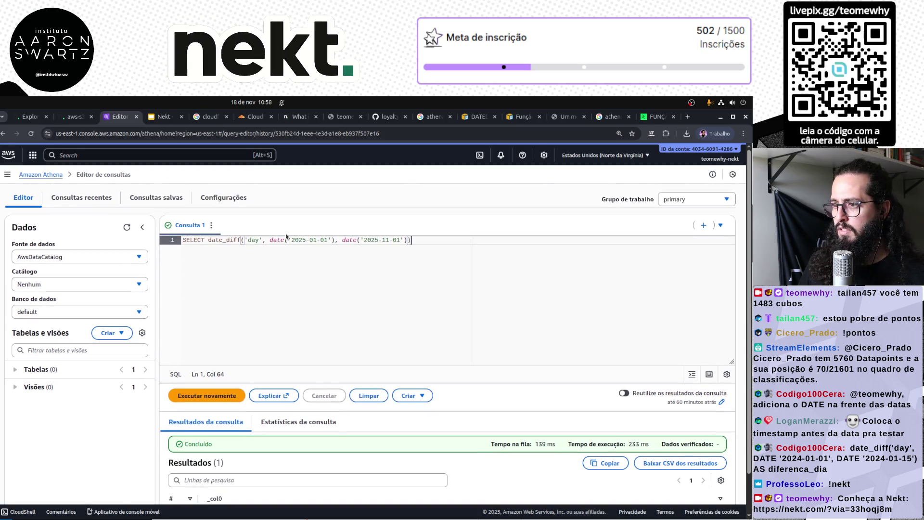
left_click(72, 117)
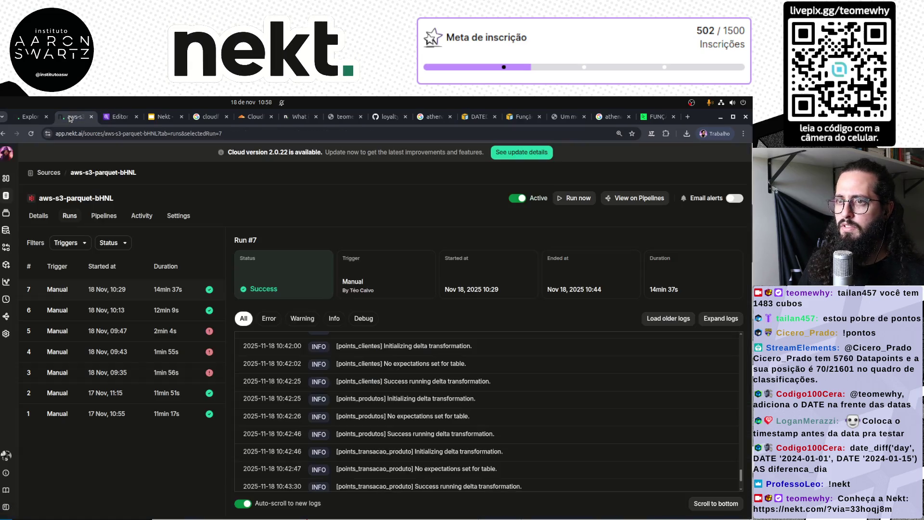
Delete the test datediff SELECT on lines 27–31 and select the commented block on lines 17–26.
key("ctrl+Page_Up")
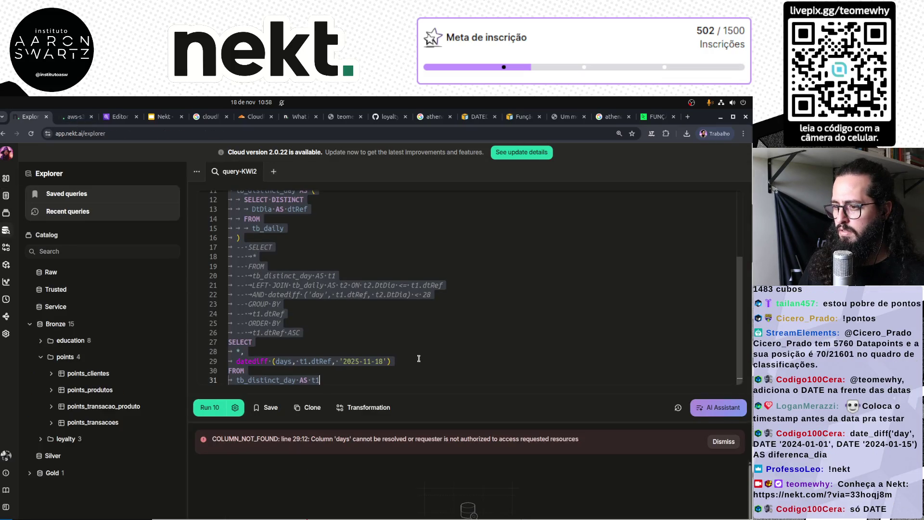
left_click(419, 360)
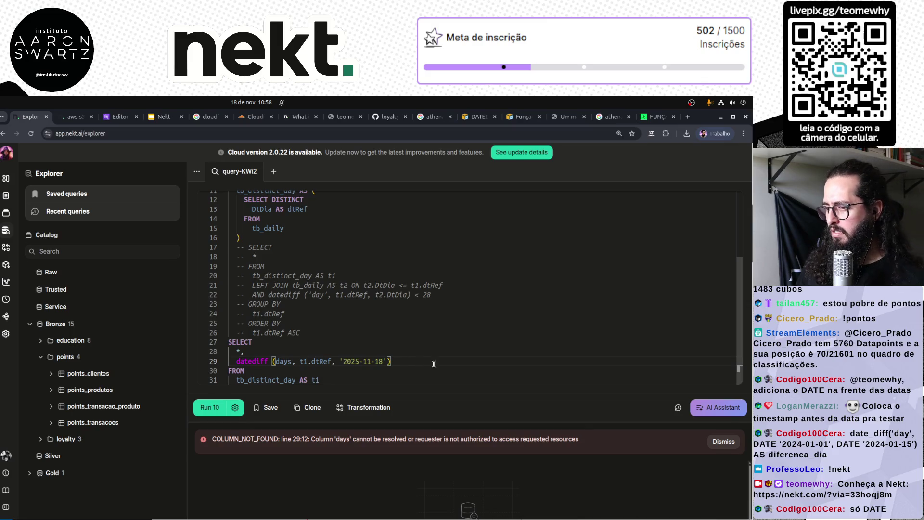
left_click(431, 340)
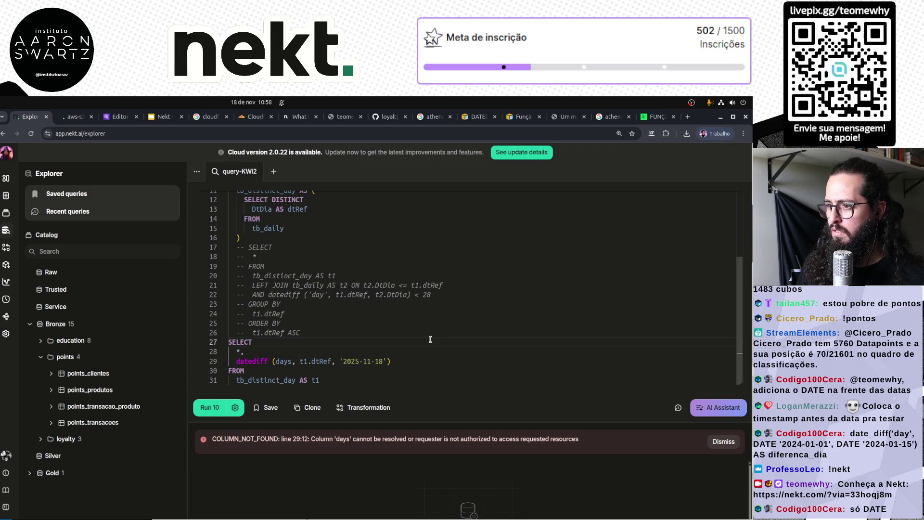
key("Home")
key("ctrl+shift+End")
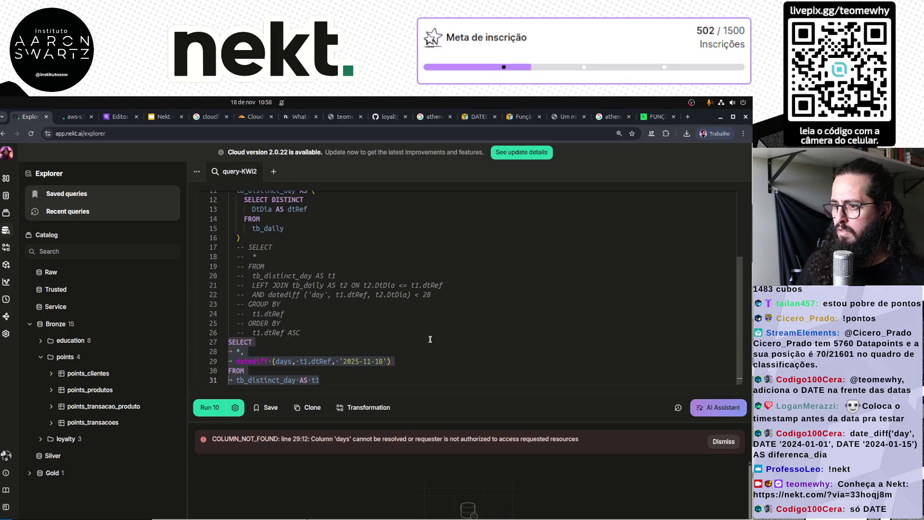
key("BackSpace")
left_click_drag(316, 374, 192, 285)
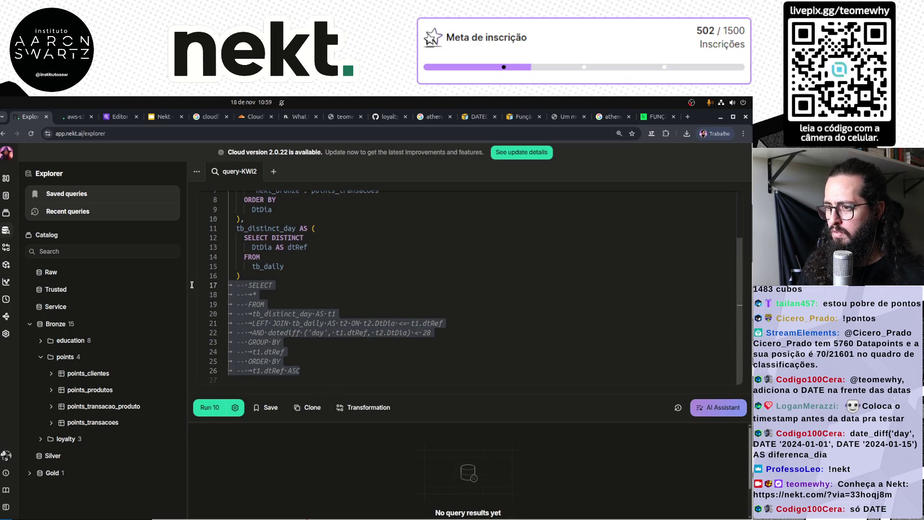
Uncomment lines 17–26 and run the tb_distinct_day to tb_daily rolling join, which reports datediff not registered.
key("ctrl+slash")
left_click(428, 363)
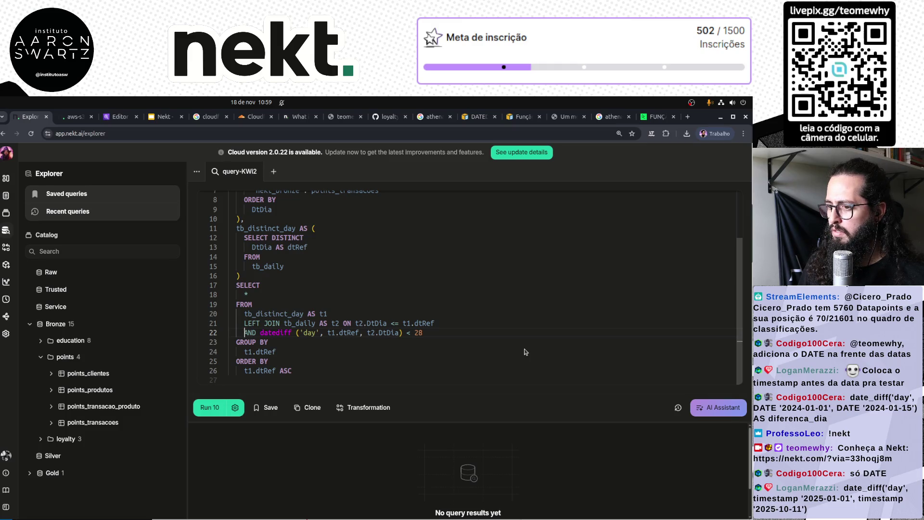
key("ctrl+Return")
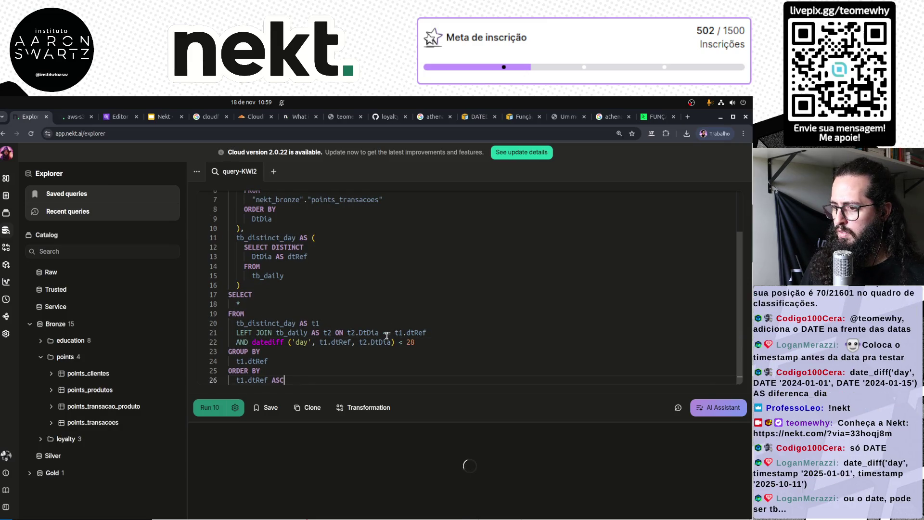
left_click(268, 342)
Change datediff to date_diff on line 22 and rerun the query.
type("_")
key("ctrl+Return")
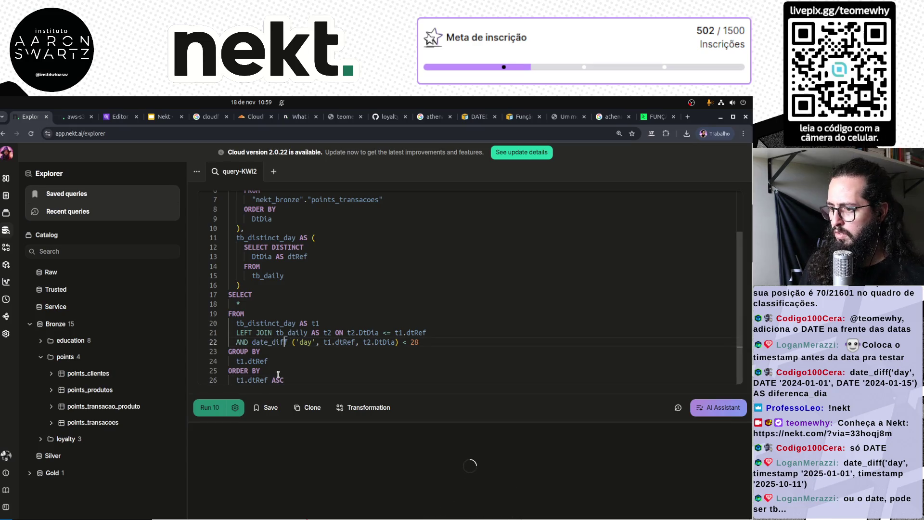
key("BackSpace")
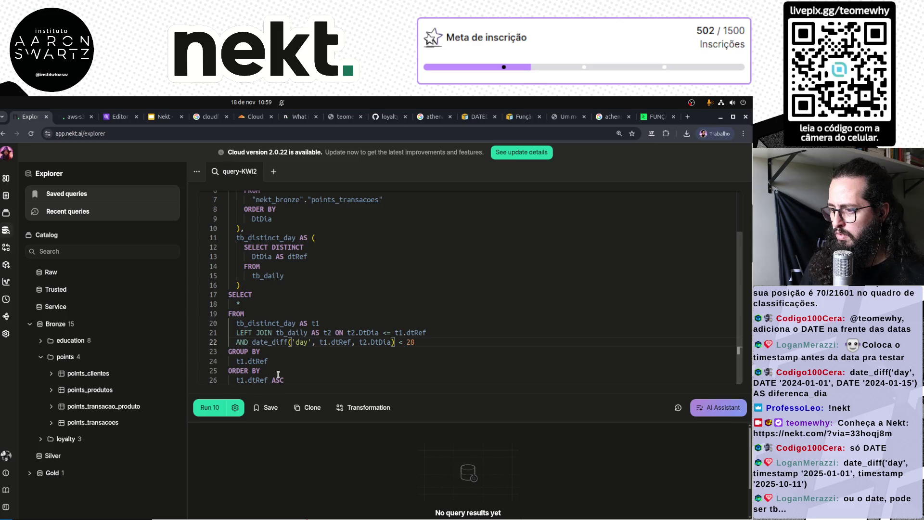
key("ctrl+Return")
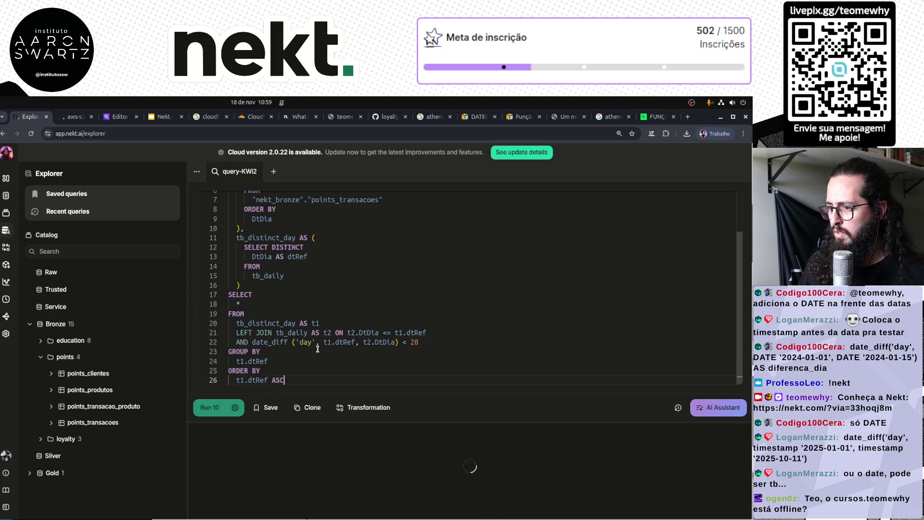
Review lines 20–25 of the rolling join and run the query again.
left_click(293, 341)
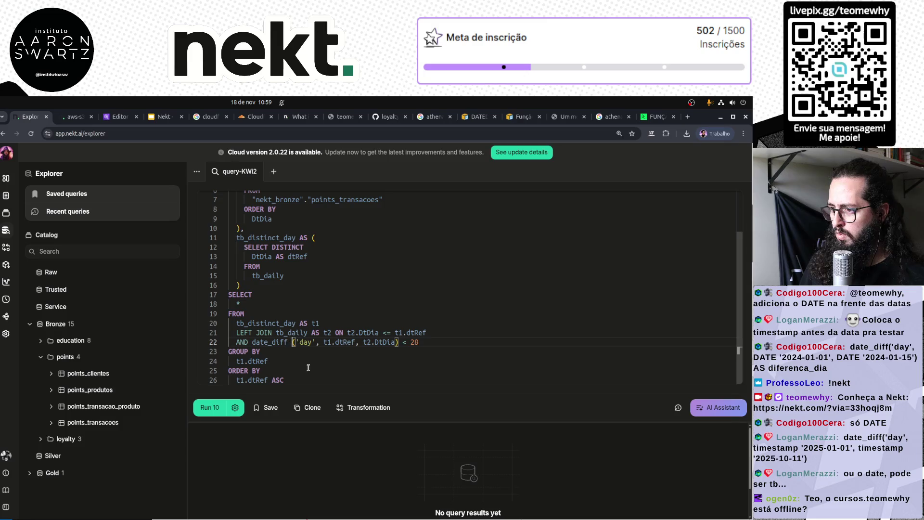
left_click(375, 370)
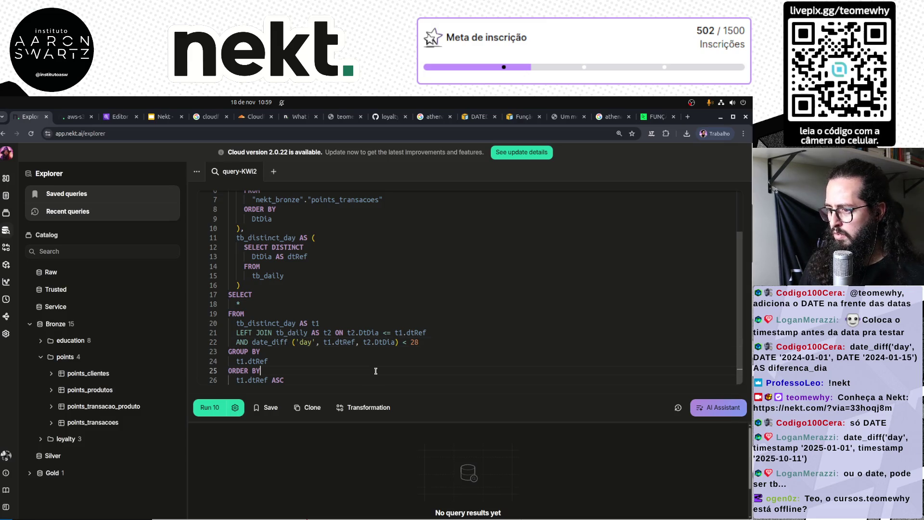
left_click(448, 337)
left_click(390, 325)
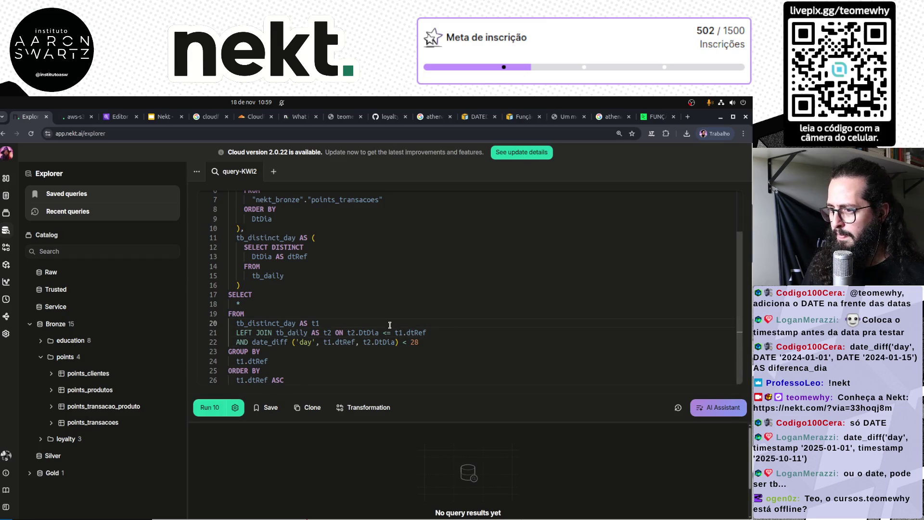
left_click(346, 333)
left_click(304, 363)
key("ctrl+Return")
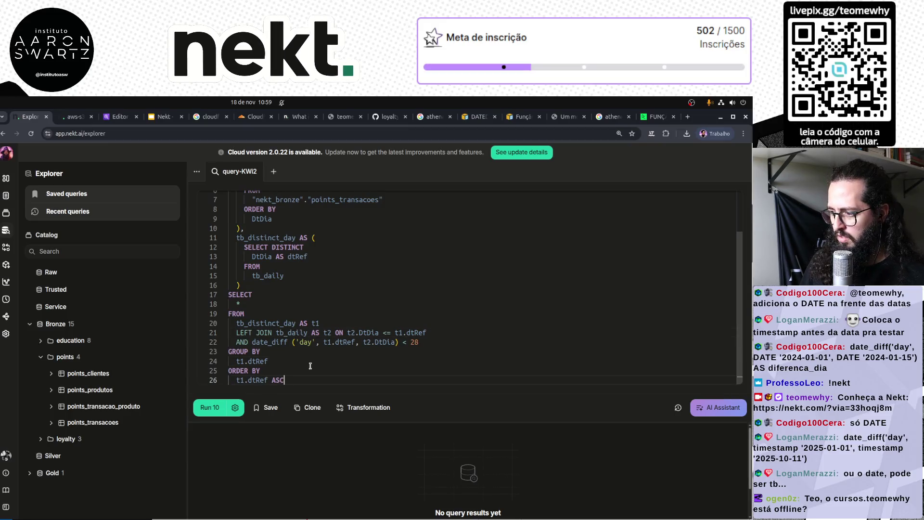
Remove the space before the date_diff parenthesis on line 22 and rerun the query.
left_click(291, 343)
key("BackSpace")
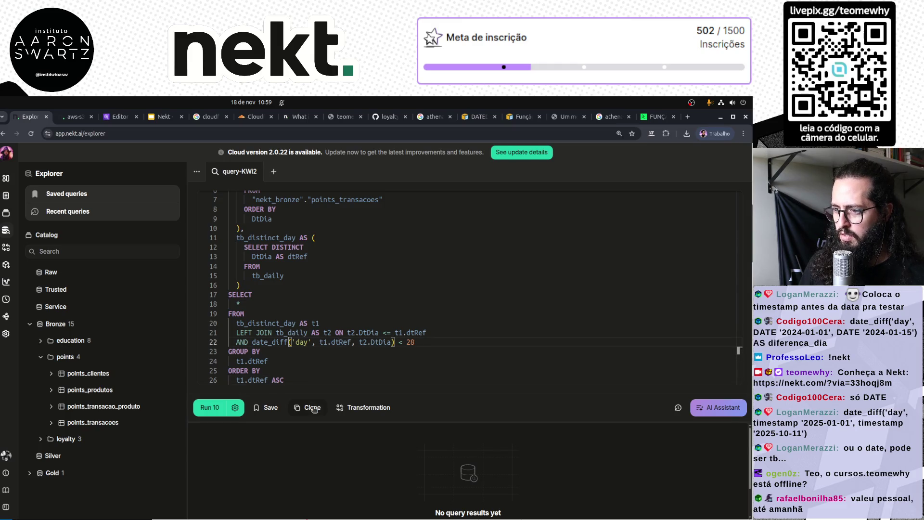
key("Down")
key("Down")
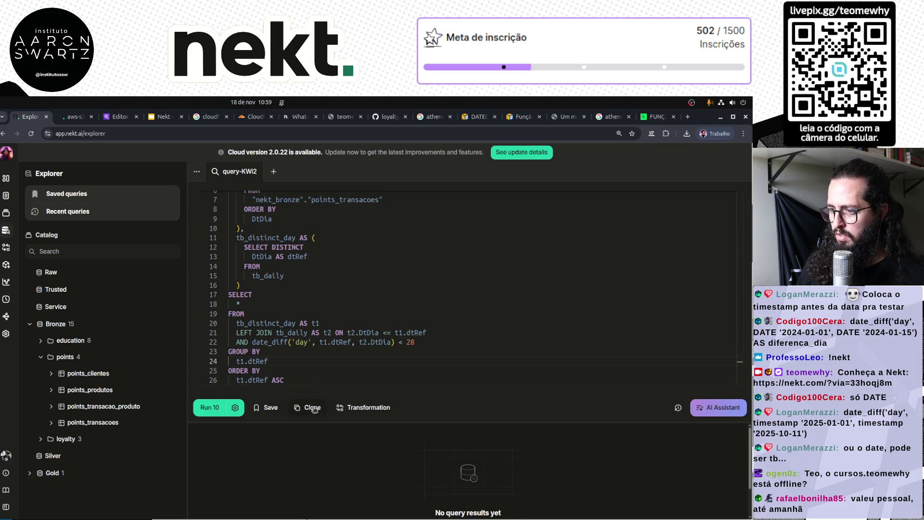
key("ctrl+Return")
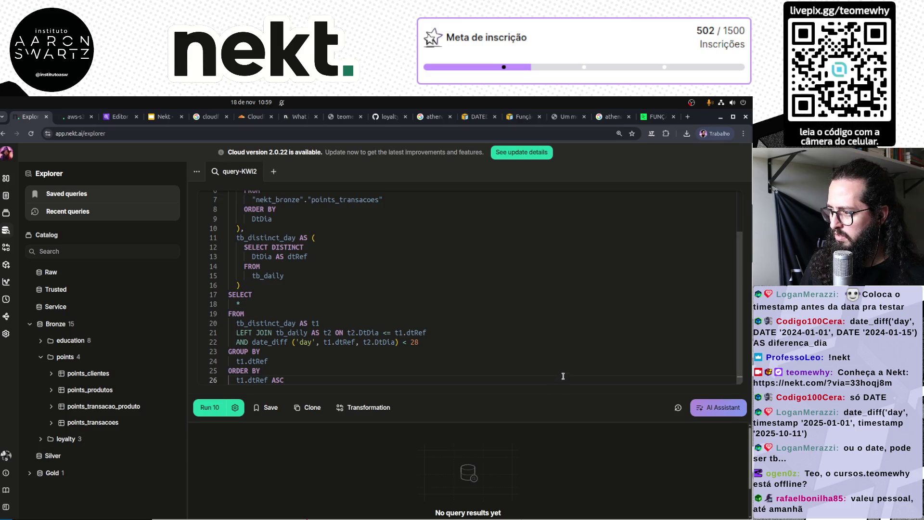
left_click(355, 351)
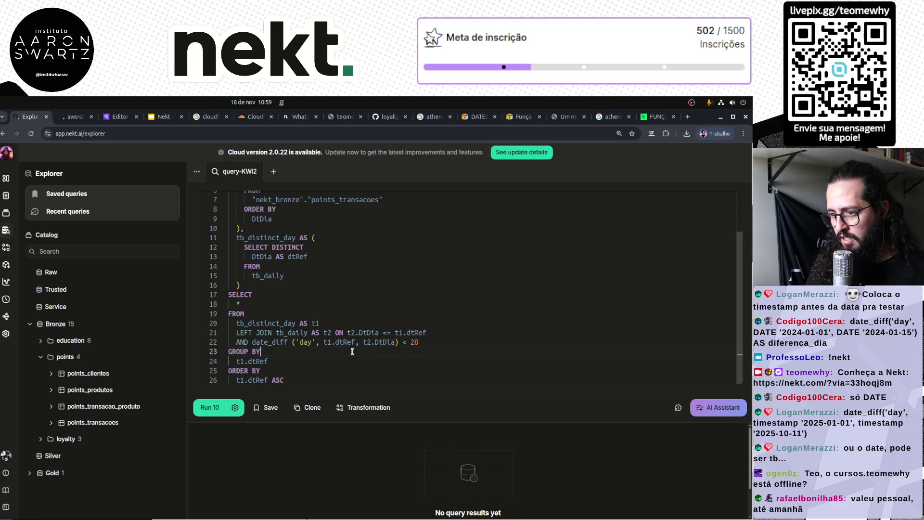
left_click(350, 329)
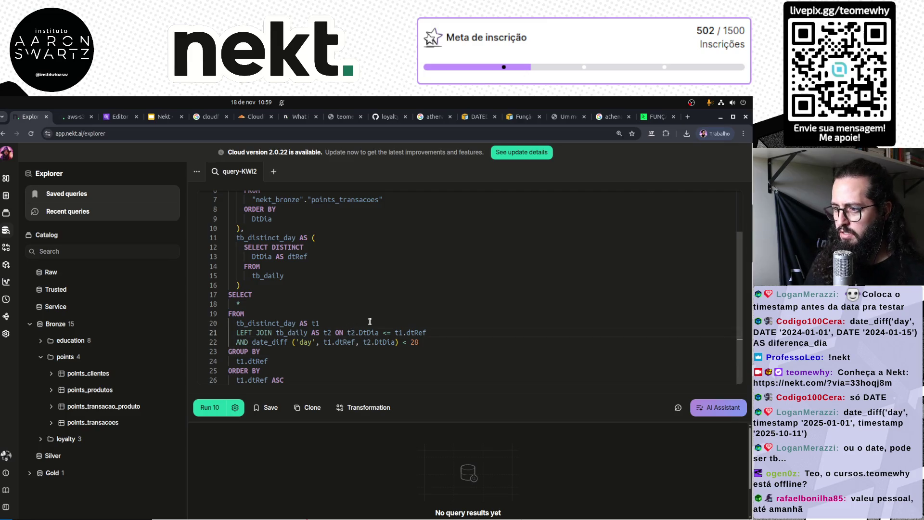
key("Down")
key("Down")
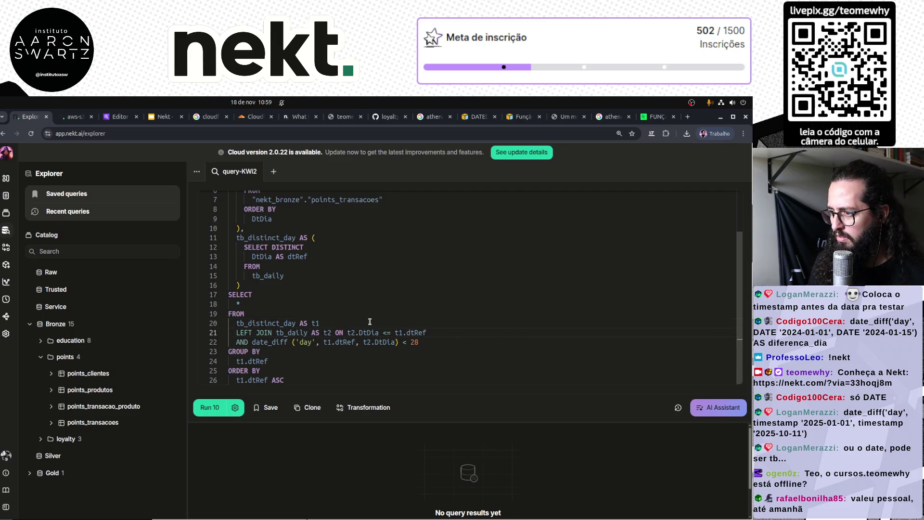
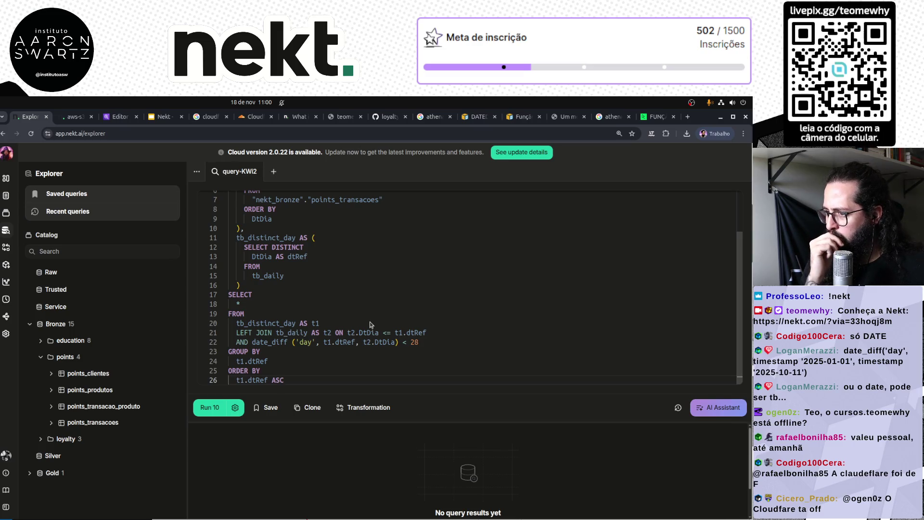
Move the date_diff condition onto its own line, comment it out with --, and run the query.
left_click(335, 333)
key("Return")
key("Down")
key("Down")
key("Up")
key("Up")
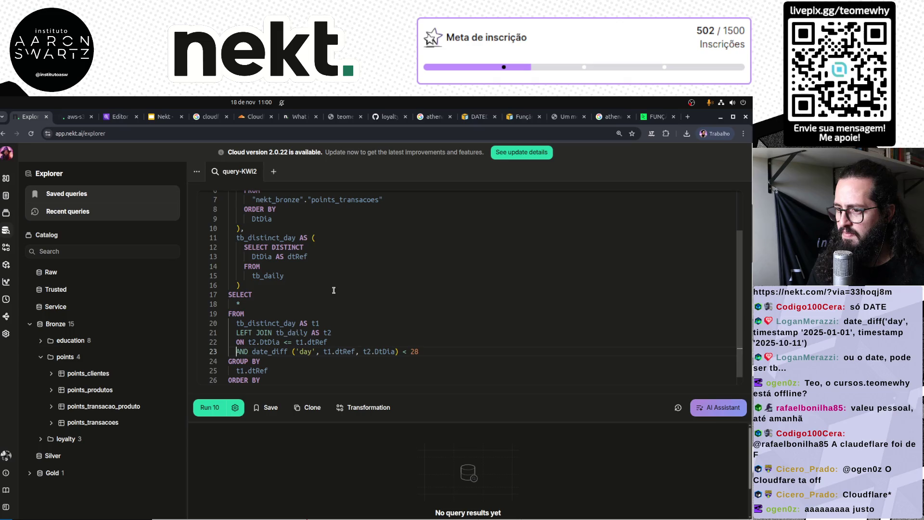
type("--")
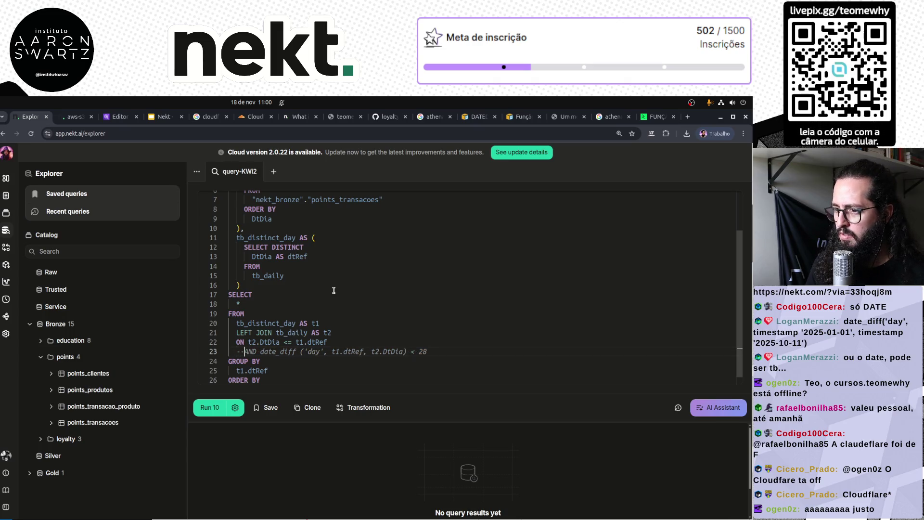
key("ctrl+Return")
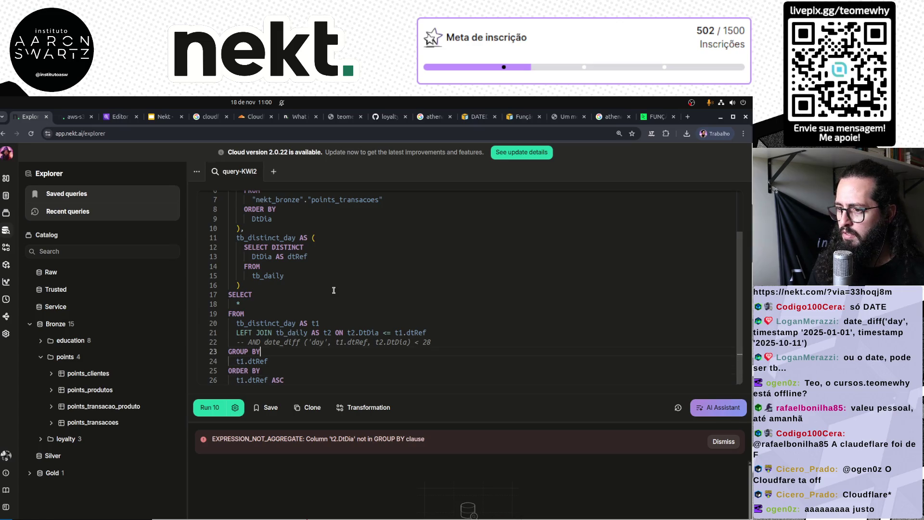
Delete the GROUP BY and ORDER BY clauses and rerun the query.
key("Home")
key("shift+Down")
key("shift+End")
key("BackSpace")
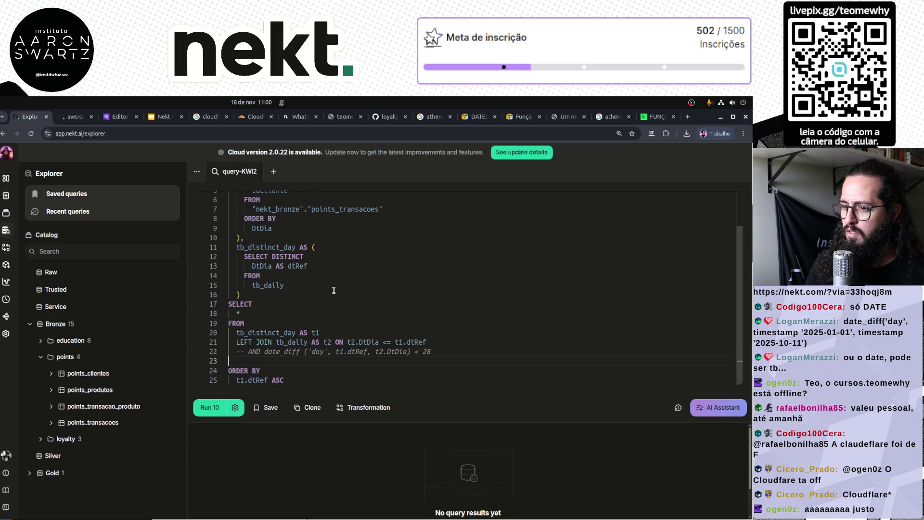
key("Down")
key("ctrl+shift+End")
scroll(333, 290, "up", 1)
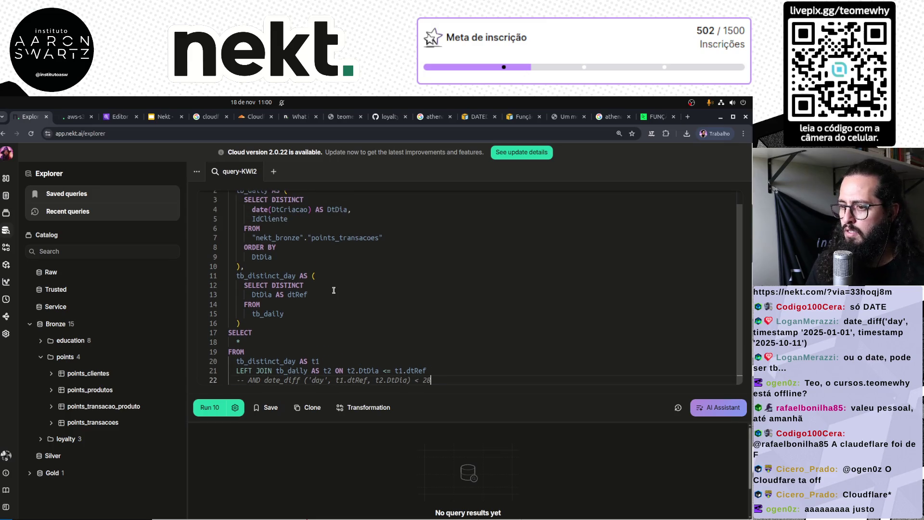
key("ctrl+Return")
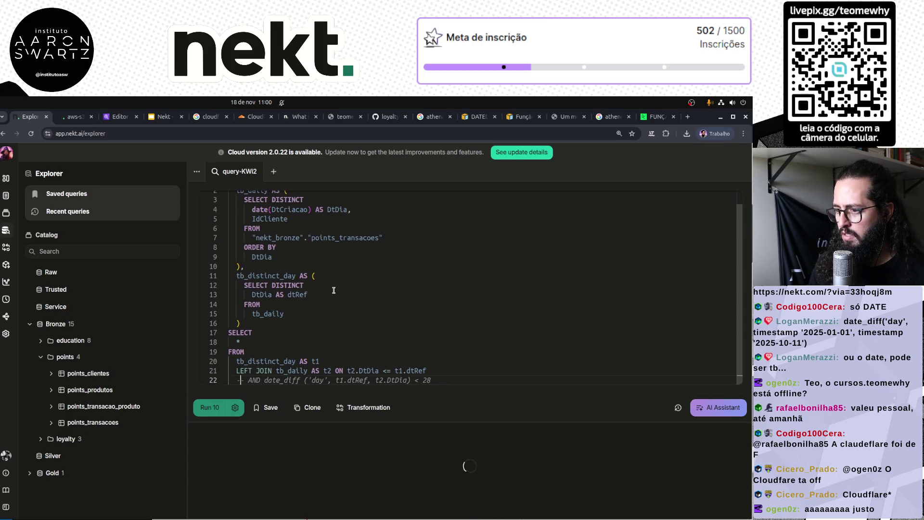
Restore the 28-day date_diff condition, rerun, and expand a customer id in the results.
key("ctrl+slash")
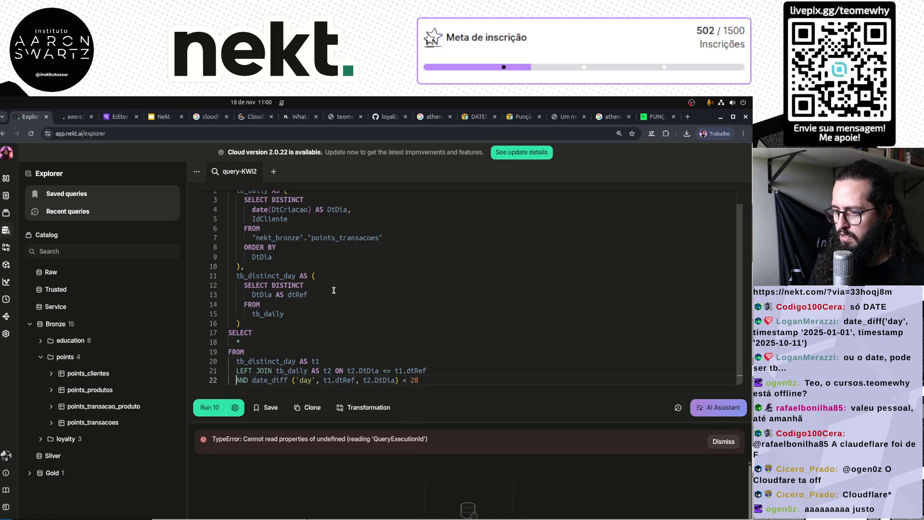
key("ctrl+Return")
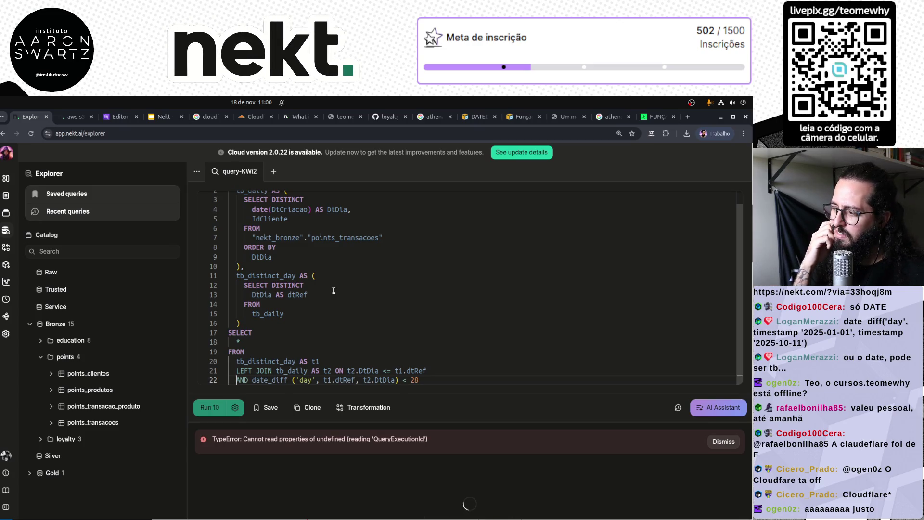
scroll(527, 447, "down", 2)
left_click(525, 421)
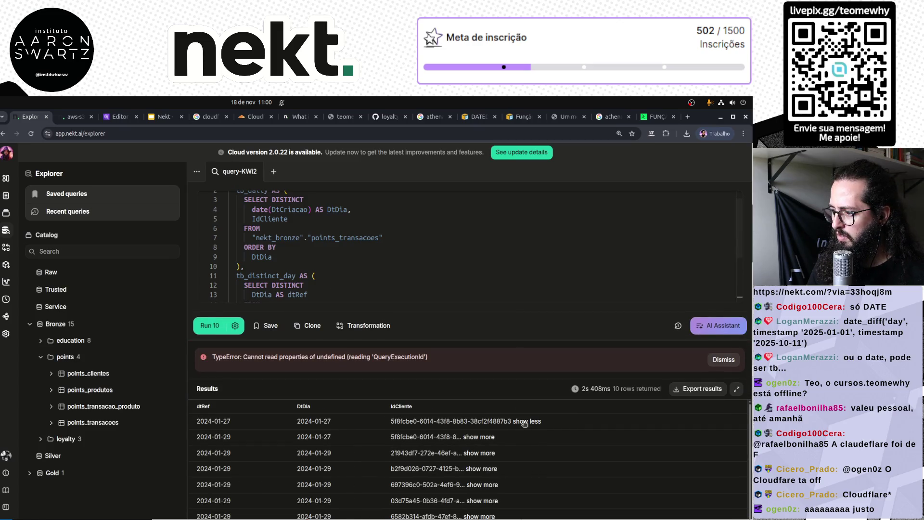
Inspect full customer ids in the result rows, then give the query editor more room.
left_click(482, 437)
left_click(490, 453)
left_click(534, 453)
left_click(377, 282)
scroll(378, 282, "down", 3)
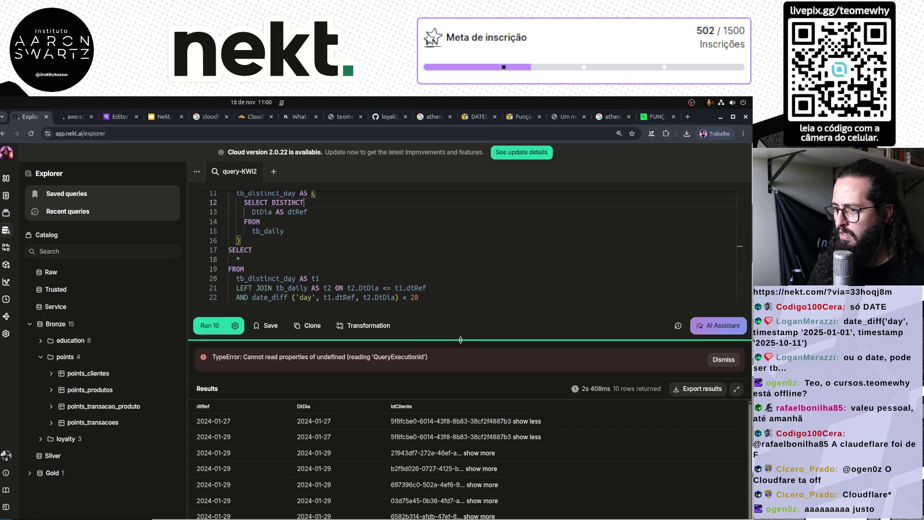
left_click_drag(461, 340, 461, 371)
Add a blank line after the asterisk in SELECT and keep the date_diff condition below the join.
left_click(435, 329)
key("Up")
key("Up")
key("Up")
key("Up")
key("Return")
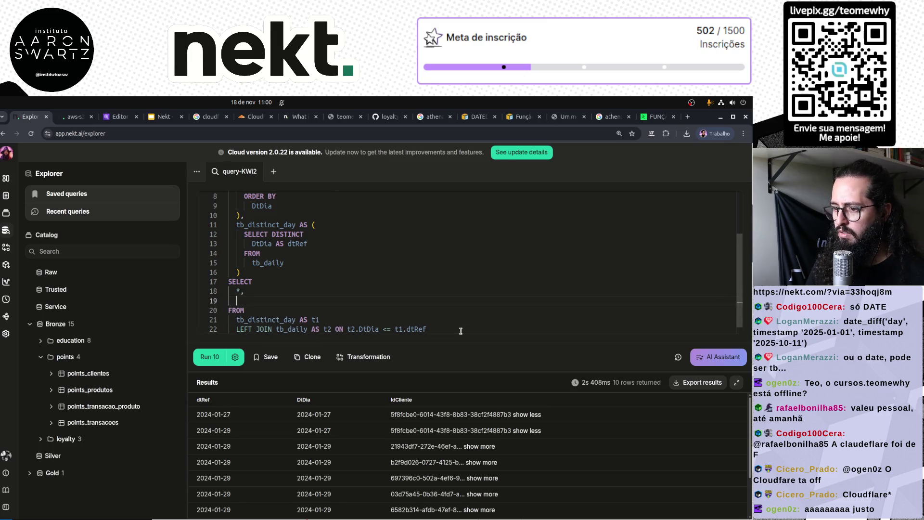
left_click(461, 330)
key("Return")
type("AND date_diff ('day', t1.dtRef, t2.DtDia) < 28")
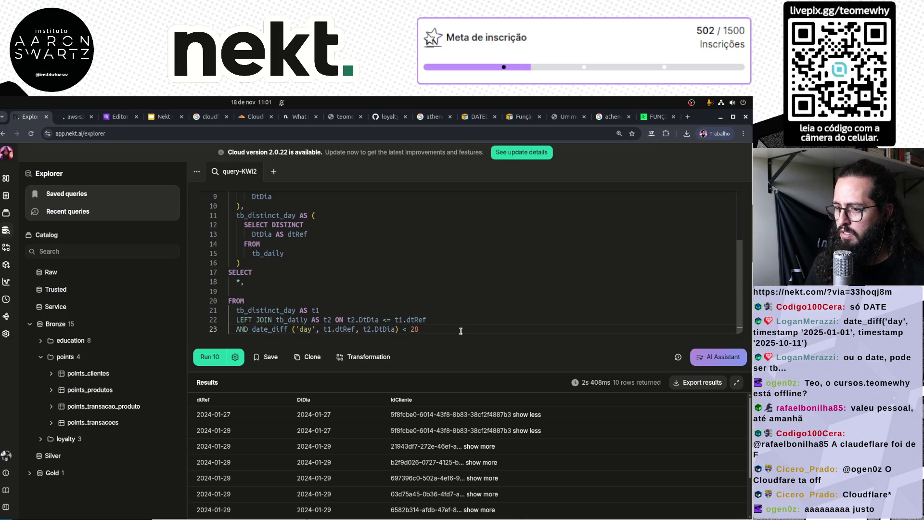
key("Up")
key("Up")
key("Up")
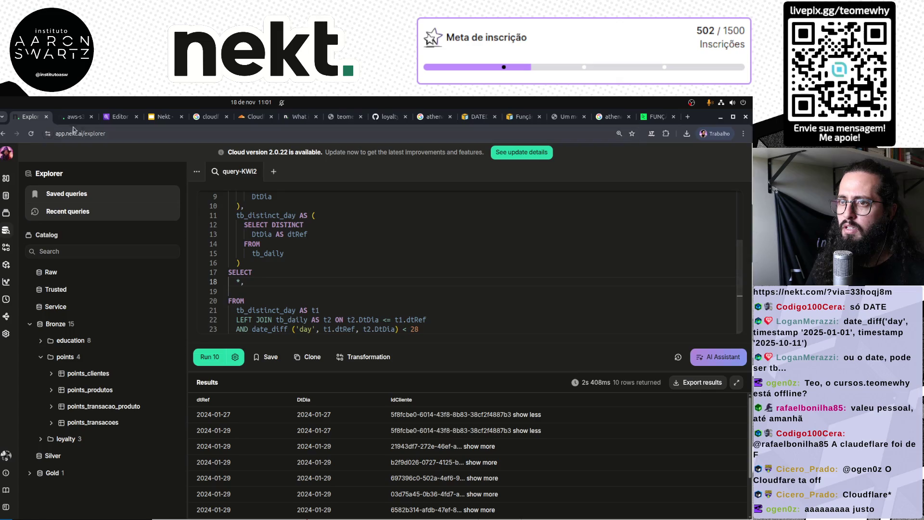
left_click(341, 117)
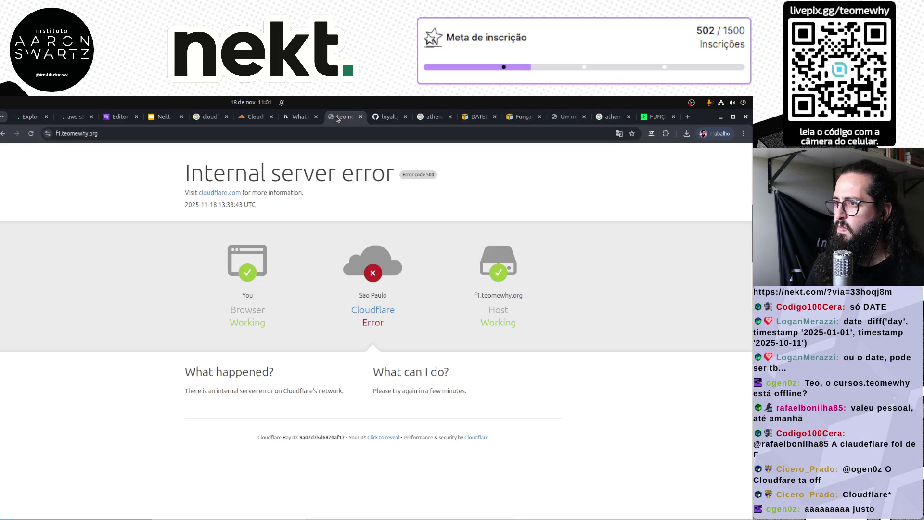
Copy lines 20–22 (dtRef, MAU, qtdeDias) from the final SELECT of the GitHub mau.sql file.
key("ctrl+Page_Up")
key("ctrl+Page_Up")
key("ctrl+Page_Down")
key("ctrl+Page_Down")
key("ctrl+Page_Down")
key("ctrl+Page_Up")
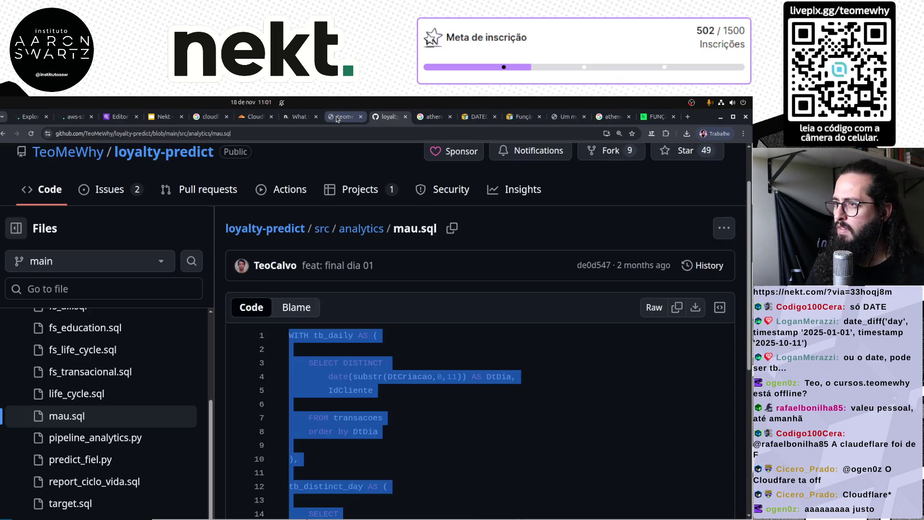
left_click(411, 384)
scroll(419, 383, "down", 5)
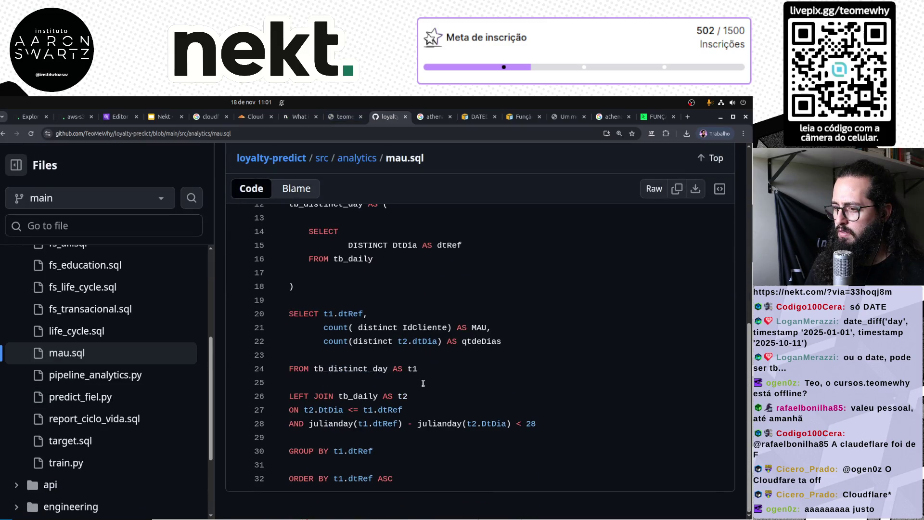
left_click_drag(323, 313, 520, 344)
key("ctrl+c")
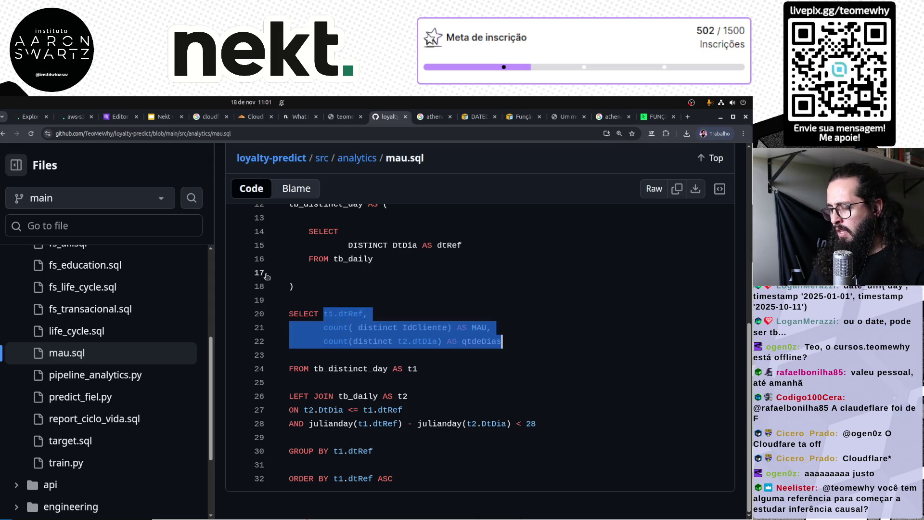
key("ctrl+1")
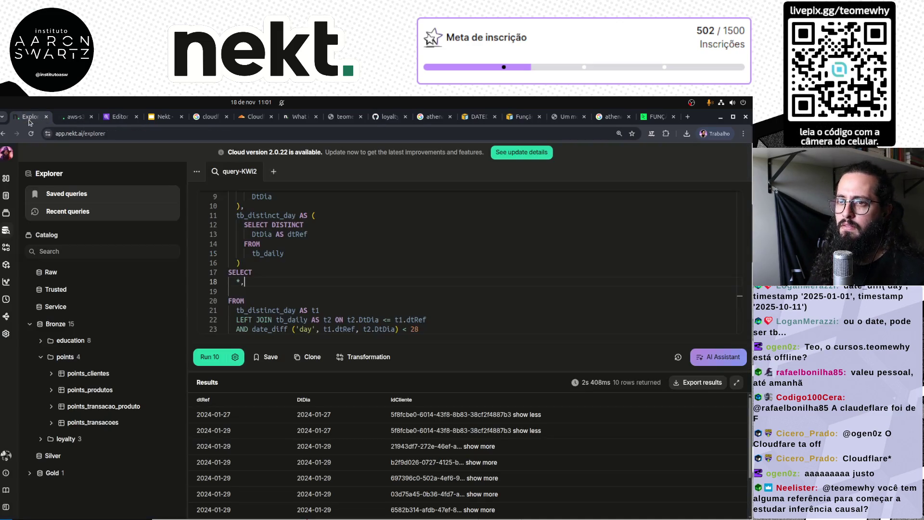
Replace the asterisk with the pasted MAU columns, fix indentation, and prefix IdCliente with t2.
left_click_drag(246, 281, 221, 285)
key("ctrl+v")
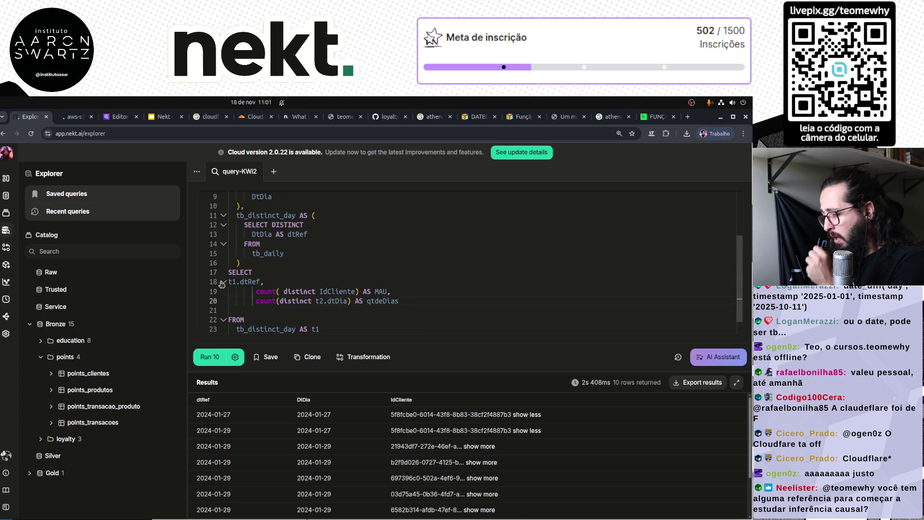
left_click(299, 282)
key("Home")
key("Tab")
key("Tab")
key("Tab")
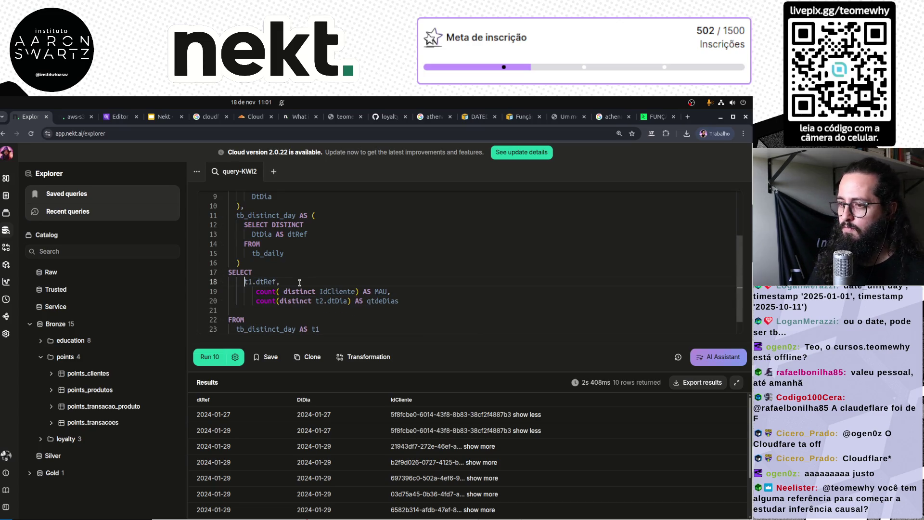
key("Down")
key("Delete")
key("Delete")
scroll(299, 283, "up", 2)
scroll(299, 283, "down", 3)
left_click(315, 272)
type("t2.")
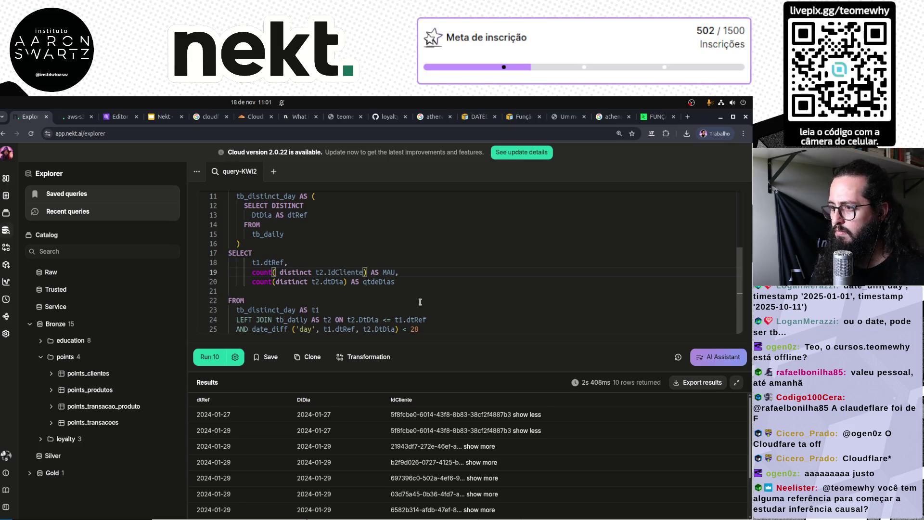
Add GROUP BY t1.dtRef and ORDER BY t1.dtRef after the join, then run the query.
left_click(425, 329)
key("Return")
key("Return")
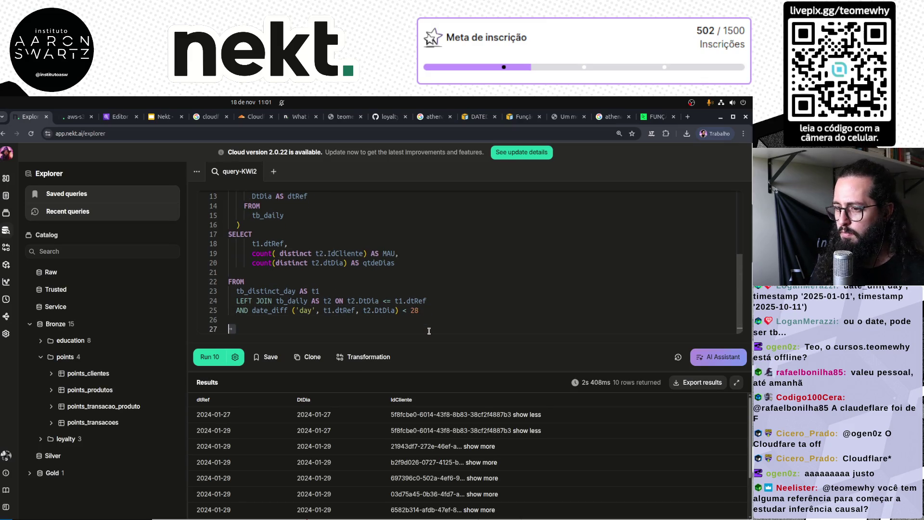
type("GROUP BYU ")
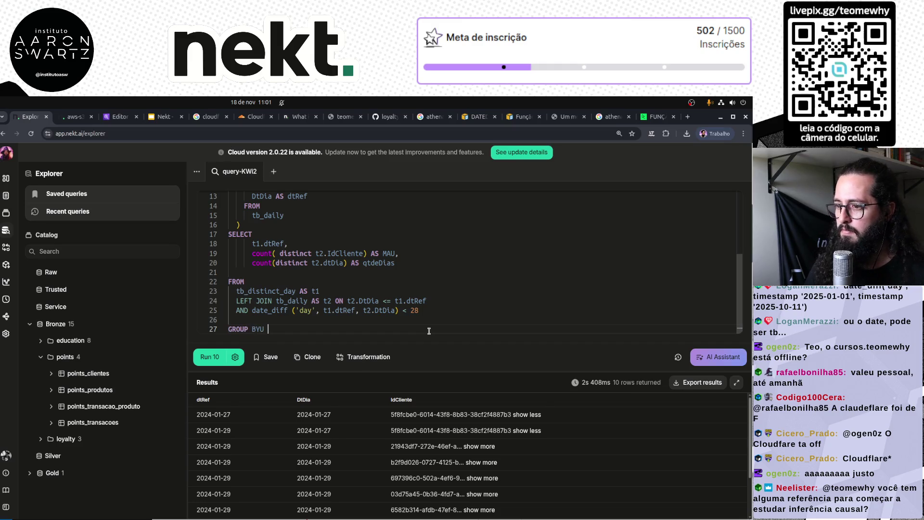
key("BackSpace")
key("BackSpace")
type(" t1.dtRef")
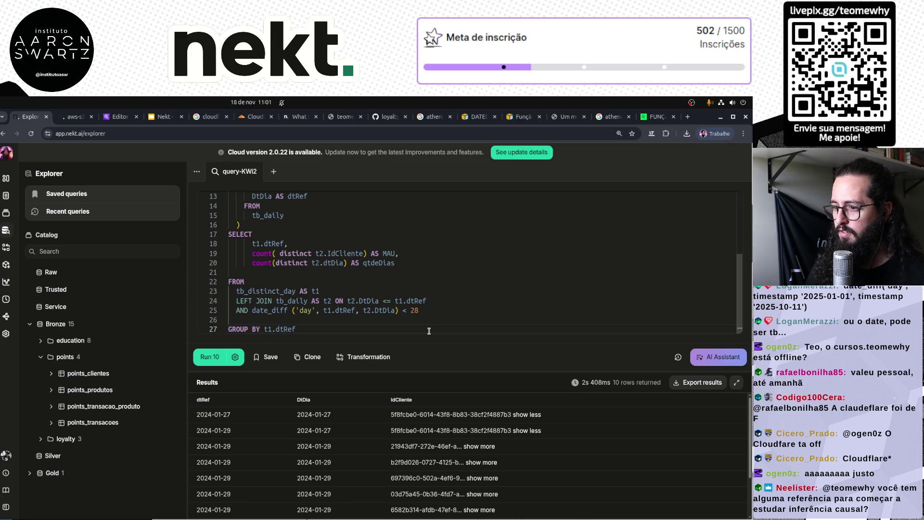
key("Return")
type("DER BY t1.dtRef")
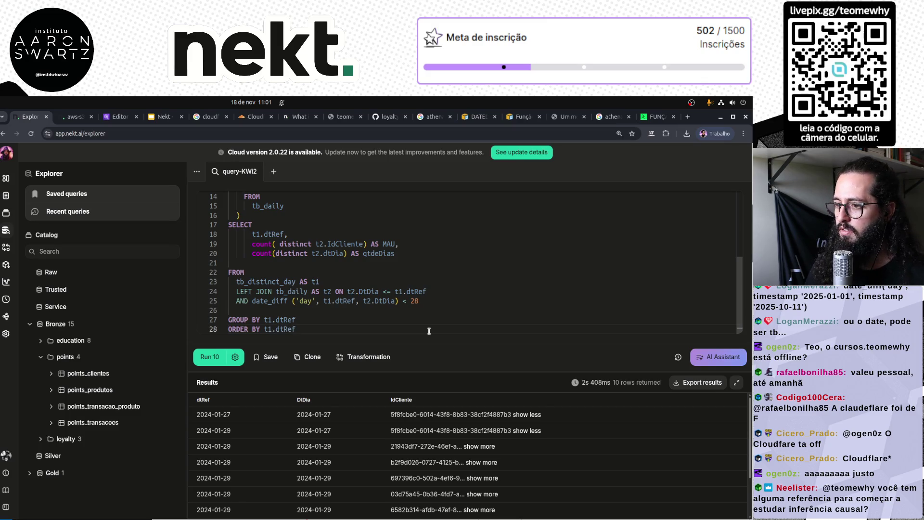
key("ctrl+Return")
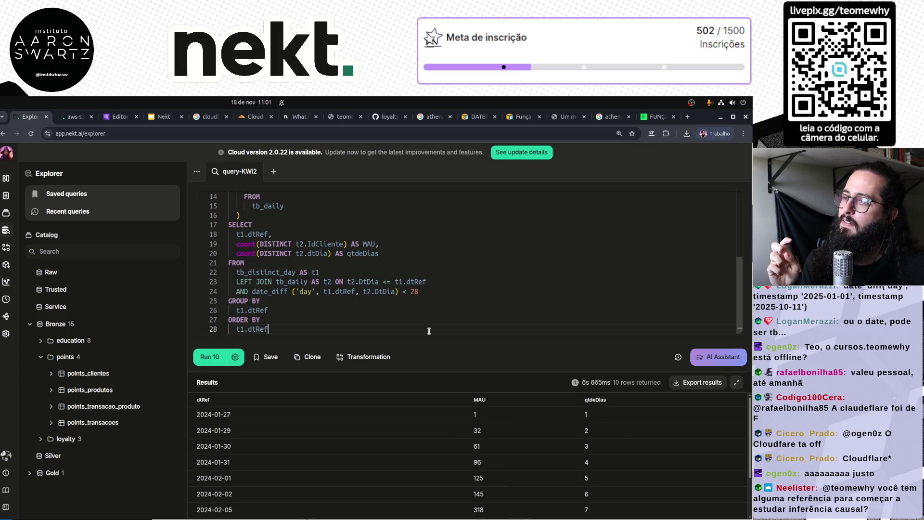
Rerun the MAU query with no row limit and enlarge the results pane.
scroll(366, 447, "down", 2)
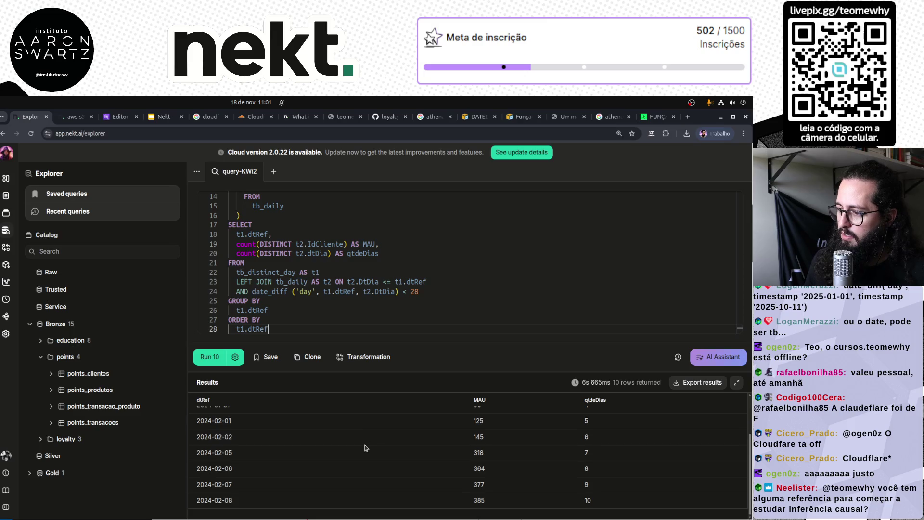
left_click(235, 358)
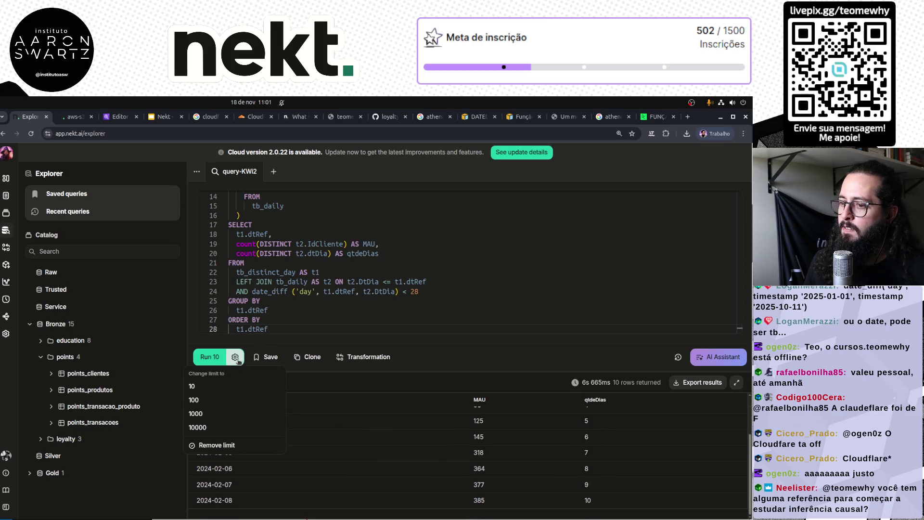
left_click(216, 445)
left_click(216, 356)
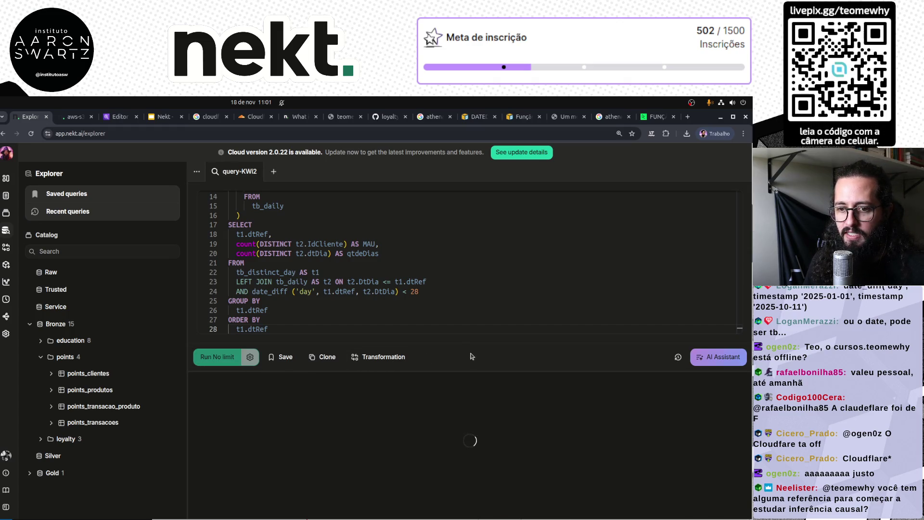
left_click_drag(494, 372, 493, 306)
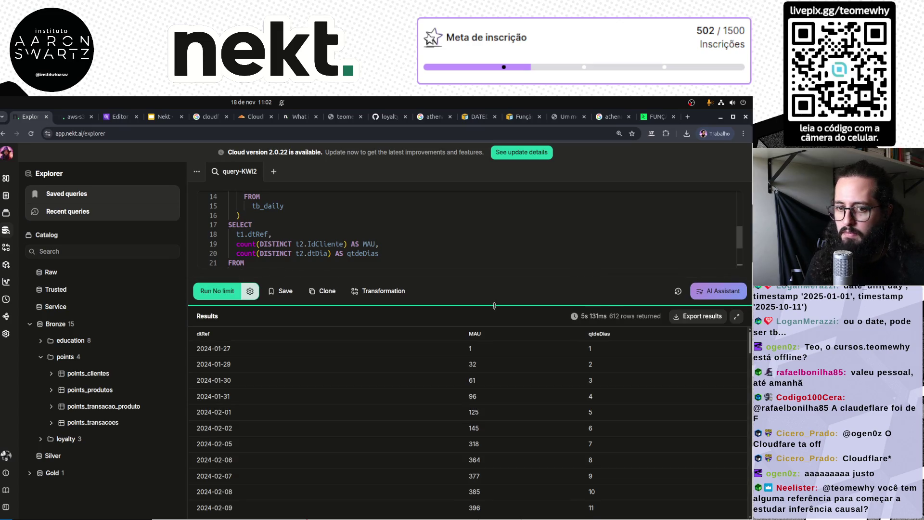
Load more result batches until all 612 dates, 2024-01-27 to 2025-11-18, appear, then scroll back up.
scroll(424, 436, "down", 20)
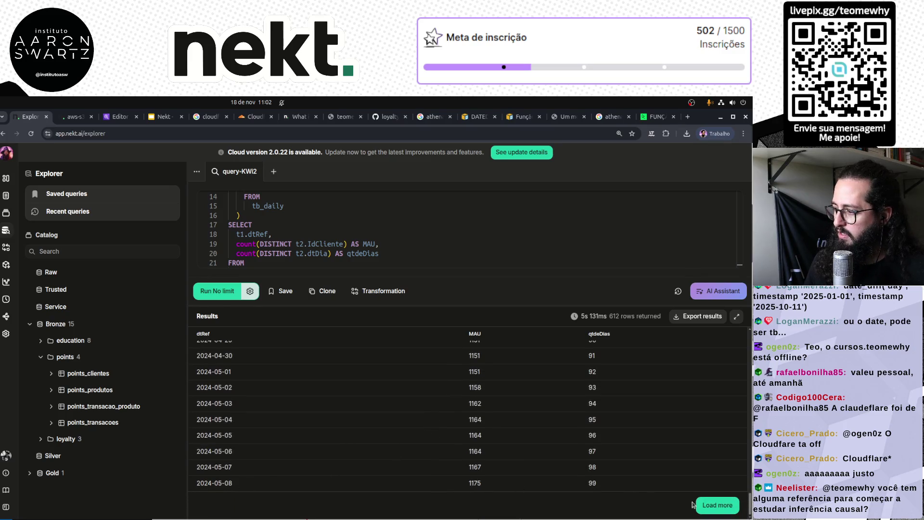
left_click(716, 505)
scroll(528, 441, "down", 15)
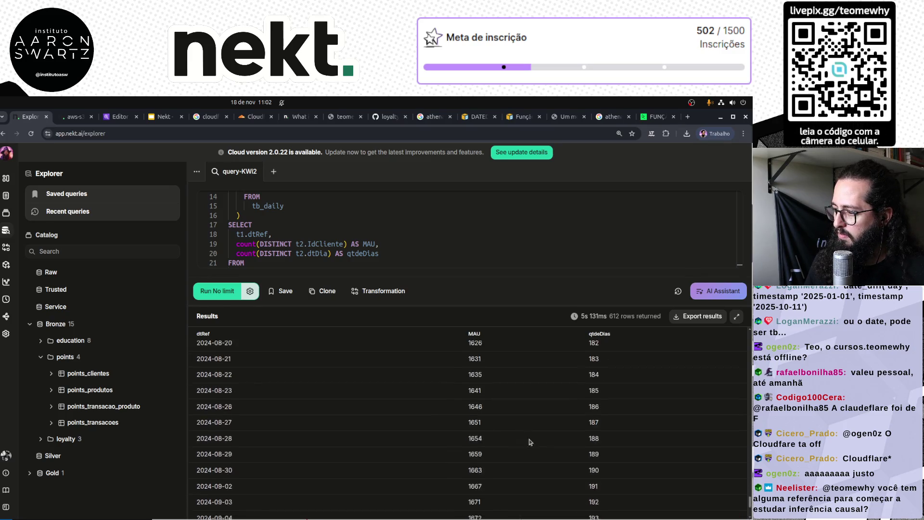
scroll(569, 462, "down", 3)
left_click(695, 500)
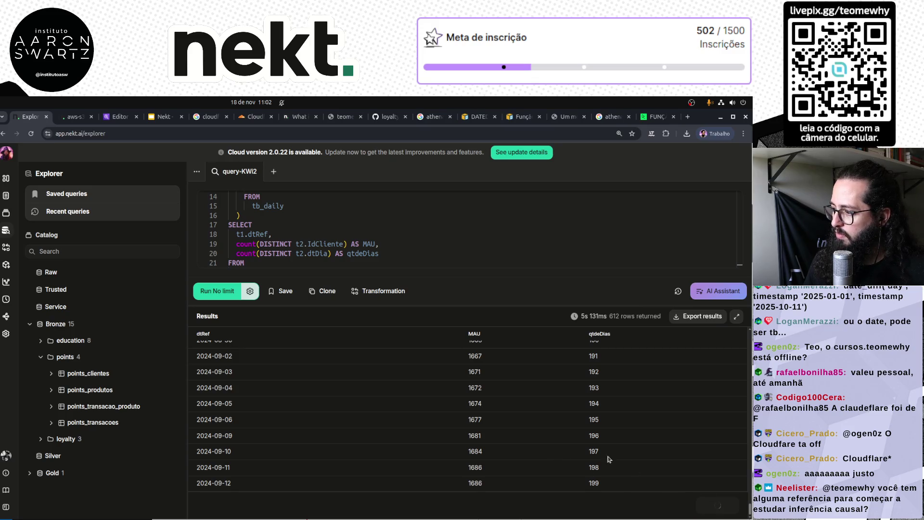
scroll(505, 432, "down", 20)
scroll(505, 431, "down", 10)
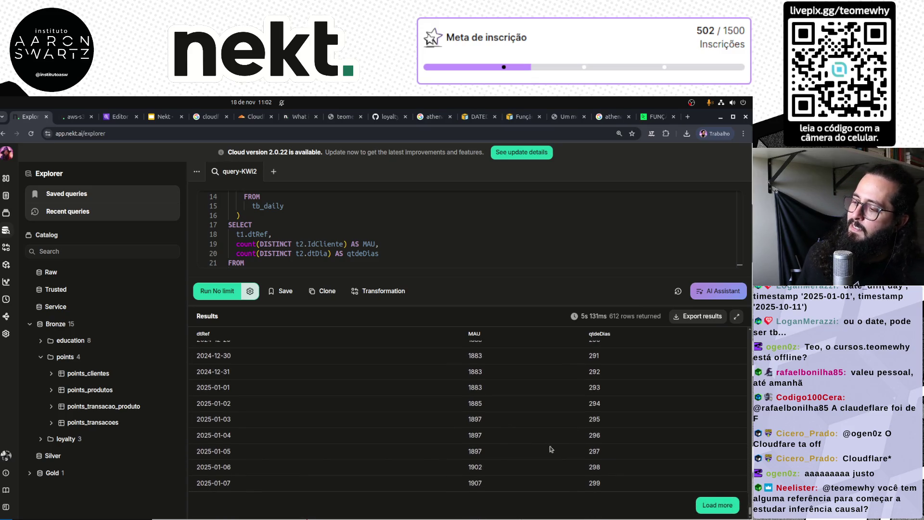
scroll(449, 438, "down", 20)
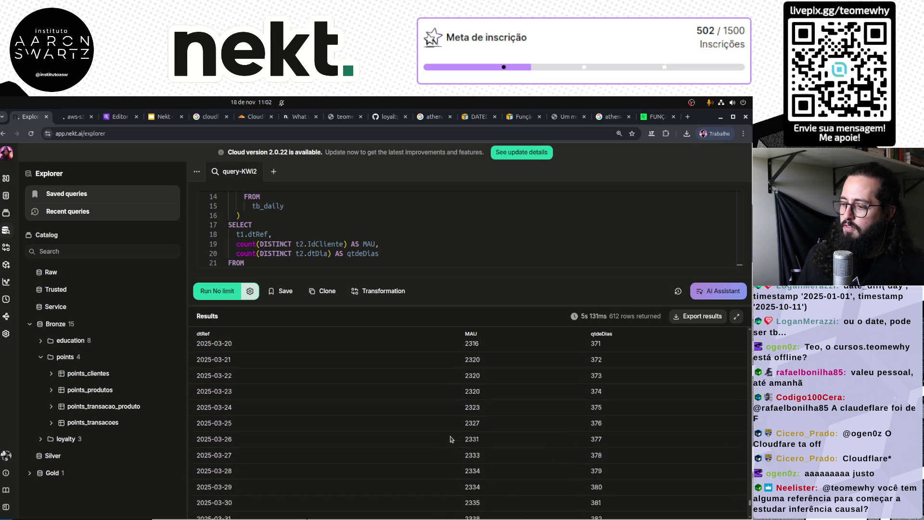
left_click(725, 508)
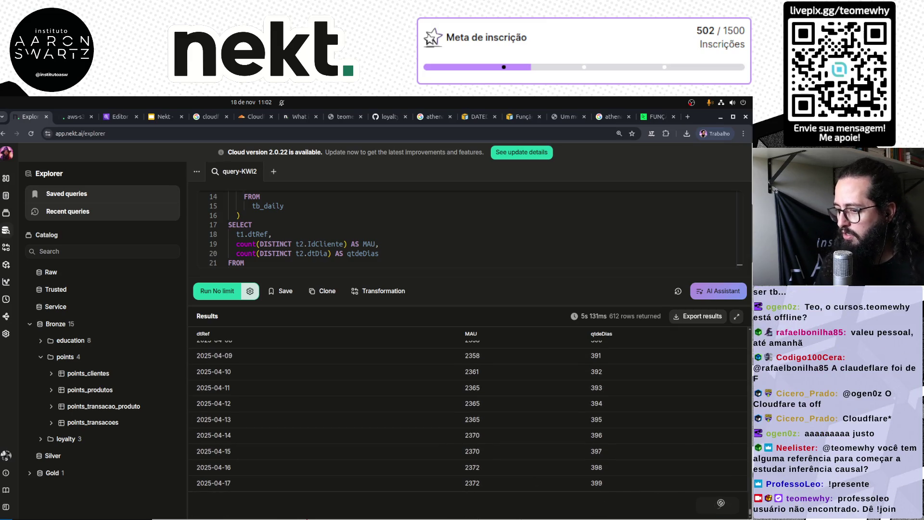
scroll(528, 468, "down", 20)
scroll(527, 468, "down", 7)
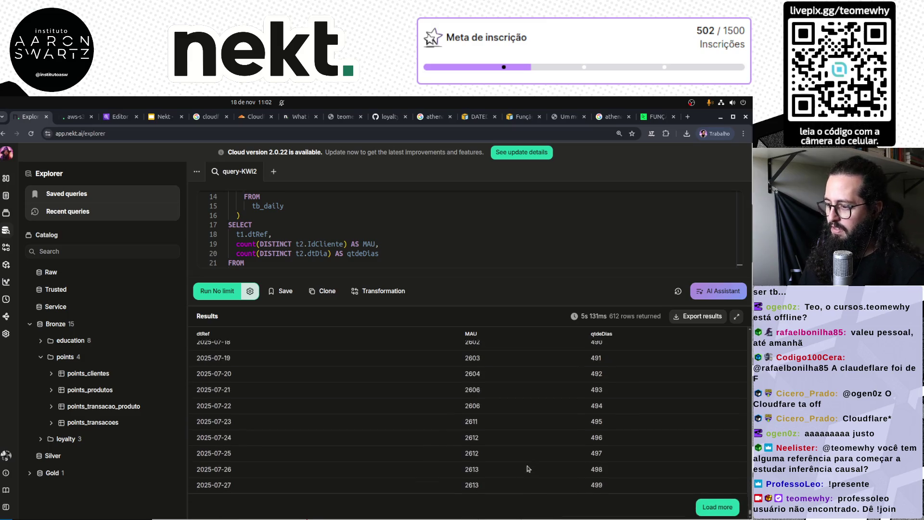
left_click(721, 508)
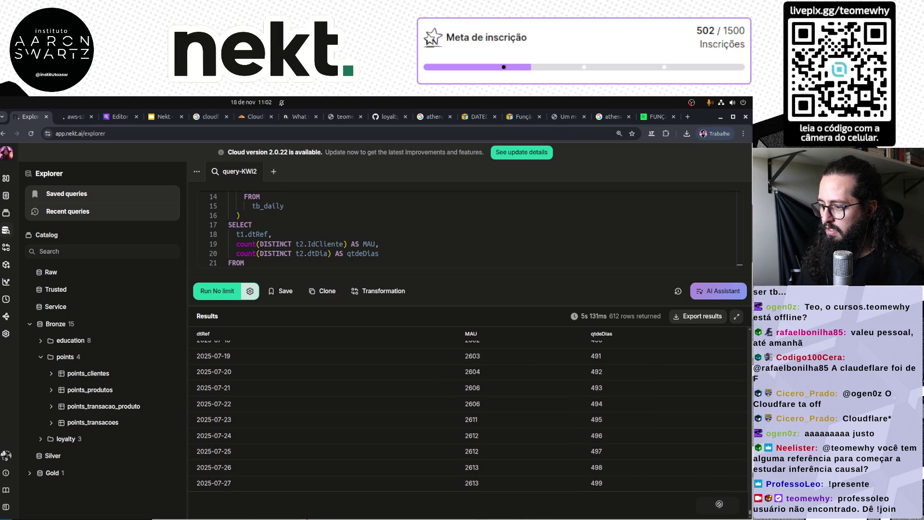
scroll(513, 429, "down", 15)
scroll(517, 429, "down", 15)
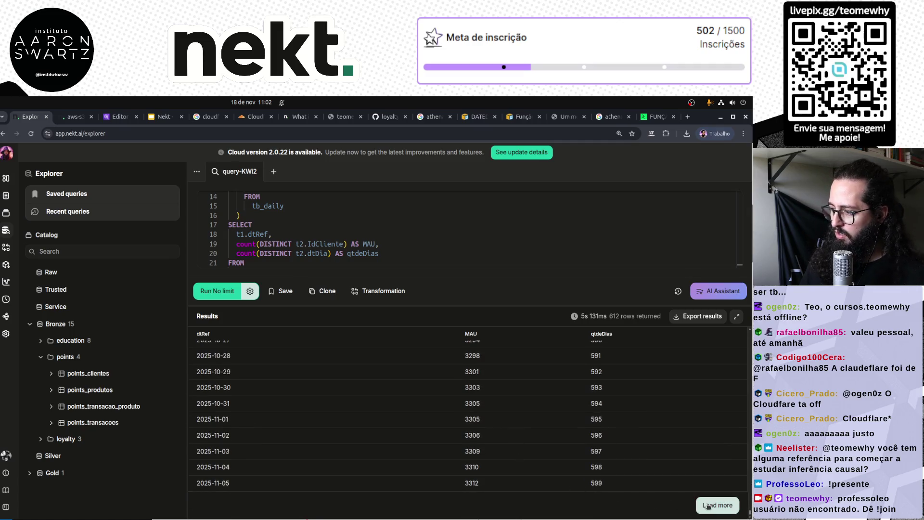
left_click(717, 505)
scroll(495, 446, "down", 5)
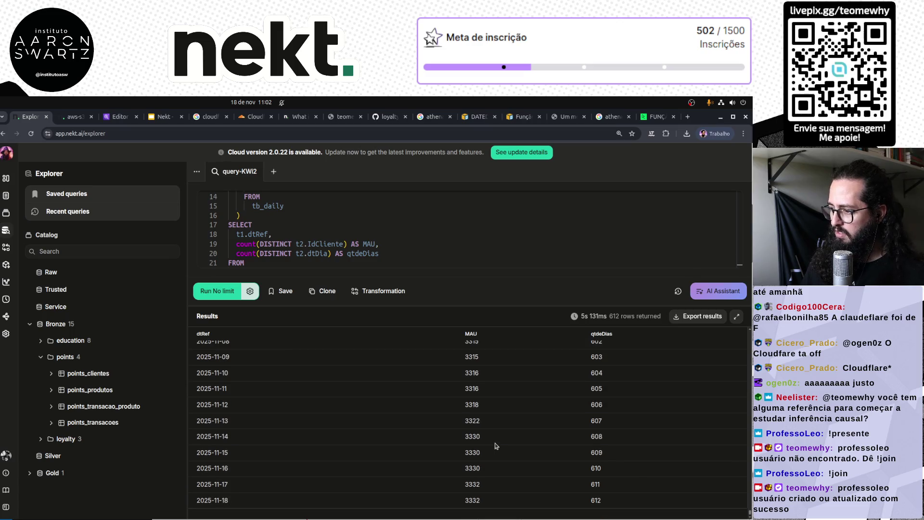
scroll(481, 435, "up", 9)
scroll(481, 436, "up", 10)
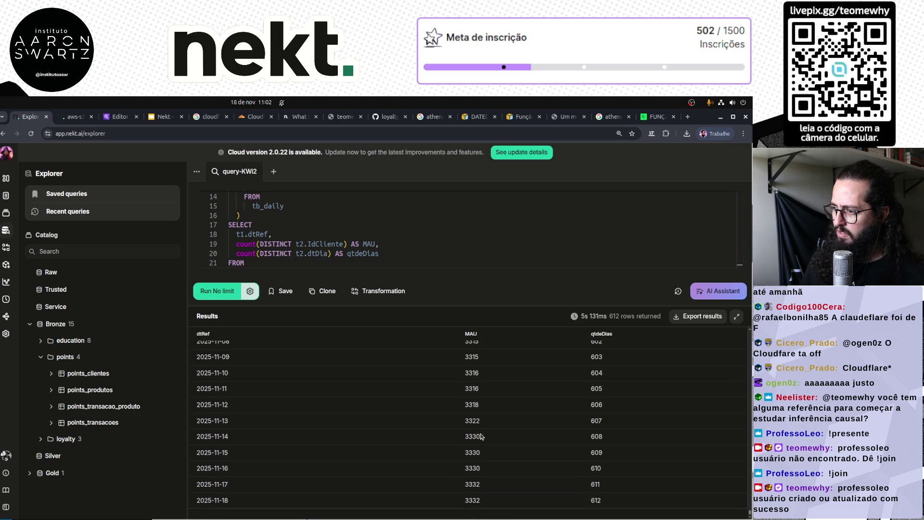
scroll(396, 248, "down", 3)
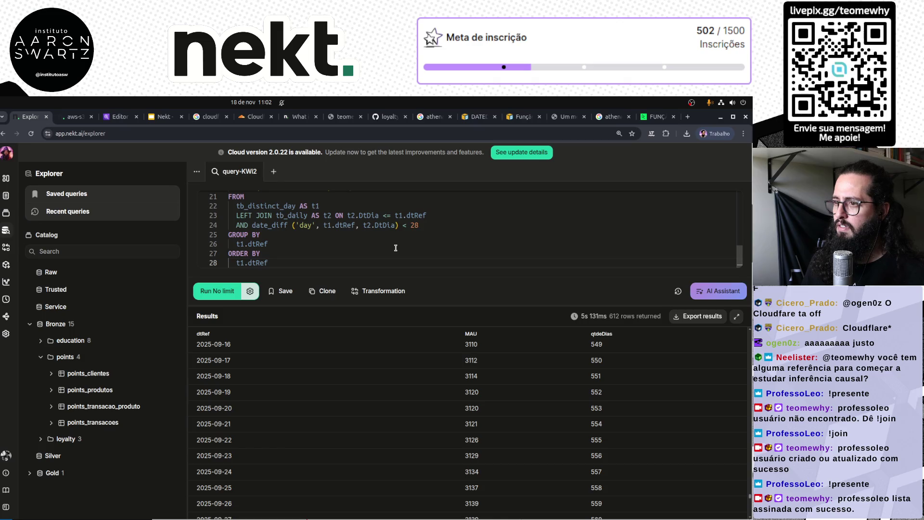
scroll(480, 434, "up", 13)
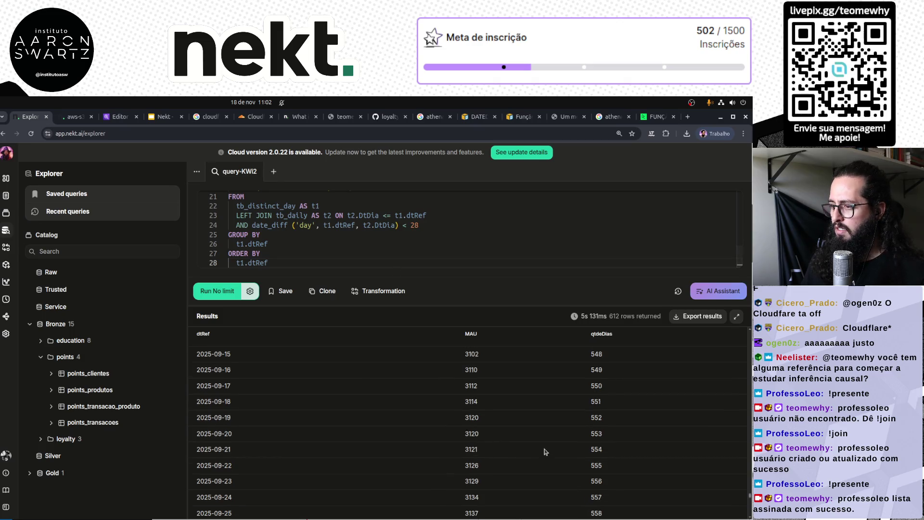
scroll(548, 452, "up", 20)
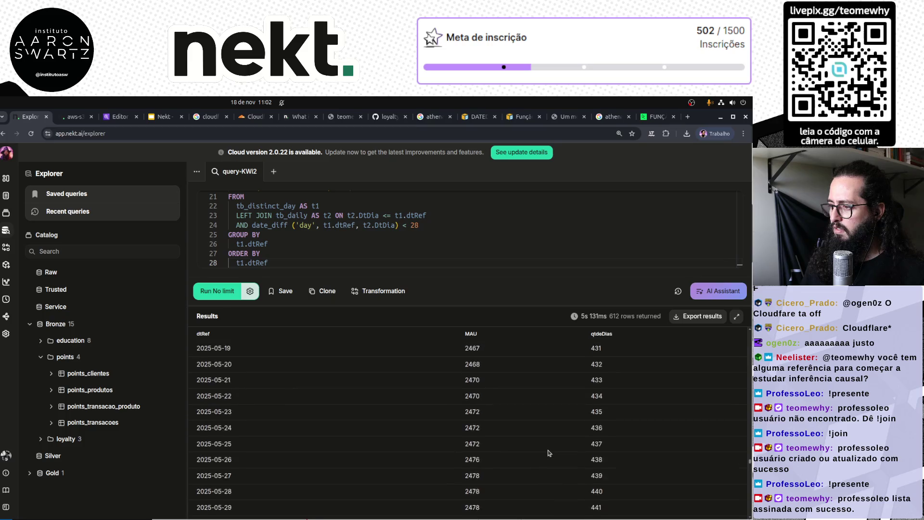
scroll(549, 452, "up", 5)
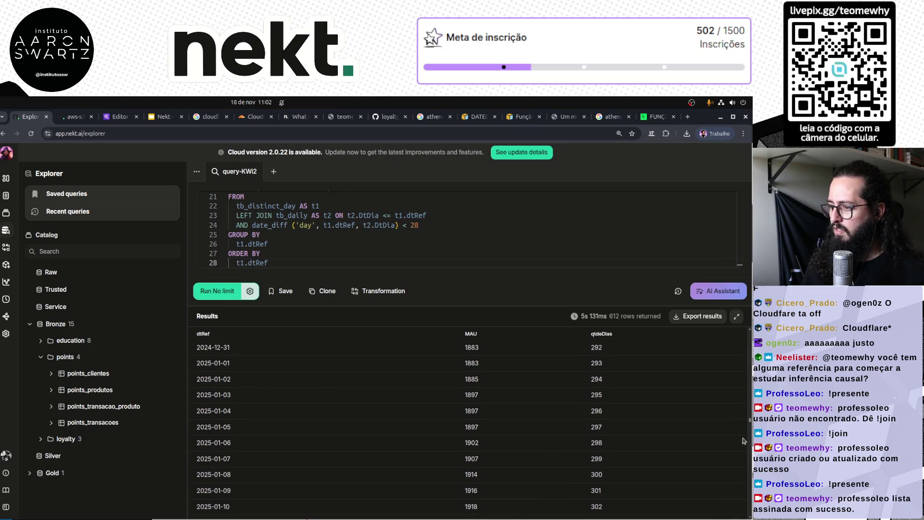
mouse_move(750, 422)
left_mouse_down()
mouse_move(737, 333)
mouse_move(741, 511)
left_mouse_up()
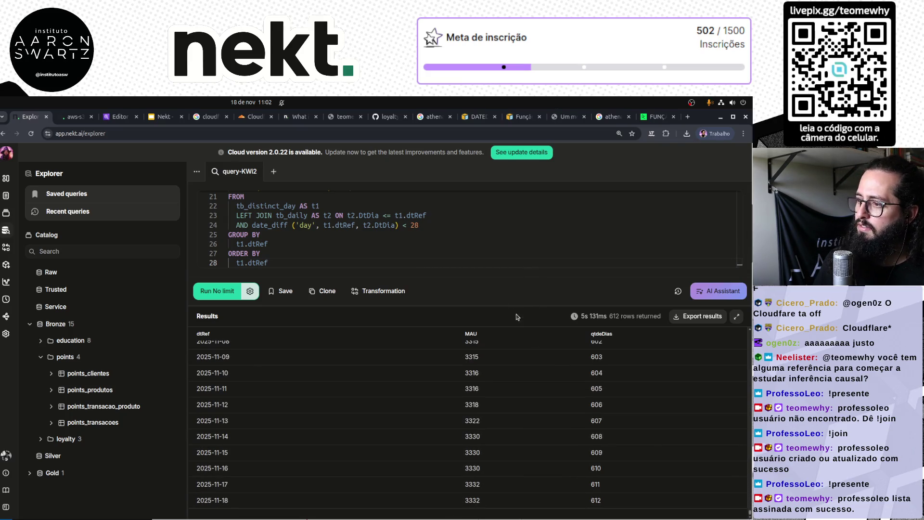
Expand the SQL editor to show query lines 2–28 and place the caret in the date_diff condition.
left_click_drag(520, 304, 470, 483)
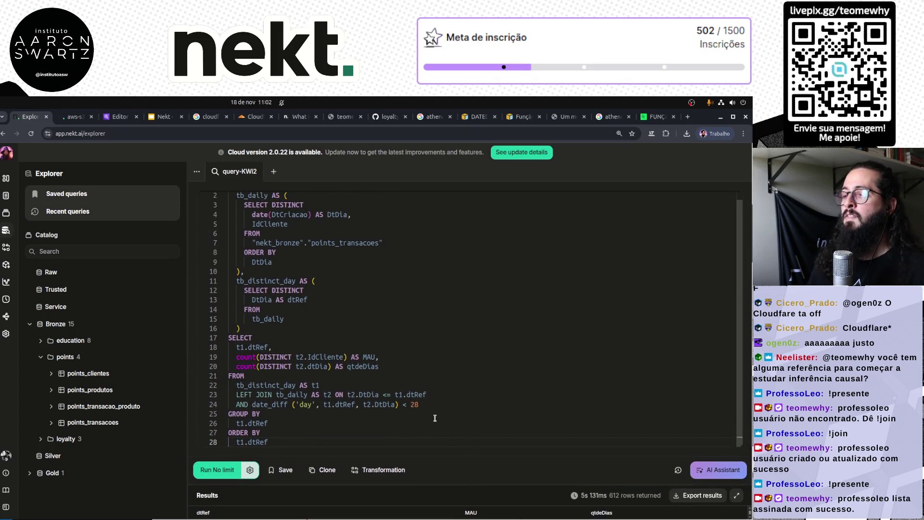
left_click(321, 403)
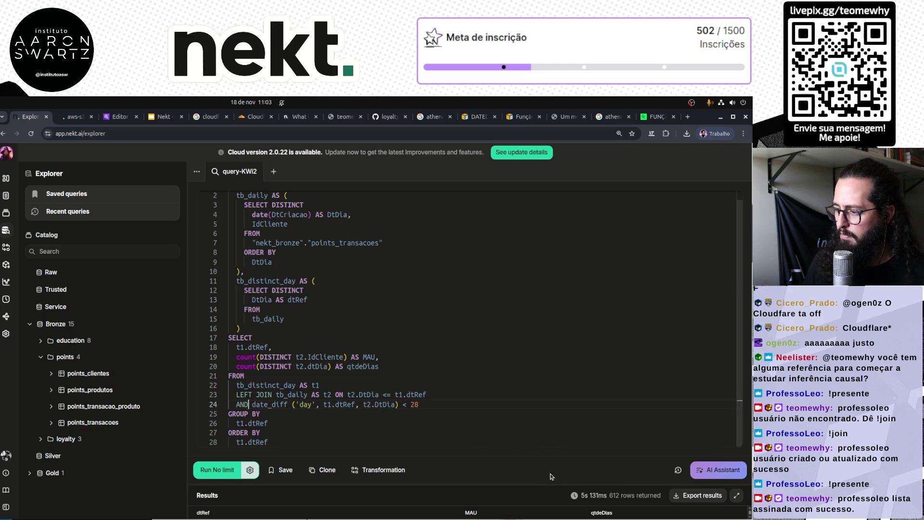
scroll(553, 480, "down", 5)
Put the LEFT JOIN's ON condition on its own line, join the date_diff condition to it, and rerun.
scroll(569, 483, "down", 3)
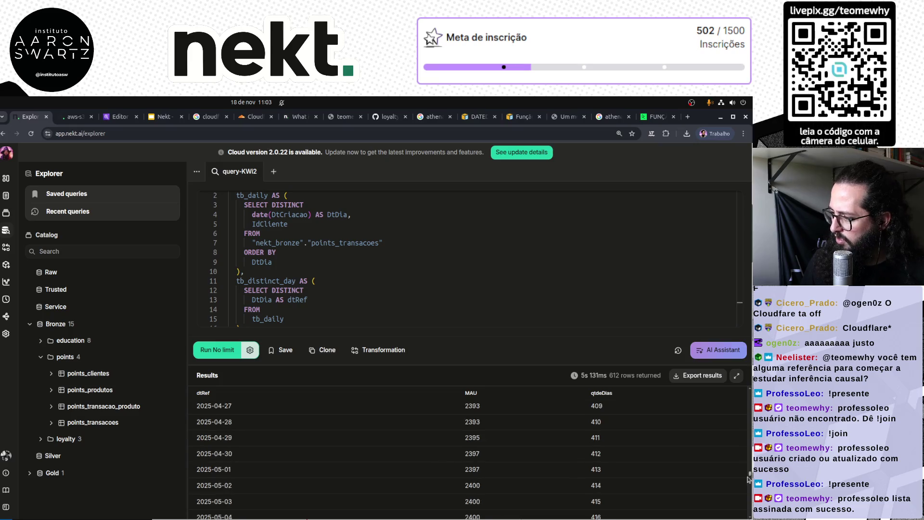
left_click_drag(450, 362, 450, 469)
left_click_drag(236, 404, 419, 405)
left_click(335, 404)
key("Up")
key("Return")
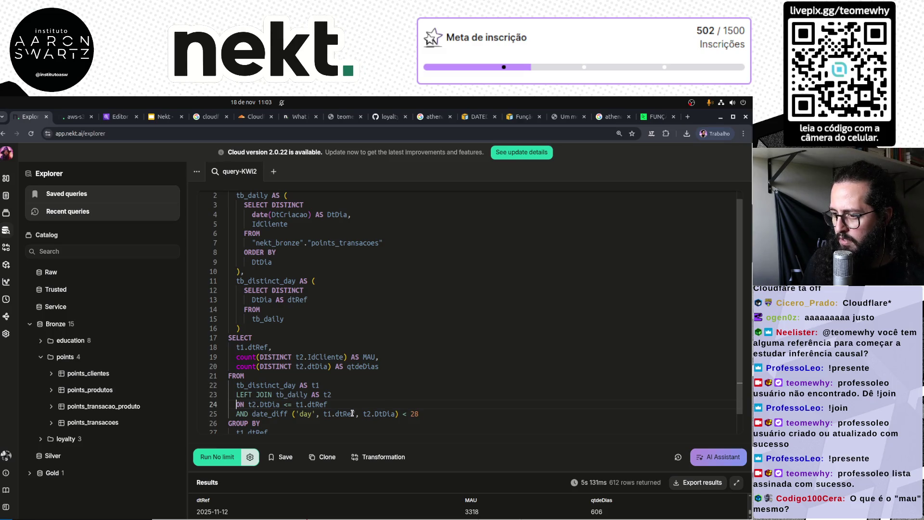
key("Down")
key("Up")
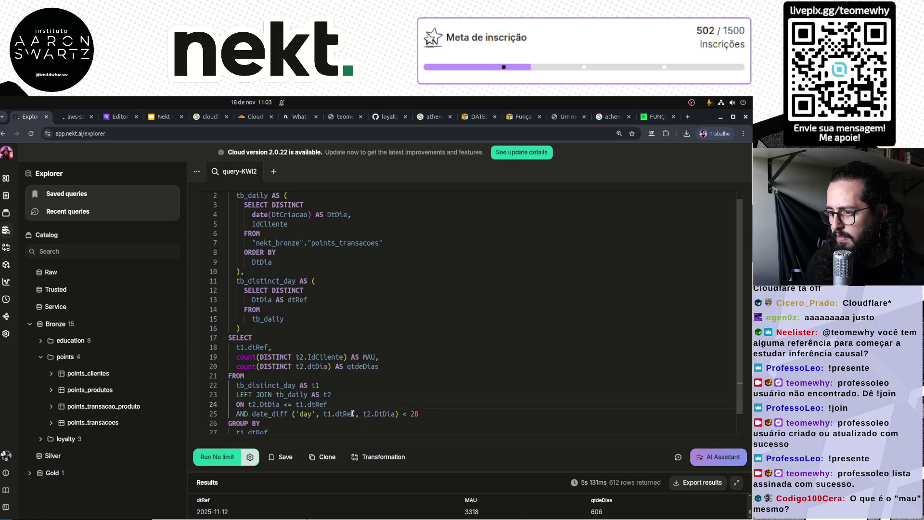
key("Up")
key("Up")
key("Up")
key("Down")
key("Down")
key("Down")
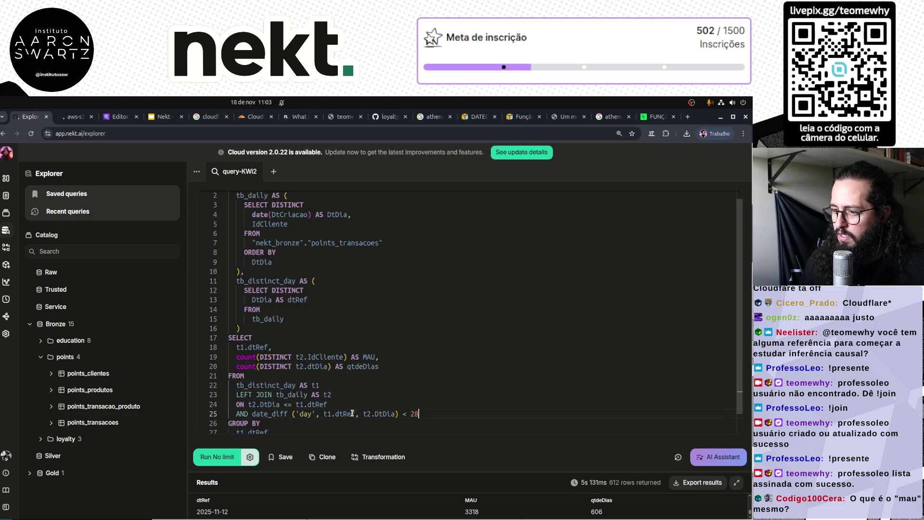
key("Up")
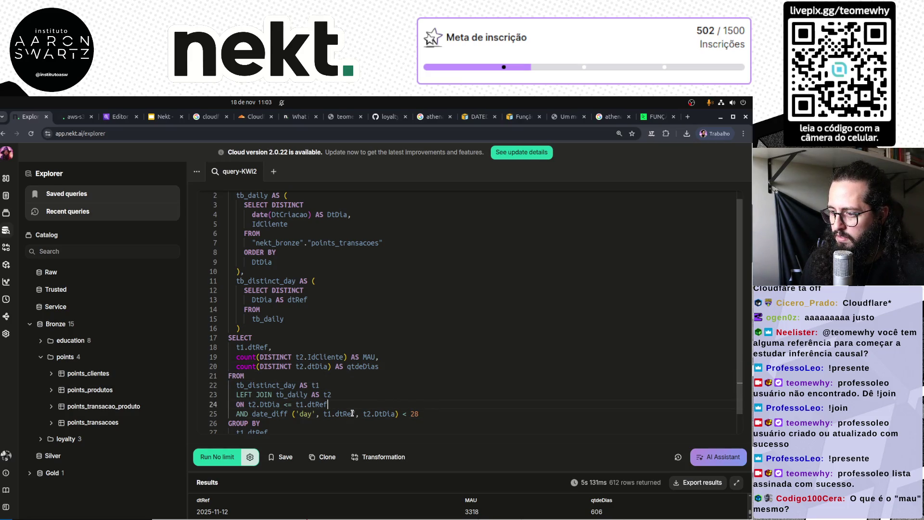
key("Delete")
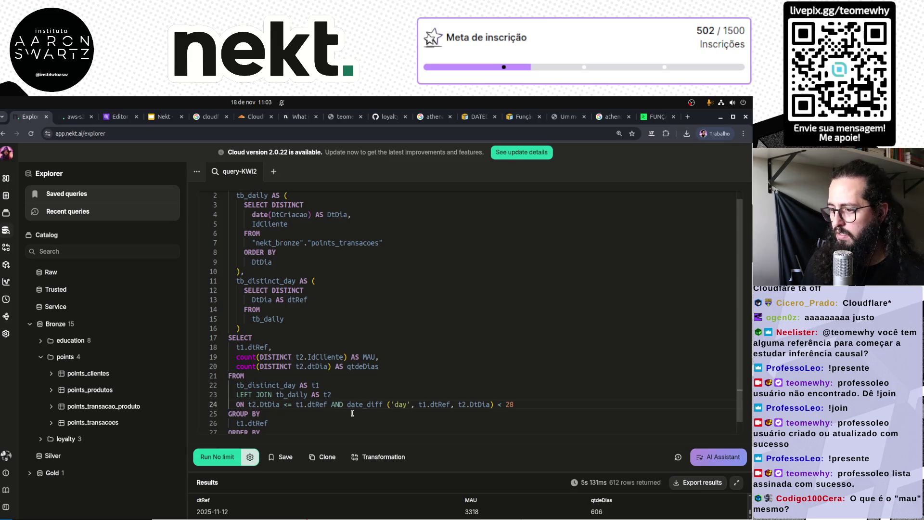
key("ctrl+Return")
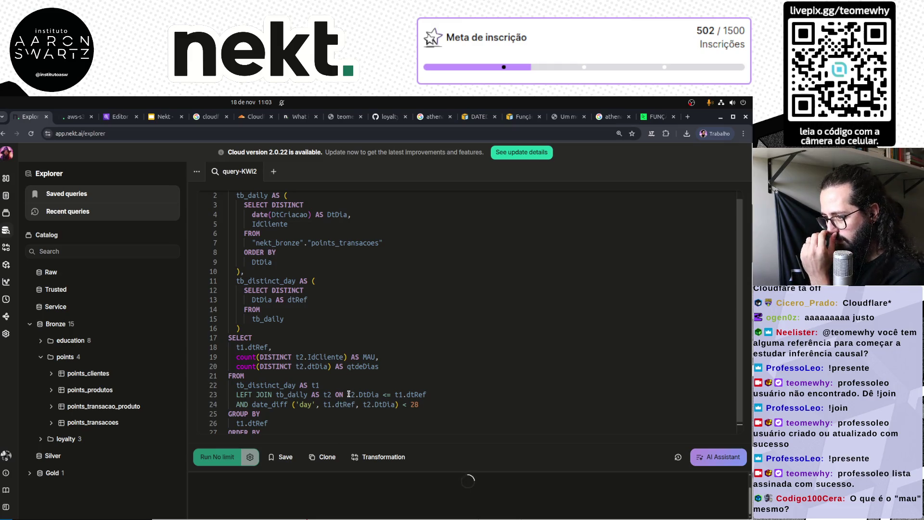
Wrap the join condition in parentheses and rerun the MAU query.
type("(")
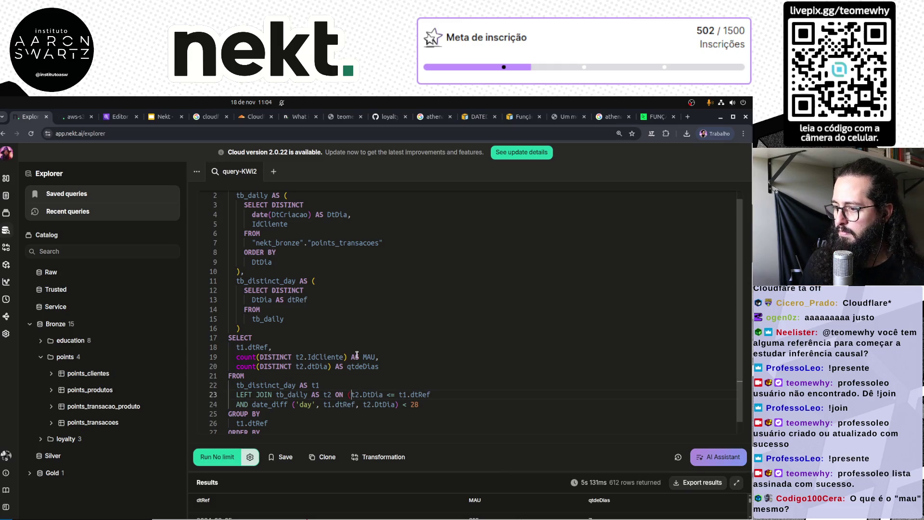
key("End")
type(")")
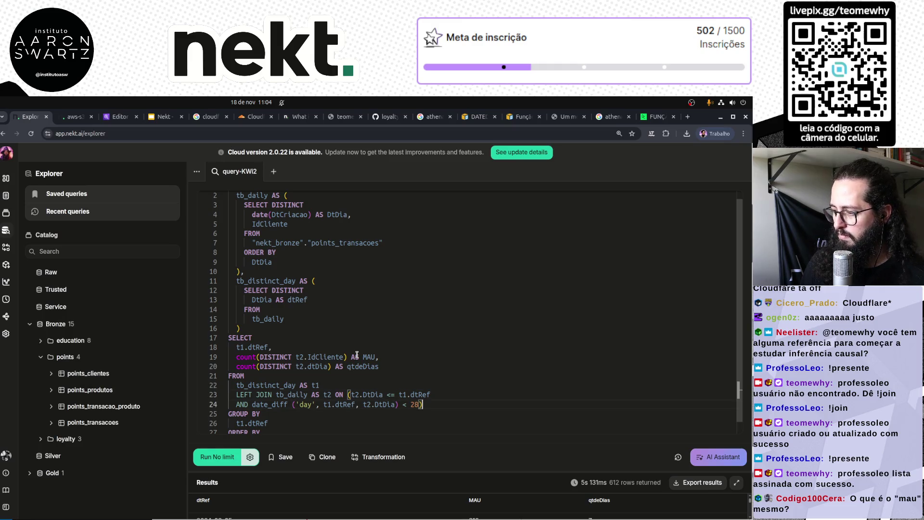
scroll(530, 486, "down", 5)
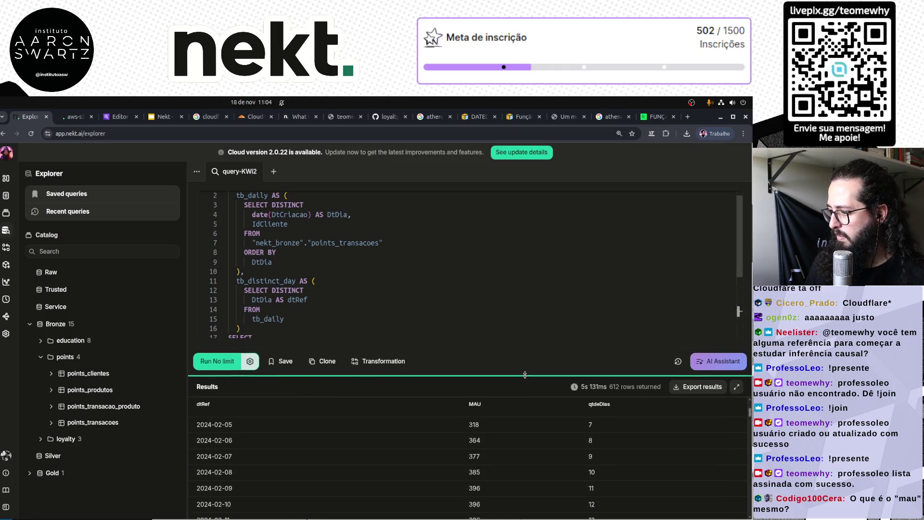
scroll(529, 483, "down", 15)
scroll(446, 282, "down", 5)
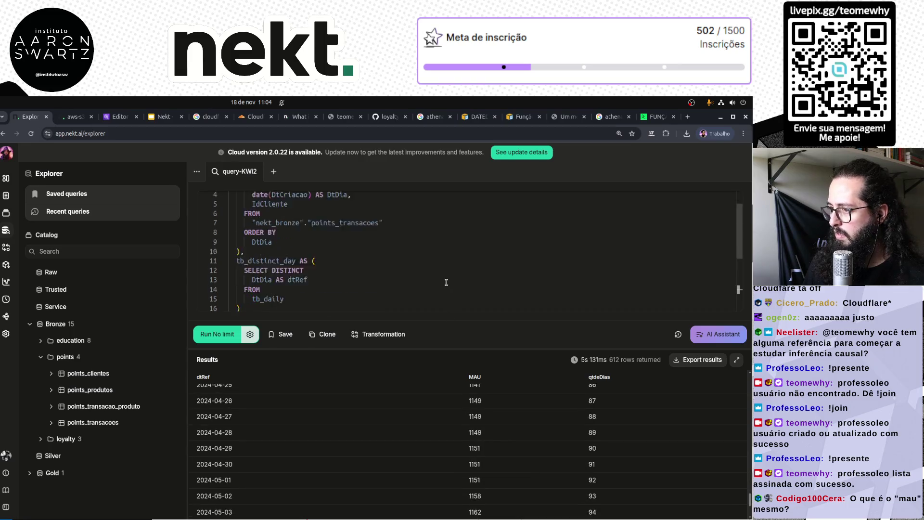
left_click(462, 278)
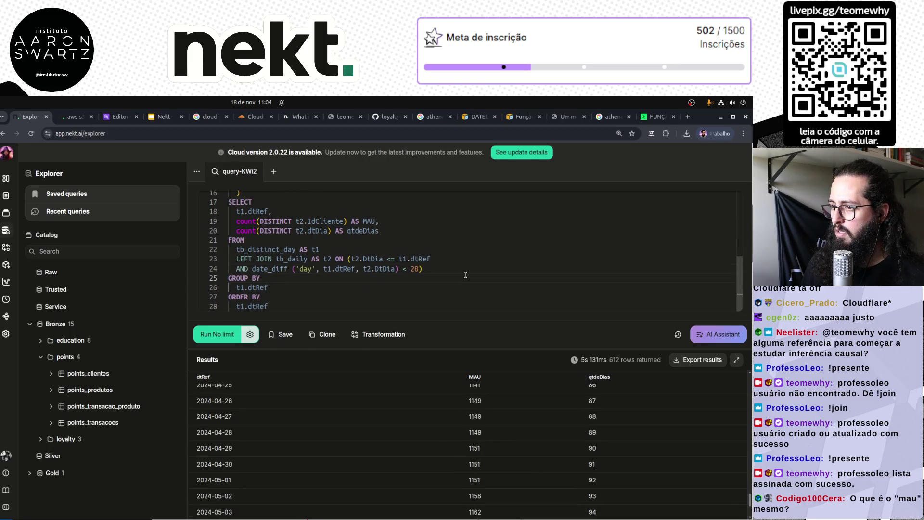
key("ctrl+Return")
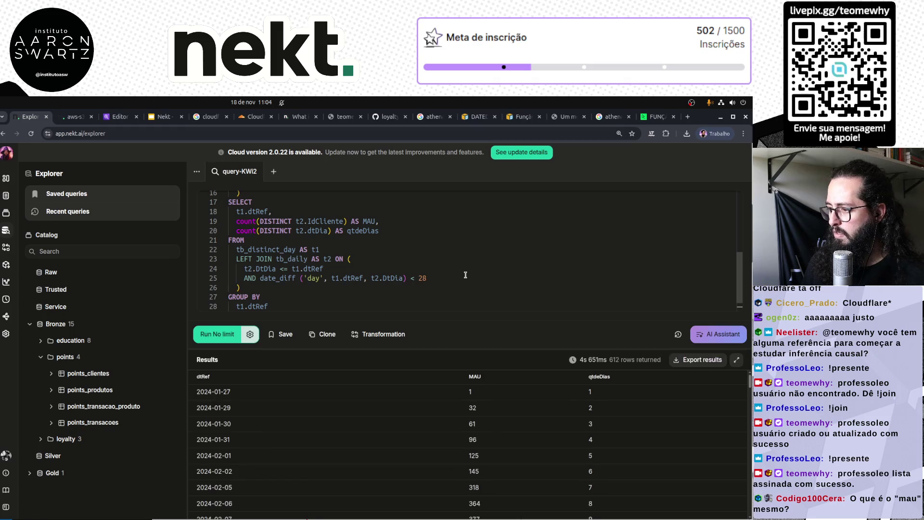
scroll(518, 460, "down", 20)
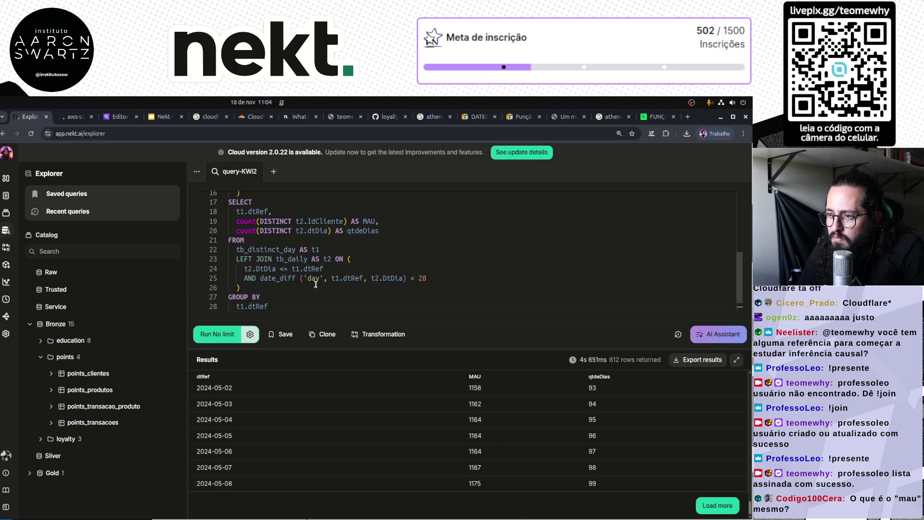
Enlarge the query text area and delete the date_diff(...) < 28 condition on line 25.
left_click_drag(260, 278, 424, 278)
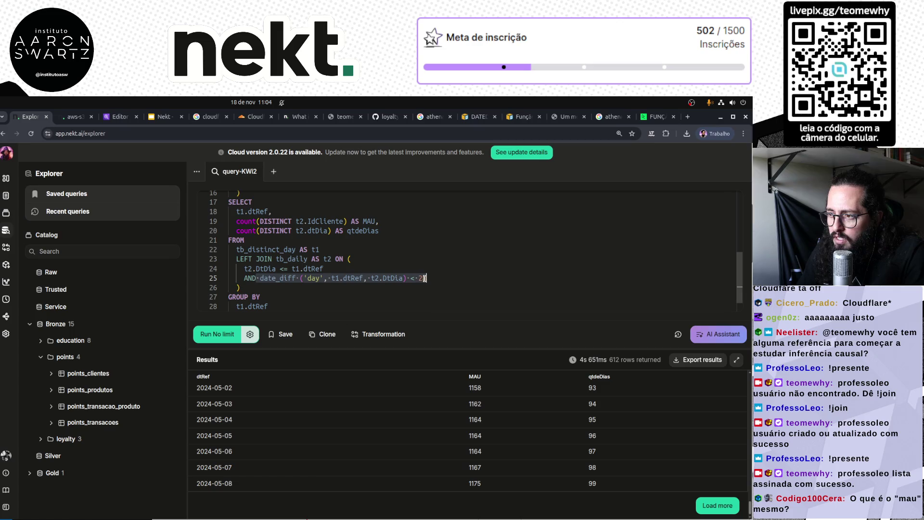
left_click_drag(378, 348, 378, 448)
left_click(326, 283)
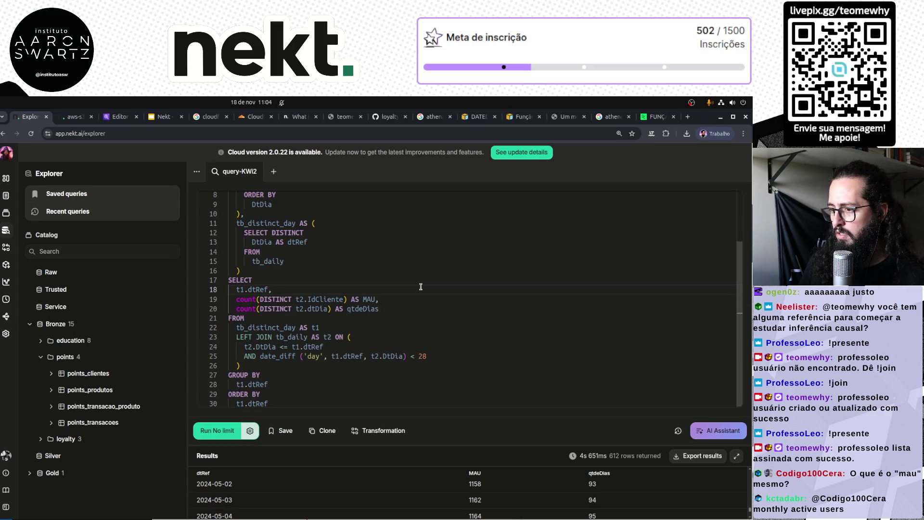
left_click(335, 356)
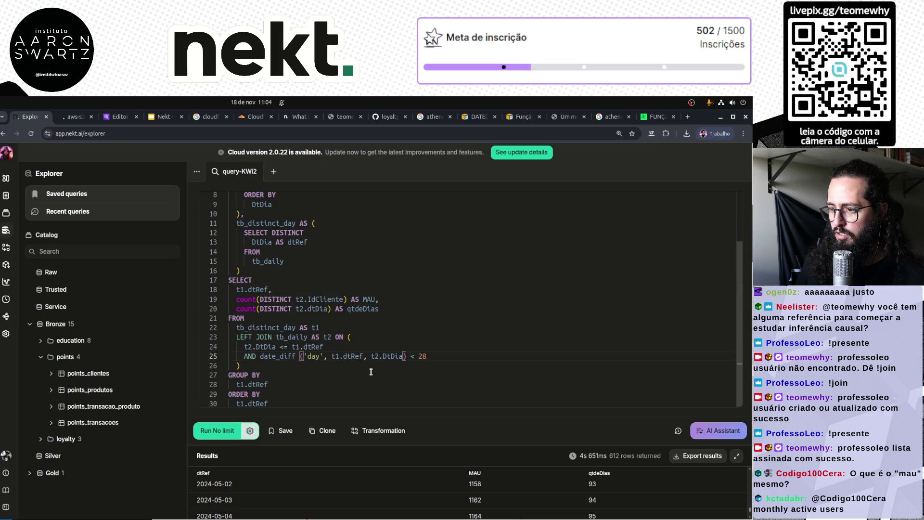
key("ctrl+Left")
key("ctrl+Left")
key("ctrl+Left")
key("Left")
key("ctrl+shift+Right")
key("ctrl+shift+Right")
key("ctrl+shift+Right")
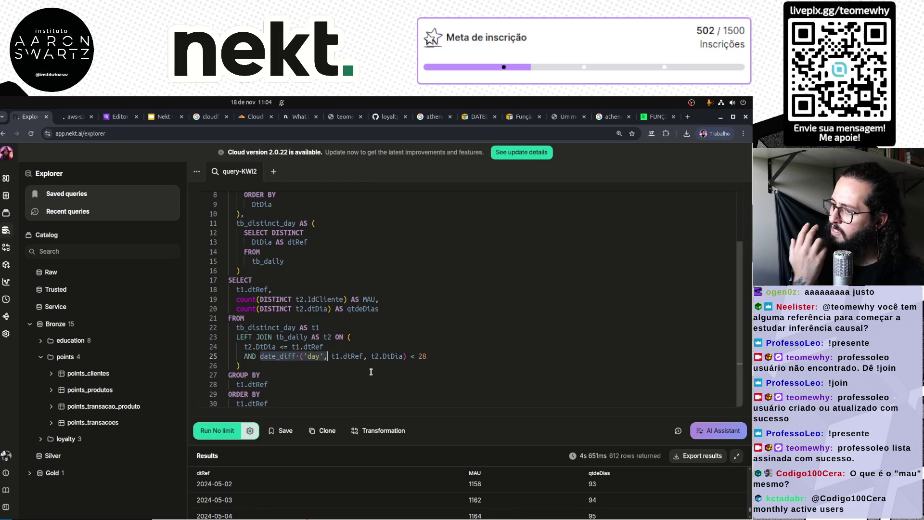
key("BackSpace")
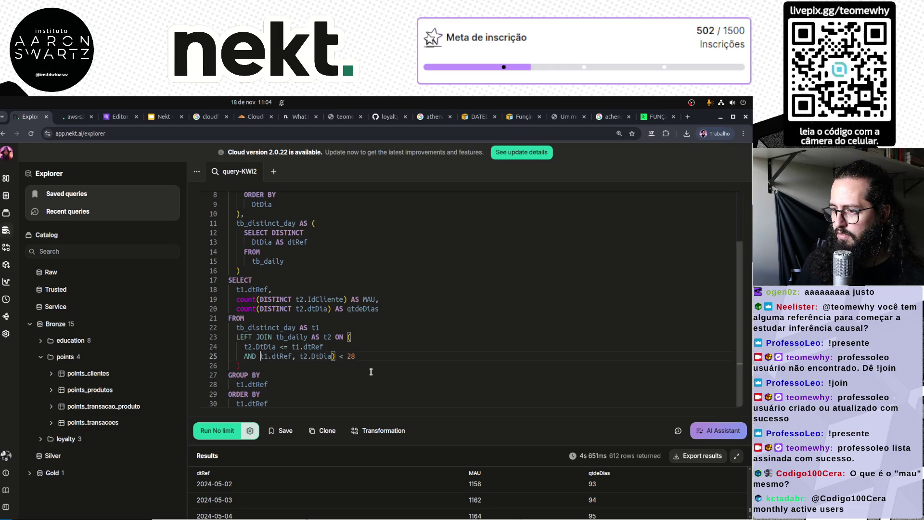
key("shift+End")
key("BackSpace")
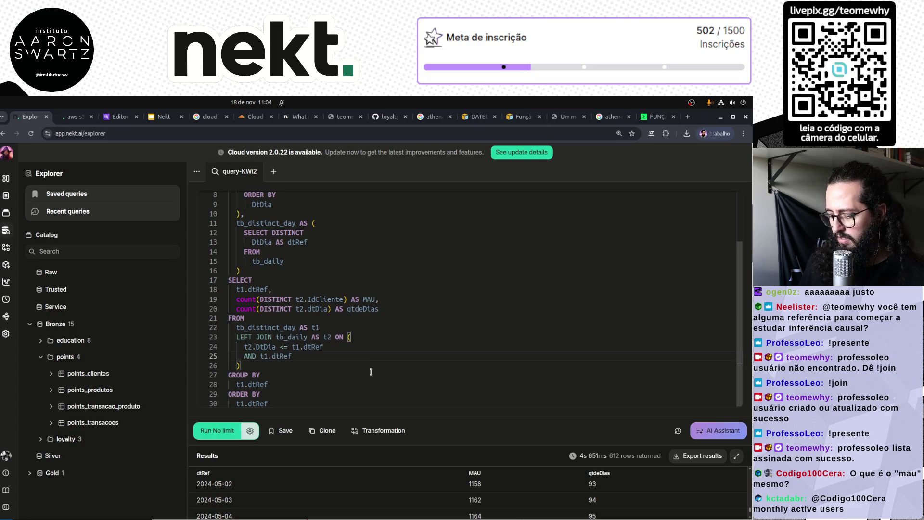
Clear the leftover characters after AND on line 25.
key("Up")
key("Up")
key("Up")
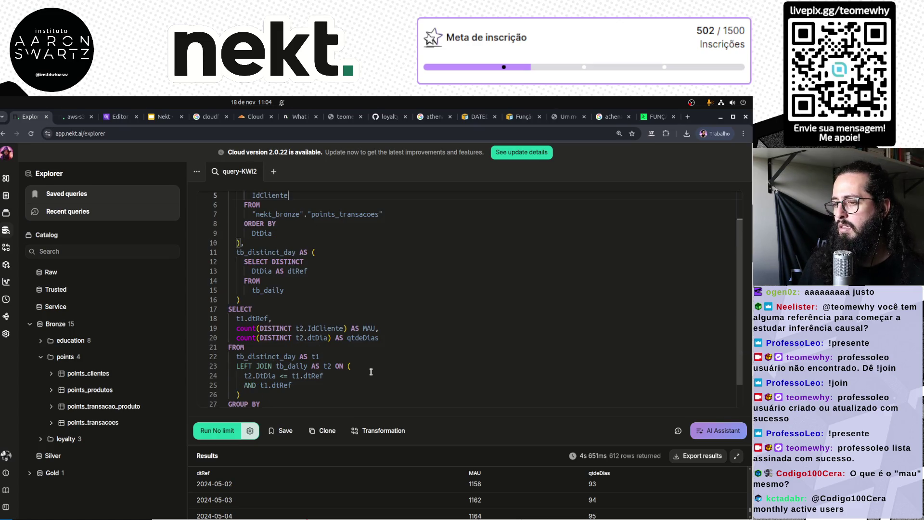
type(">")
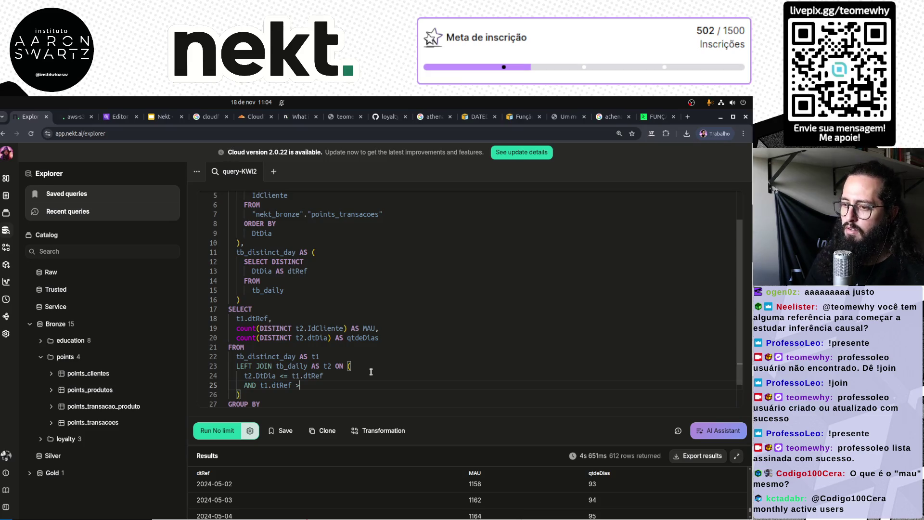
scroll(382, 366, "down", 2)
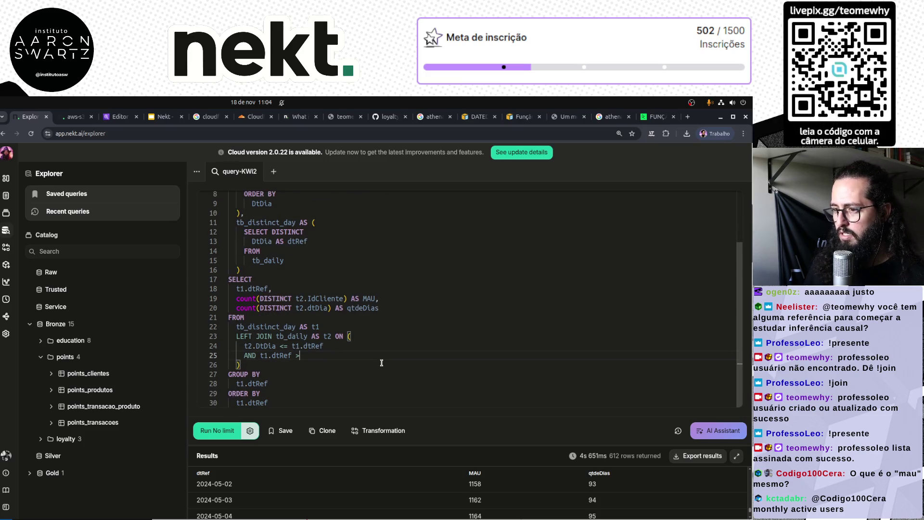
key("BackSpace")
key("BackSpace")
key("BackSpace")
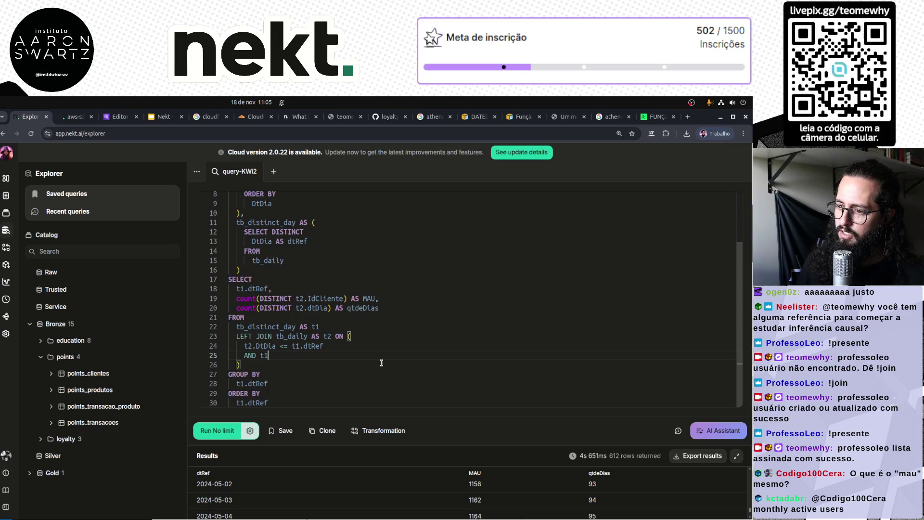
key("Up")
key("shift+End")
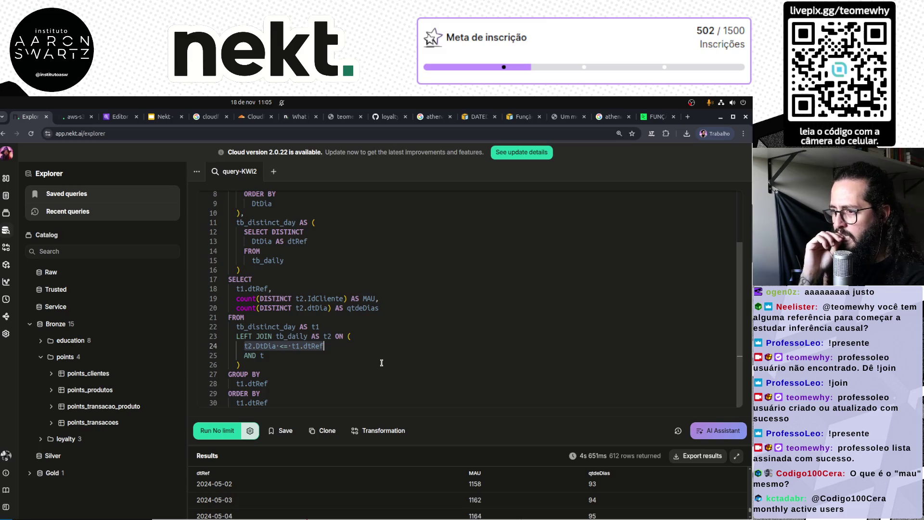
key("BackSpace")
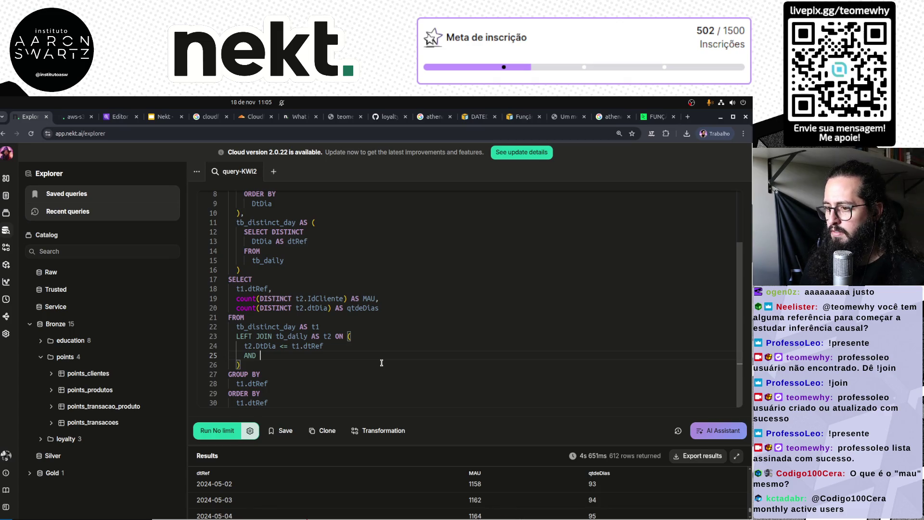
Write t2.DtDia + INTERVAL 28 DAYS > t1.dtRef after AND and run the query.
key("Up")
key("Home")
key("ctrl+shift+Right")
key("ctrl+shift+Right")
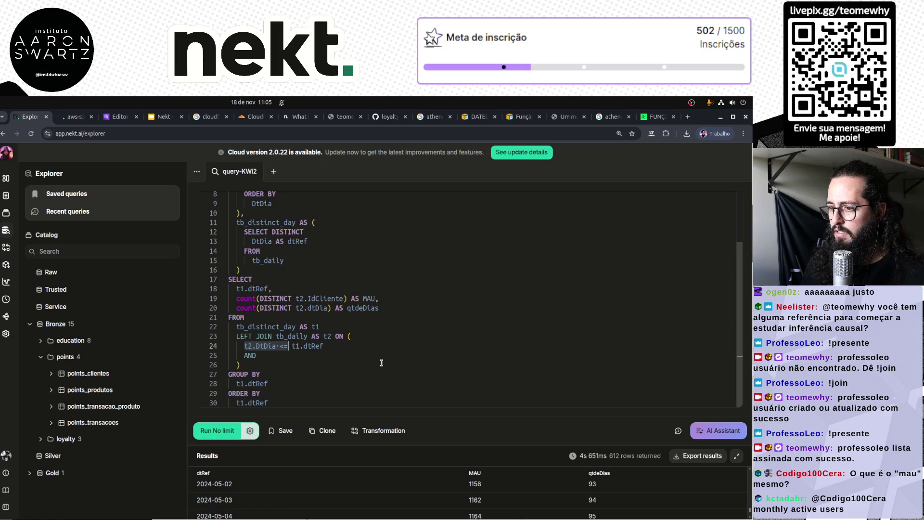
key("ctrl+c")
key("Down")
key("ctrl+v")
type("+ INTERVAL 2")
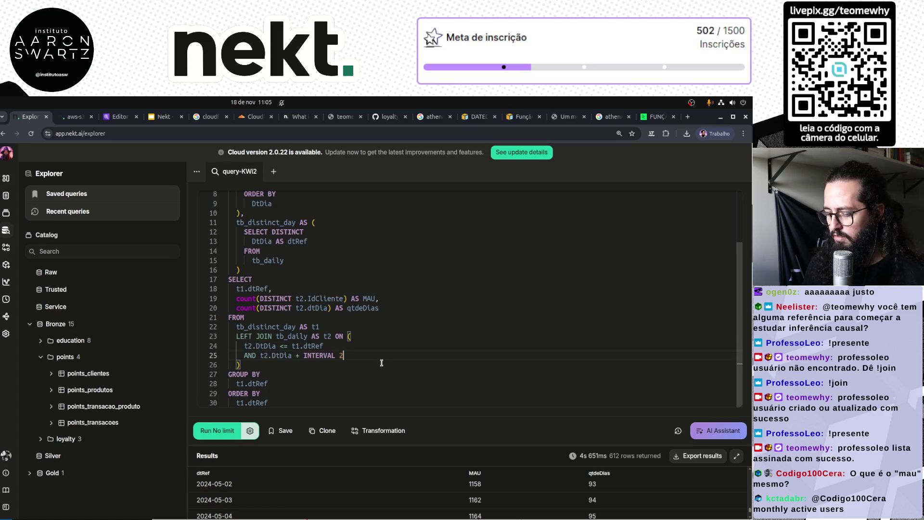
type("8 DAY")
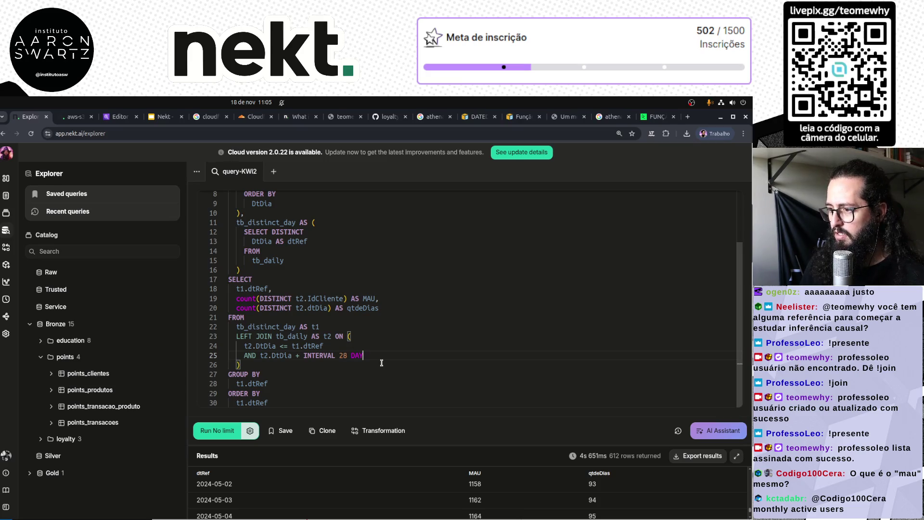
type("S >")
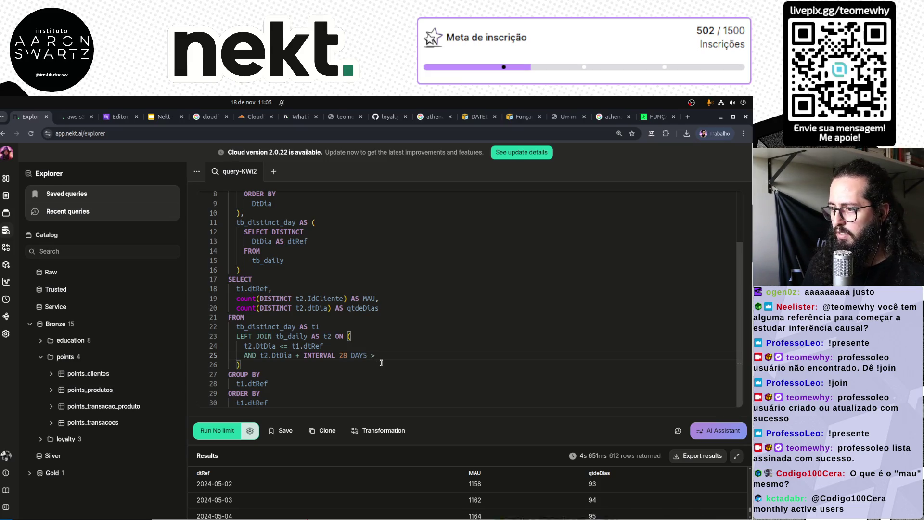
left_click_drag(292, 346, 323, 346)
key("ctrl+c")
left_click(397, 355)
key("ctrl+v")
key("ctrl+Return")
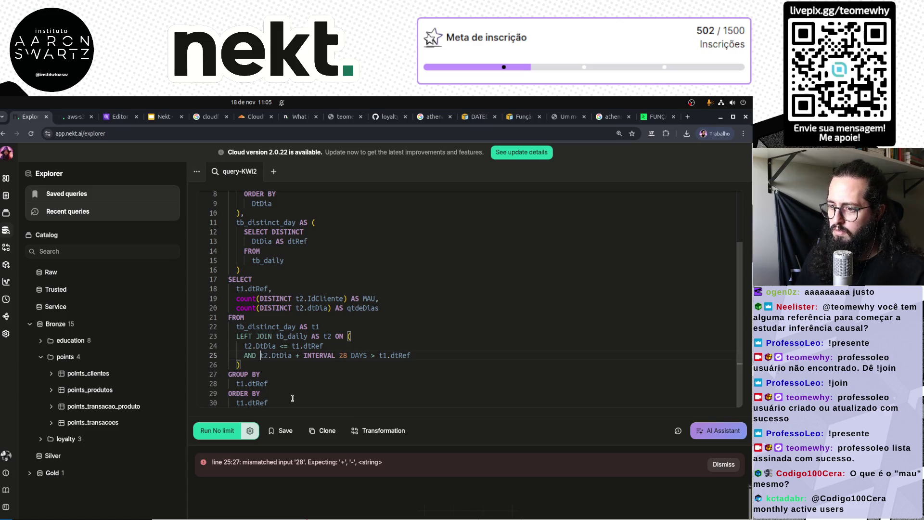
Wrap t2.DtDia and t1.dtRef in DATE() on lines 24–25 and run the query.
type("DATE(")
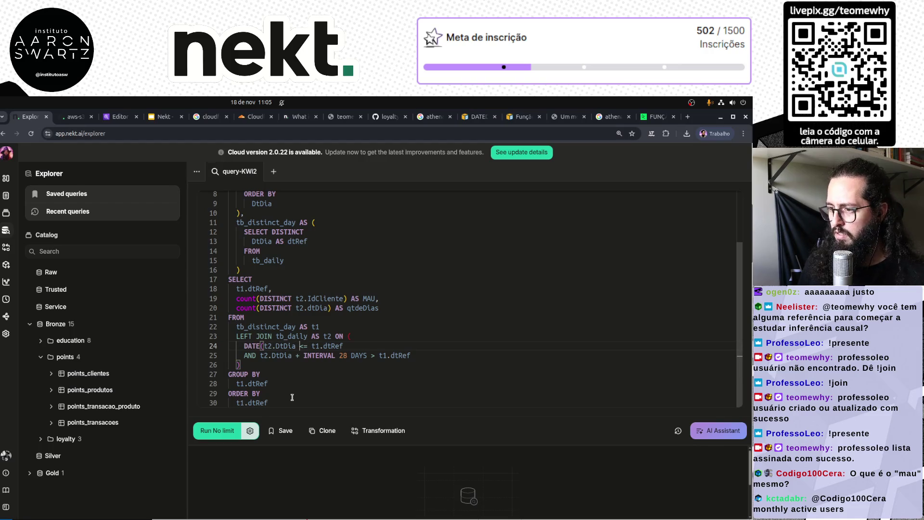
type(")")
key("Right")
key("Right")
key("Right")
type("DATE(")
key("End")
type(")")
key("Down")
type("DATE(")
key("Right")
key("Right")
key("Right")
type(")")
key("End")
type("DATE(")
key("End")
type(")")
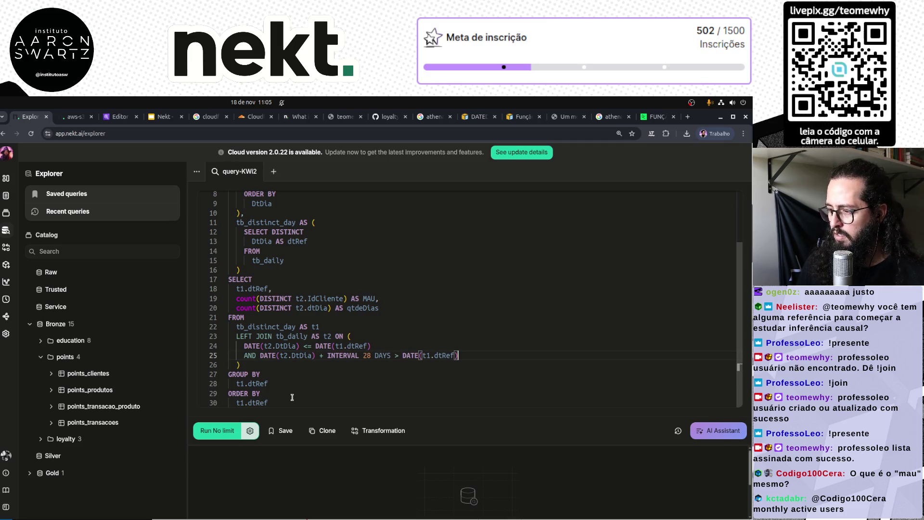
key("ctrl+Return")
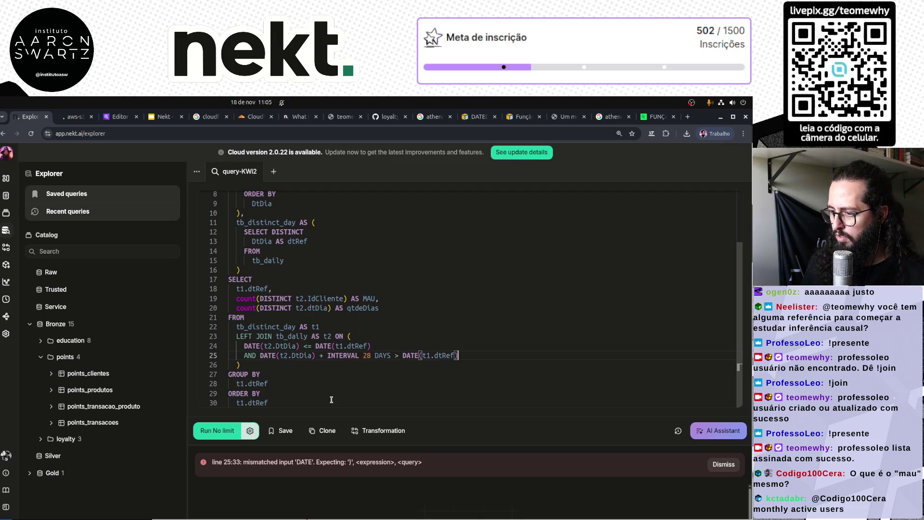
Check the DATE error on line 25, revert the ON-clause parenthesis edits, and rerun.
double_click(271, 357)
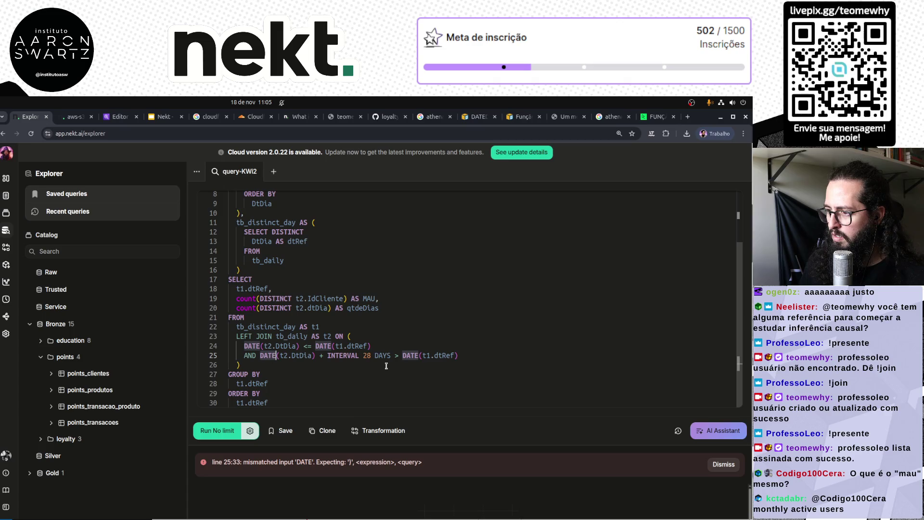
left_click(270, 356)
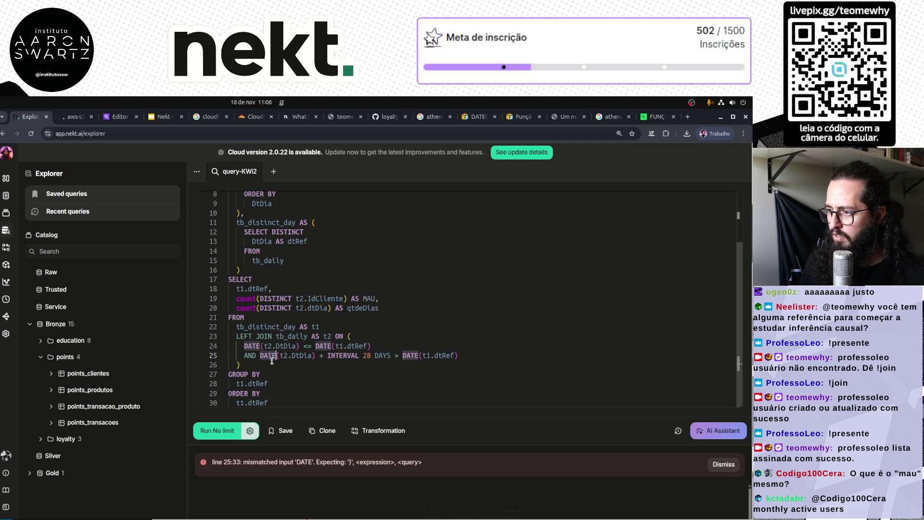
left_click(286, 365)
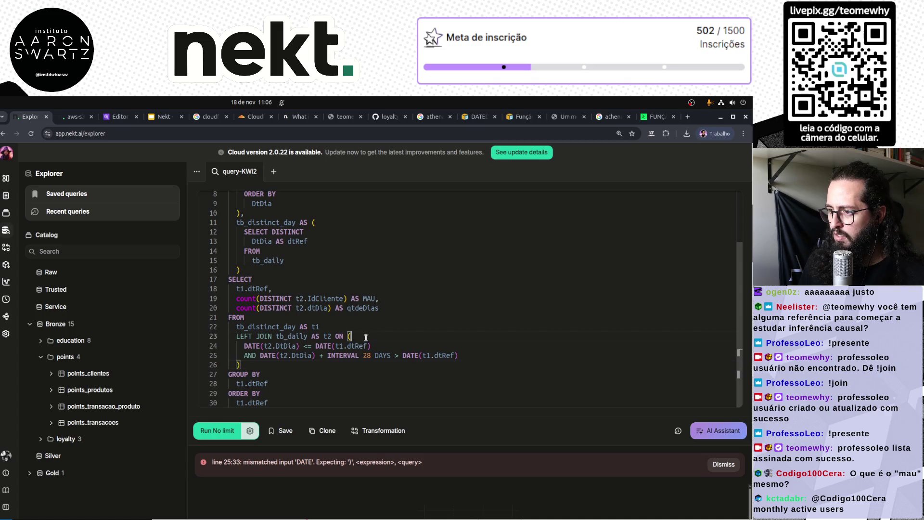
key("ctrl+z")
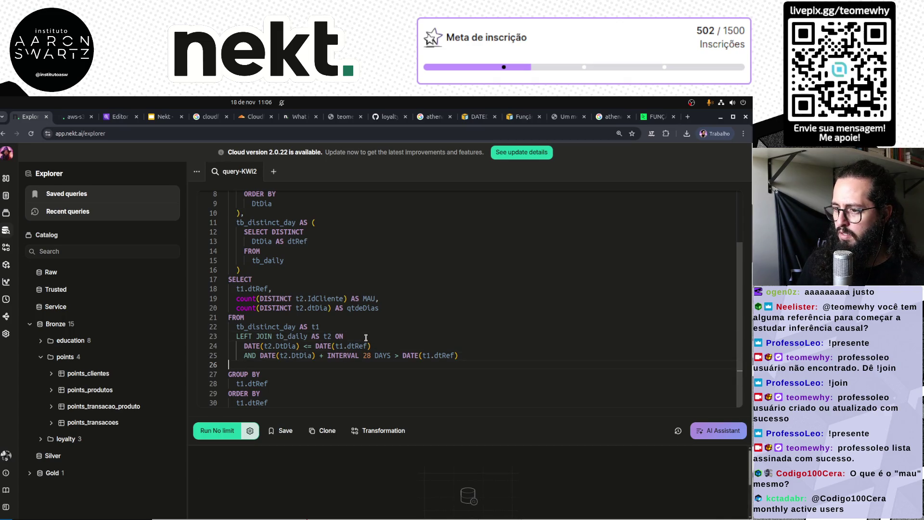
key("BackSpace")
key("ctrl+z")
key("ctrl+Return")
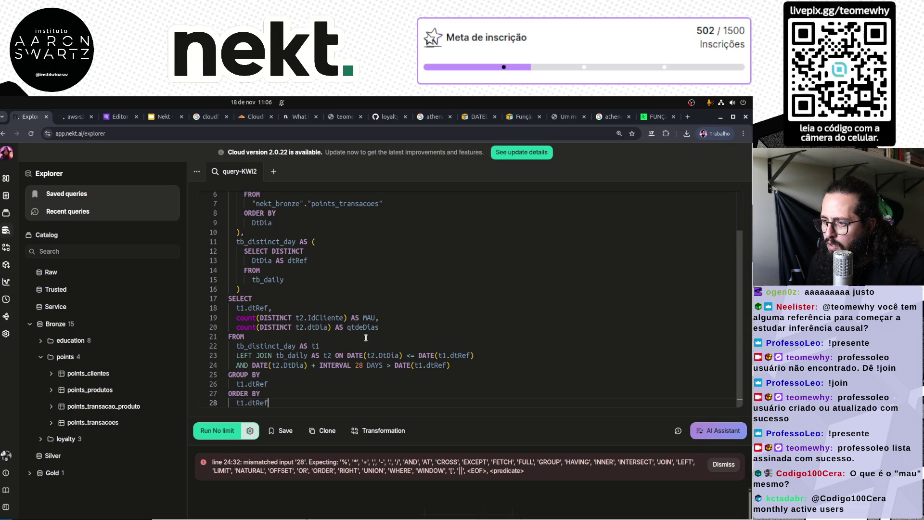
Move INTERVAL 28 DAYS to the end of line 24 as a subtraction and rerun.
key("Up")
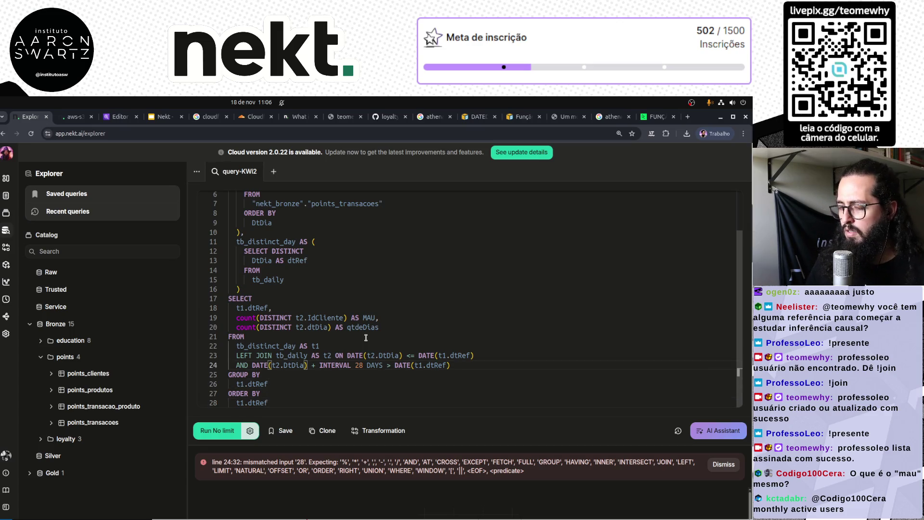
key("Right")
key("Right")
key("Right")
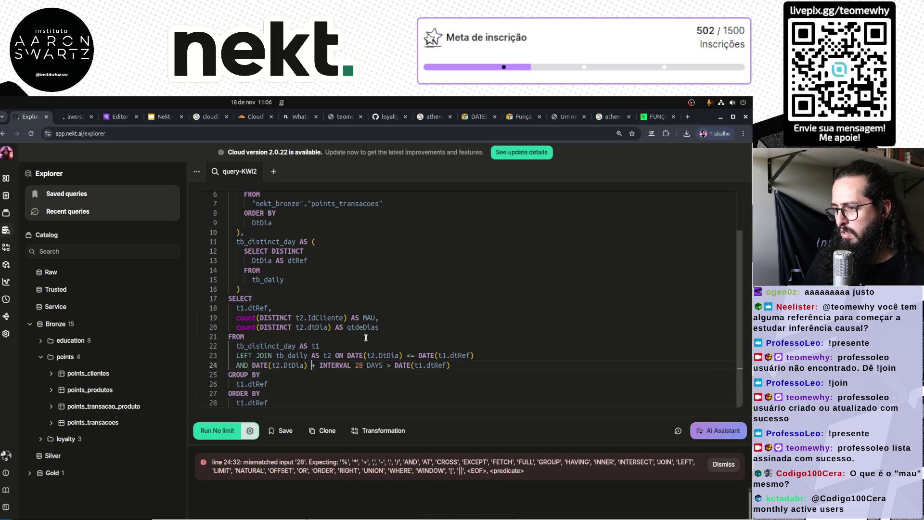
key("Delete")
key("Delete")
key("ctrl+shift+Right")
key("ctrl+shift+Right")
key("ctrl+shift+Right")
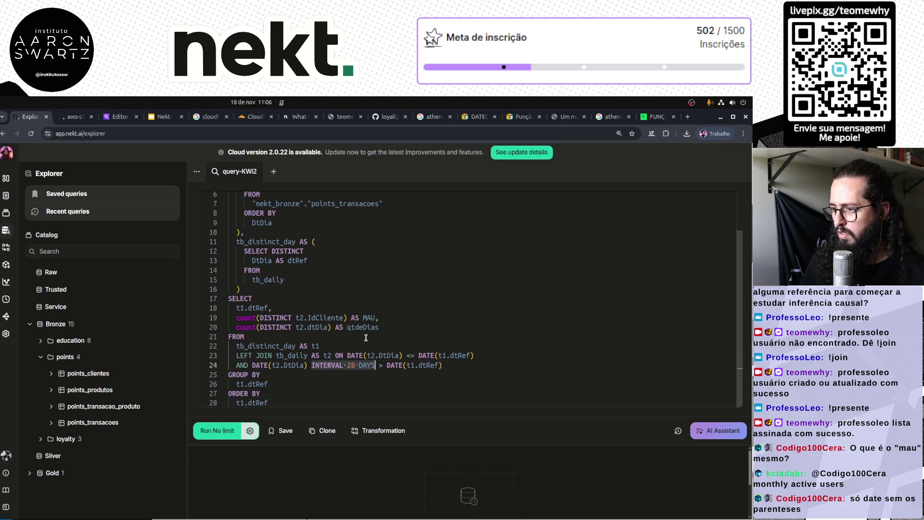
key("ctrl+x")
key("End")
type("-")
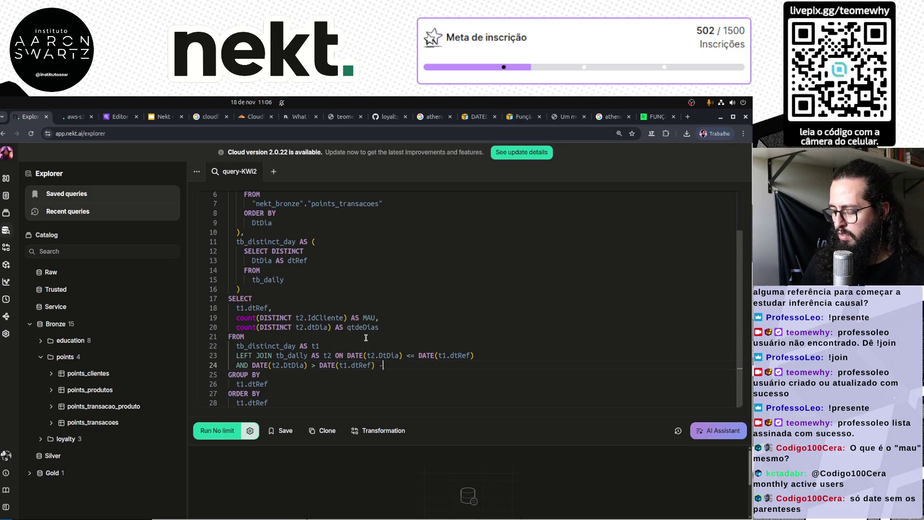
key("ctrl+v")
key("ctrl+Return")
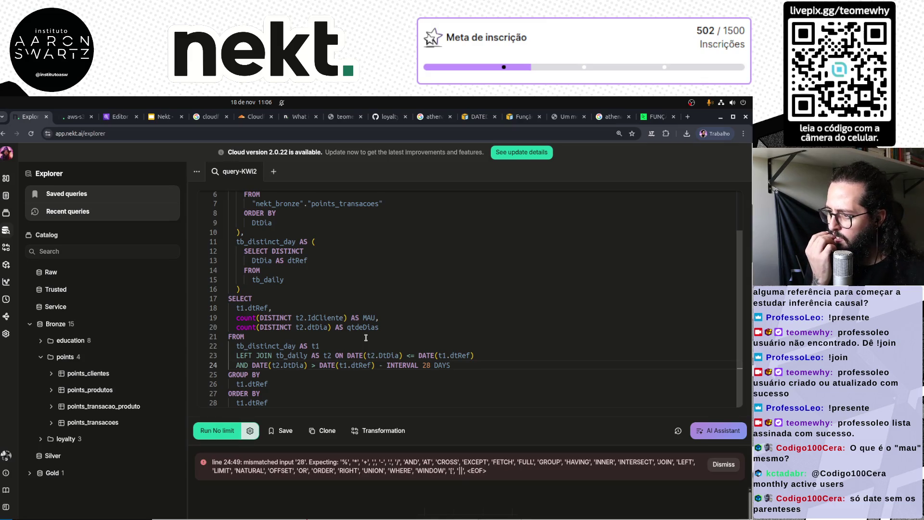
Change the DATE calls in the 28-day condition to DATETIME and rerun.
left_click(373, 364)
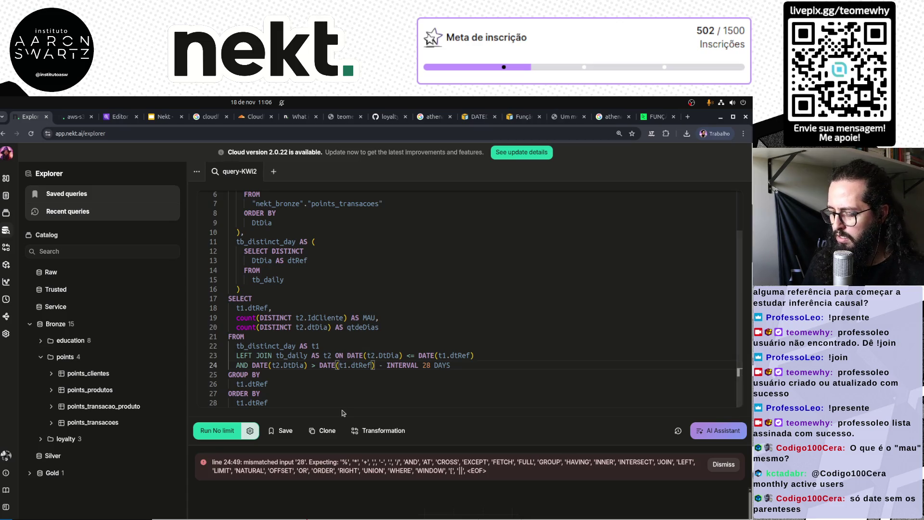
type("TIME")
key("ctrl+Return")
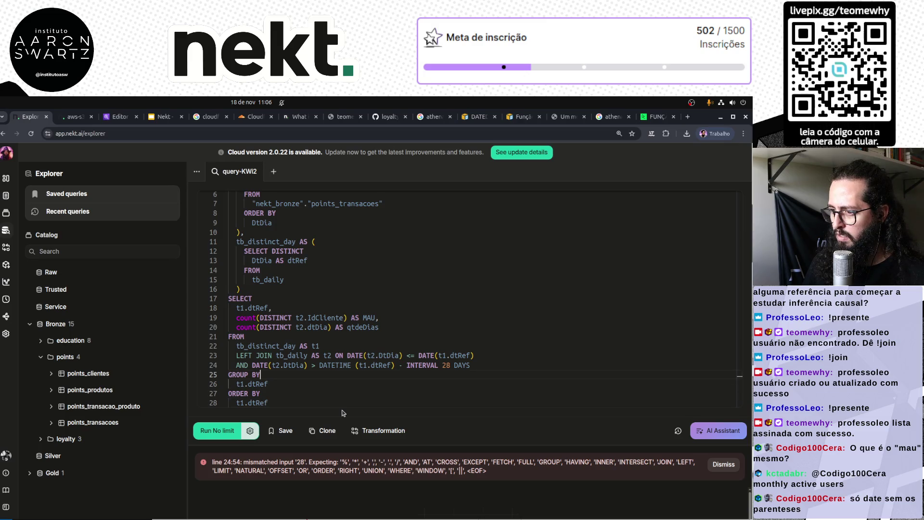
type("TIME")
key("ctrl+Return")
key("ctrl+Return")
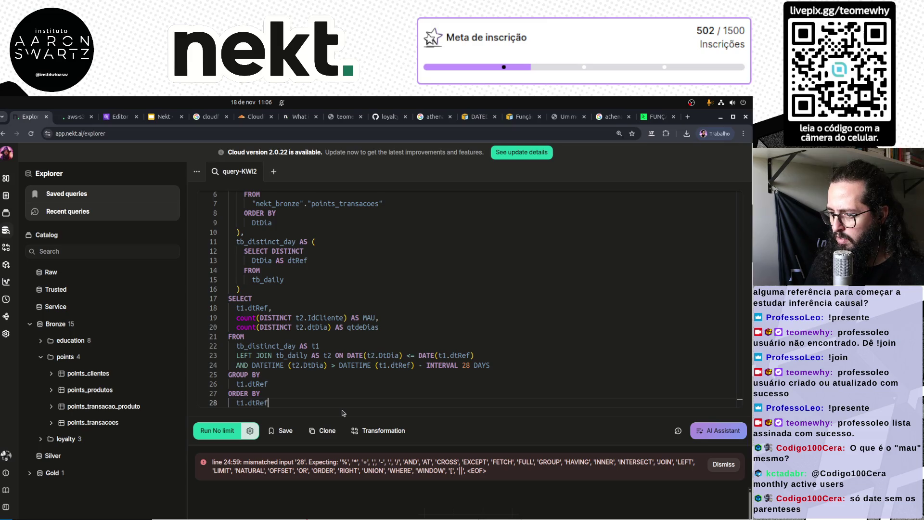
Undo the DATETIME edits, rerun the restored query, then comment out lines 17–28.
key("ctrl+z")
key("ctrl+z")
key("ctrl+z")
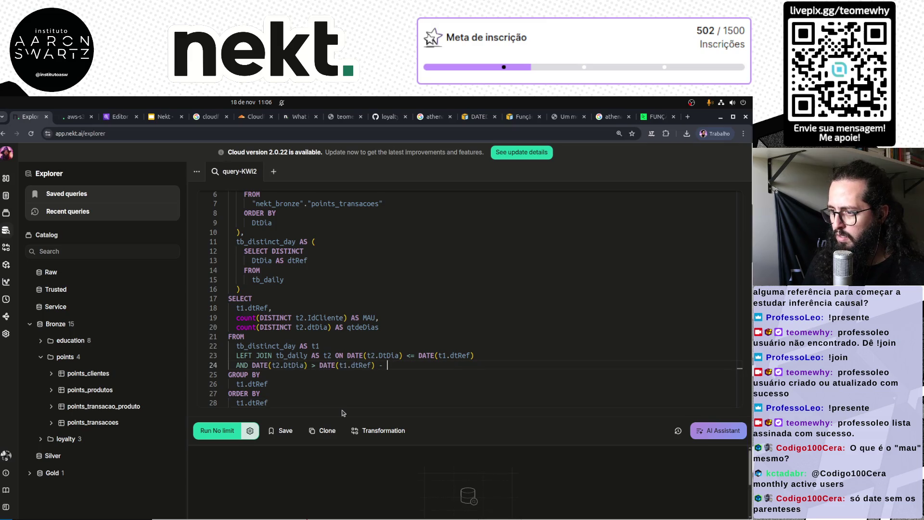
key("ctrl+z")
key("ctrl+z")
key("Down")
key("ctrl+Return")
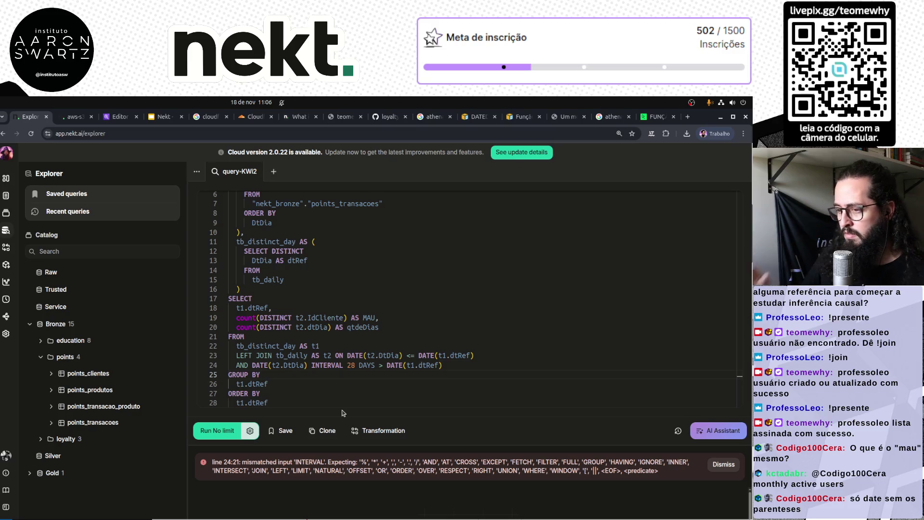
mouse_move(299, 402)
left_mouse_down()
mouse_move(240, 337)
mouse_move(186, 299)
left_mouse_up()
key("ctrl+slash")
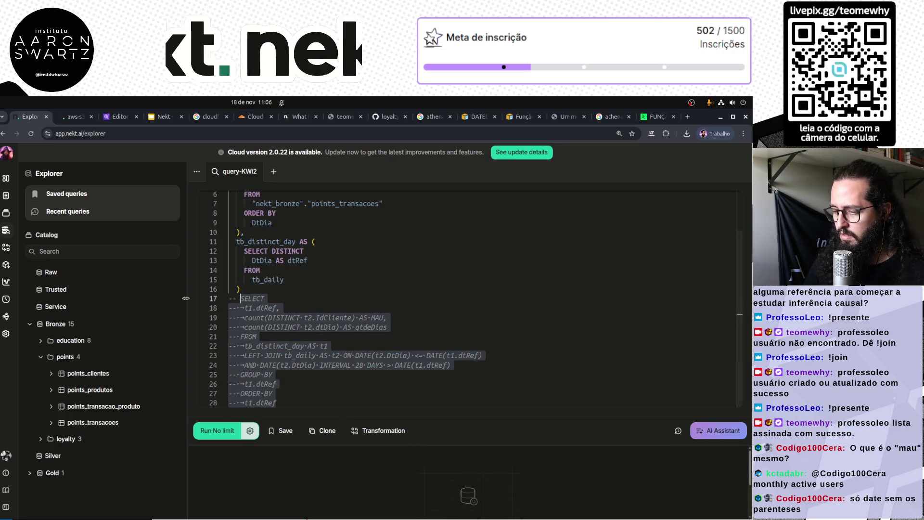
Add a test query SELECT * FROM tb_distinct_day below the commented block and run it.
key("ctrl+End")
key("Return")
key("Return")
type("select * from")
double_click(268, 326)
key("ctrl+c")
left_click(305, 402)
key("ctrl+v")
key("ctrl+Return")
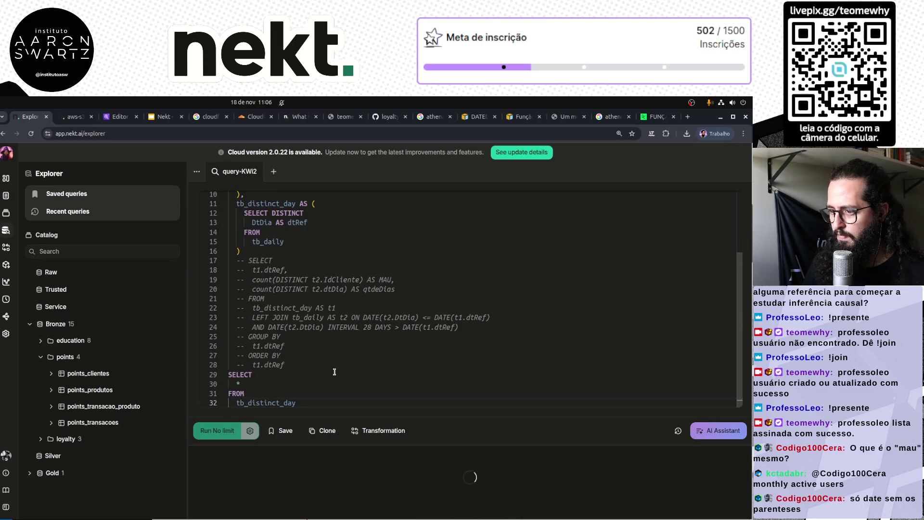
left_click(216, 432)
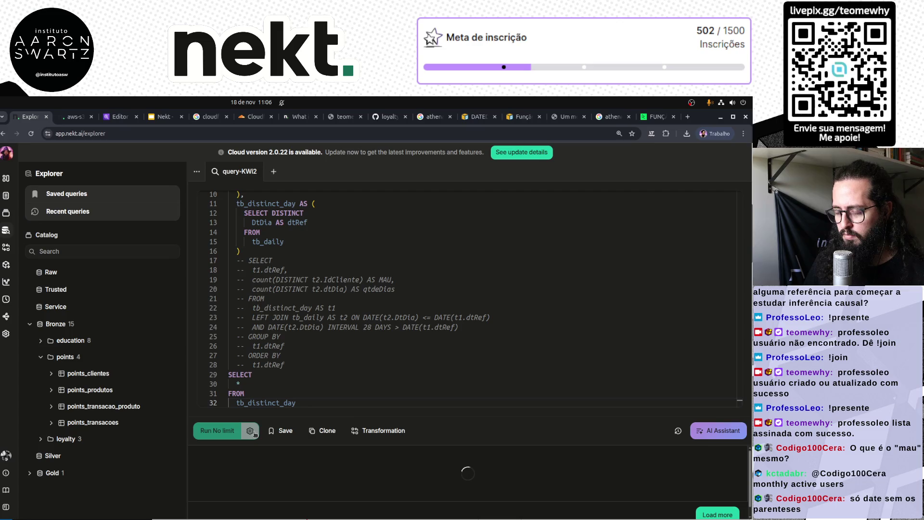
Limit results to 10 rows and add a dtRef + INTERVAL 10 DAYS column, then run.
left_click(250, 432)
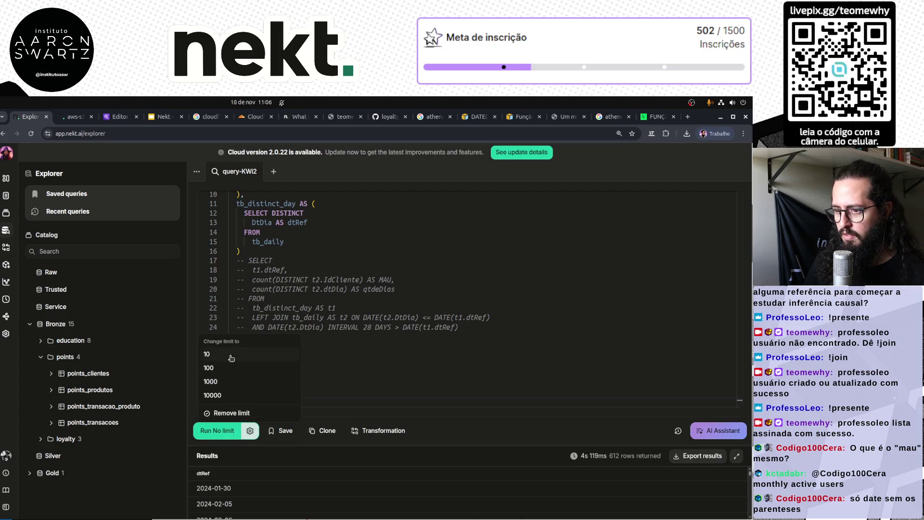
left_click(255, 354)
type(",")
key("Return")
type("dtRef")
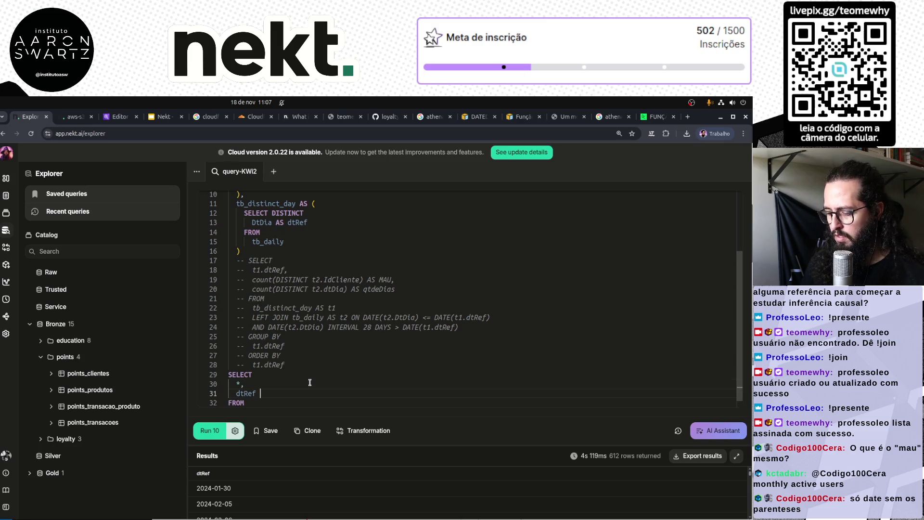
type("+ INTERVAL 10 ")
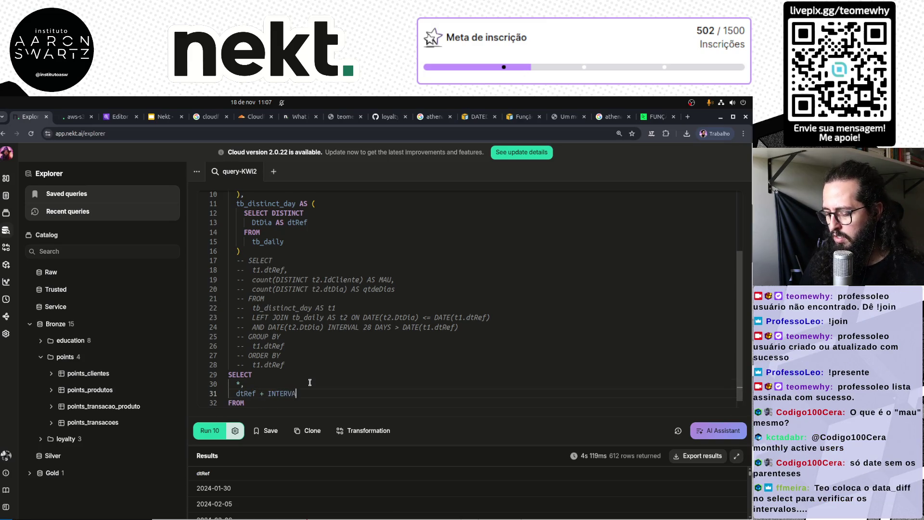
type("DAYS")
key("ctrl+Return")
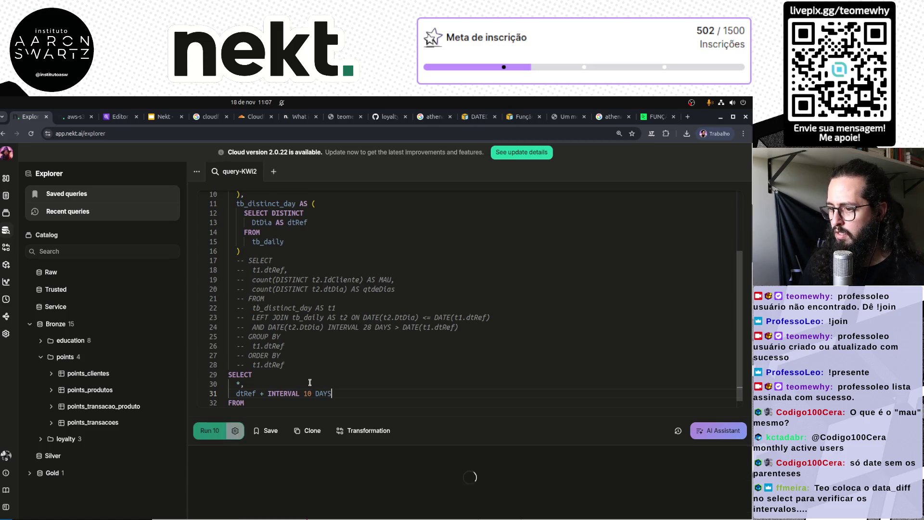
Wrap dtRef in DATE() to make DATE(dtRef) + INTERVAL 10 DAYS and rerun.
key("Home")
type("DATE(")
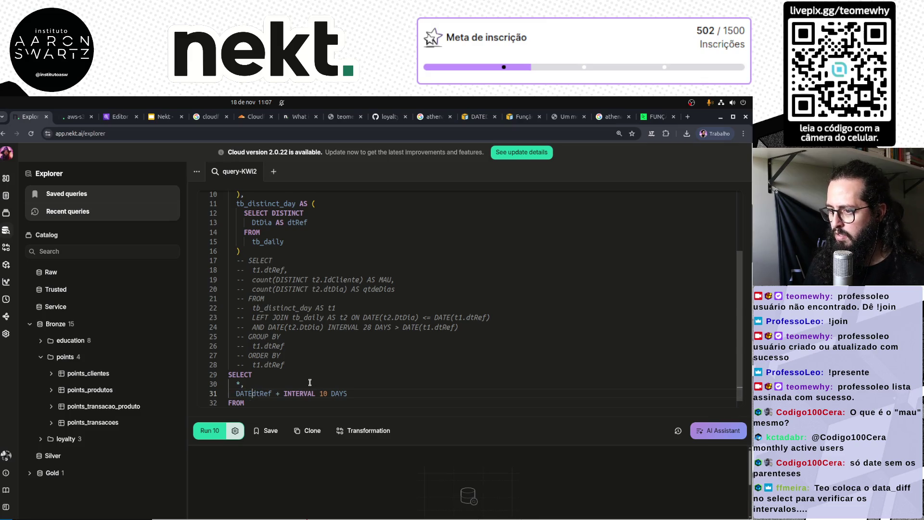
key("ctrl+Right")
type(")")
key("ctrl+Return")
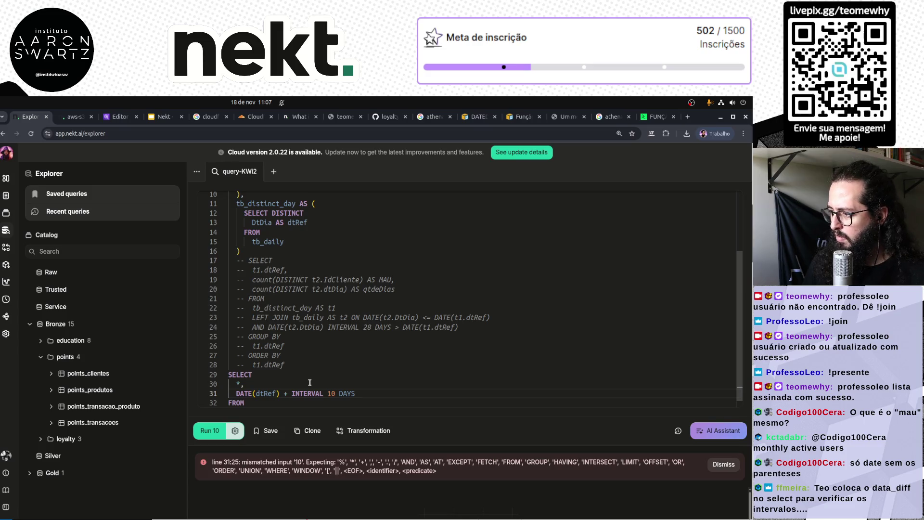
scroll(403, 357, "down", 1)
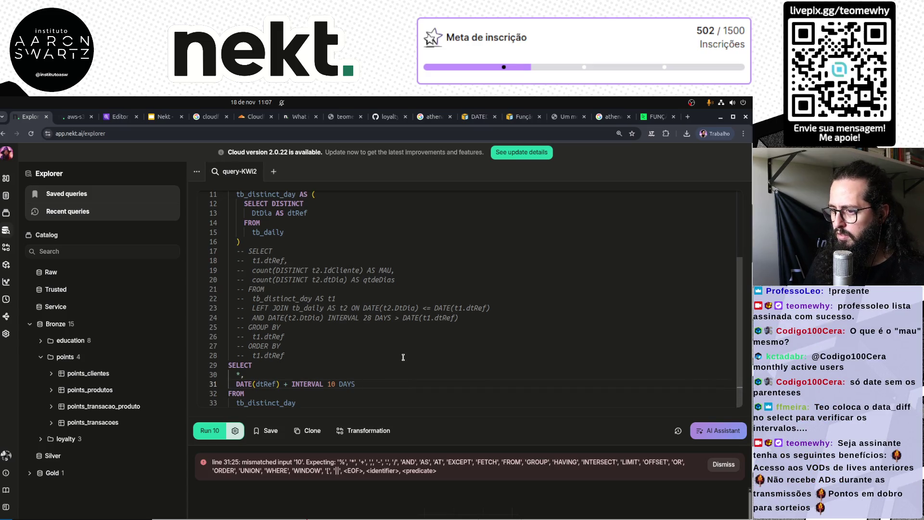
Search the web for 'ATHE ADD DAYS' and open the Stack Overflow result in the background.
left_click(659, 118)
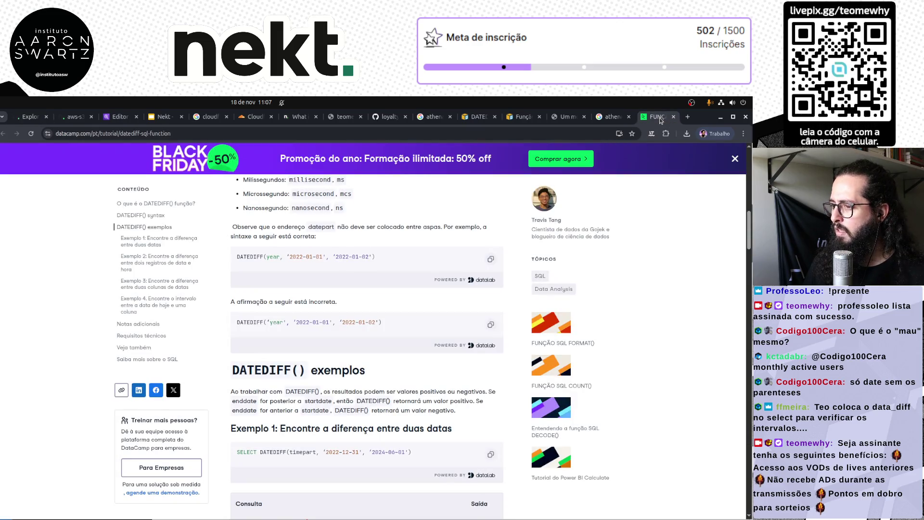
left_click(412, 133)
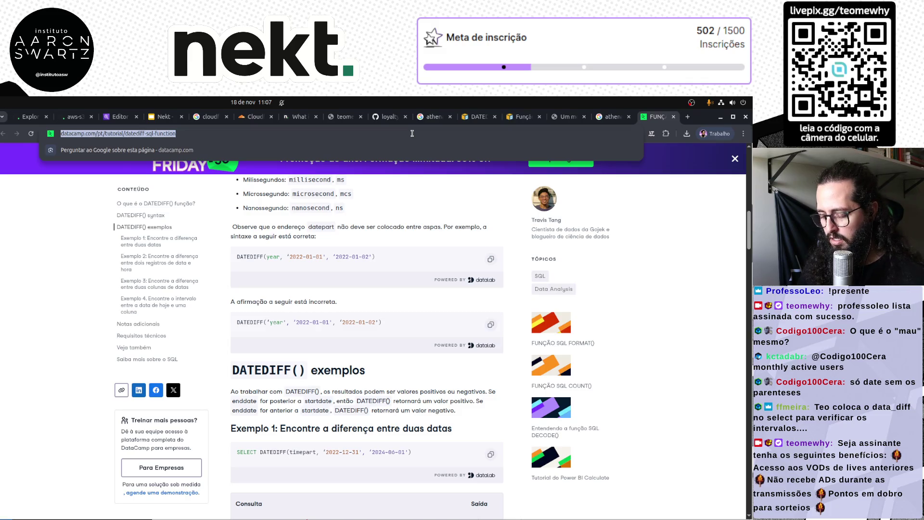
key("BackSpace")
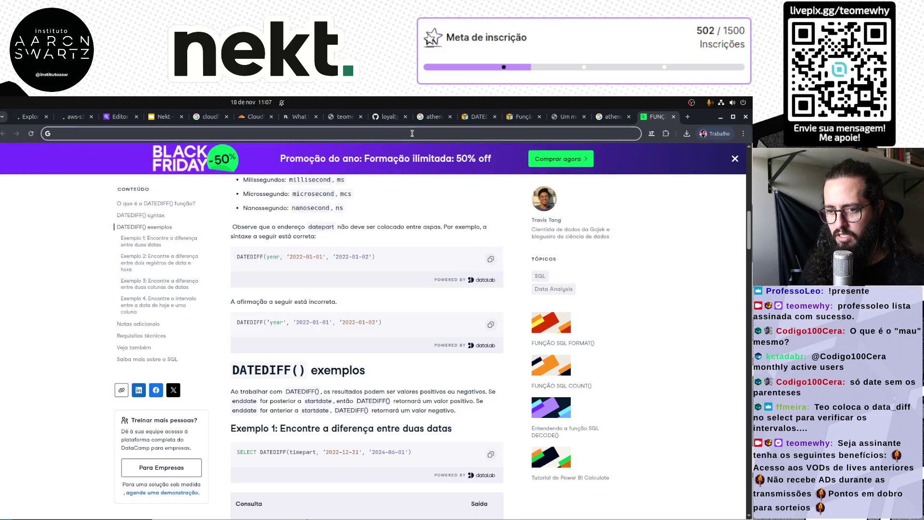
type("ATHE ADD DAYS")
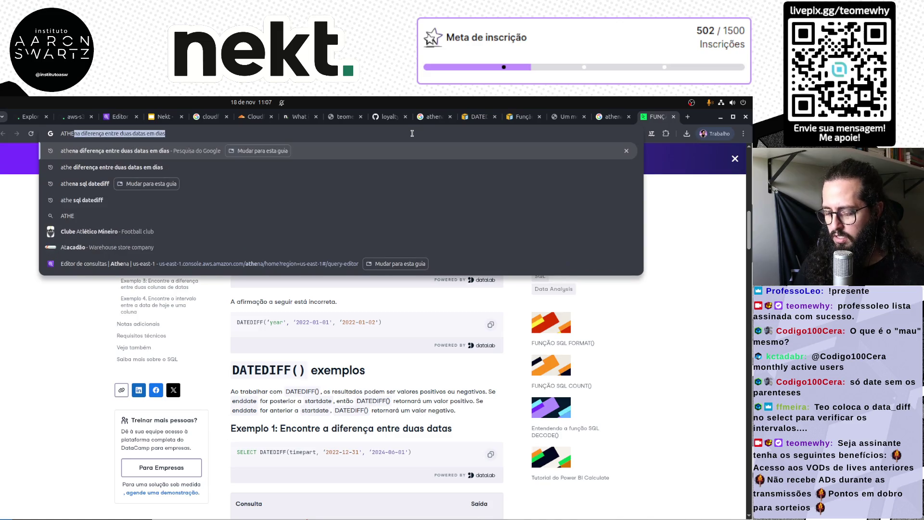
key("Return")
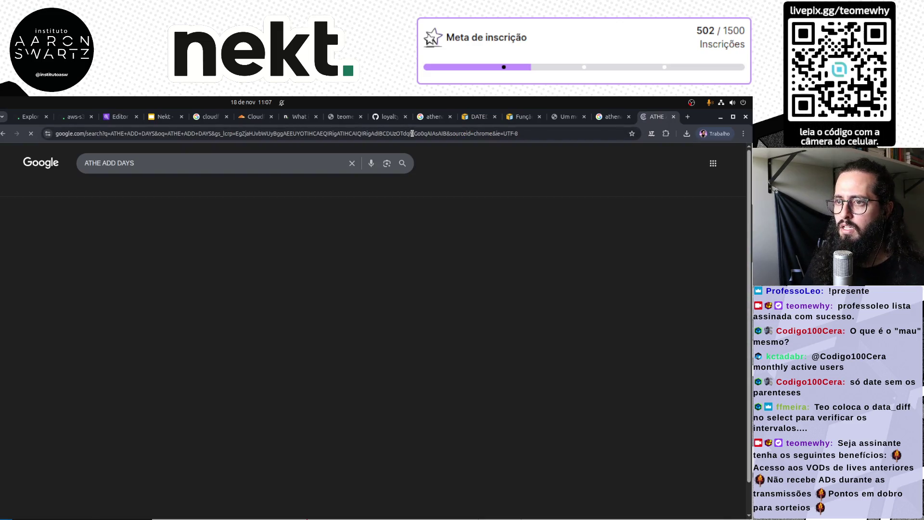
middle_click(159, 304)
Search 'ATHENA ADD DAYS', read the Redshift DATEADD examples, and return to Nekt Explorer.
left_click(100, 163)
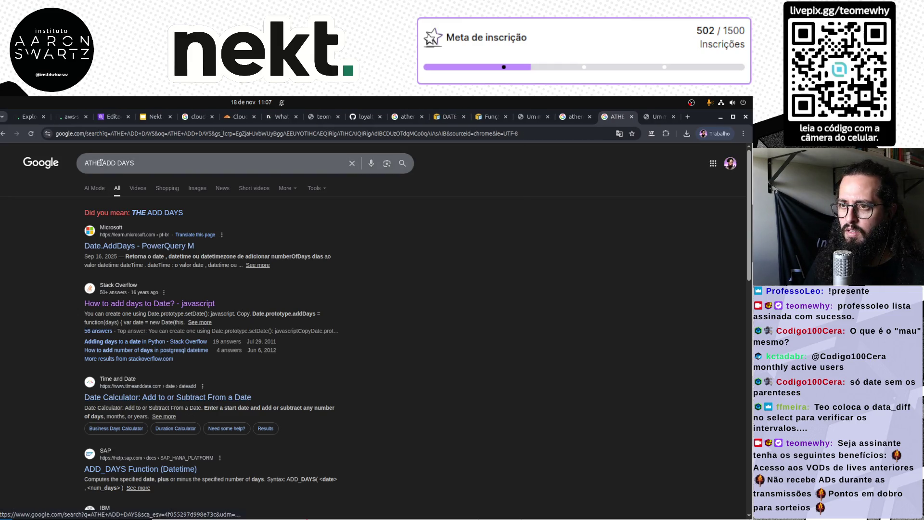
type("NA")
key("Return")
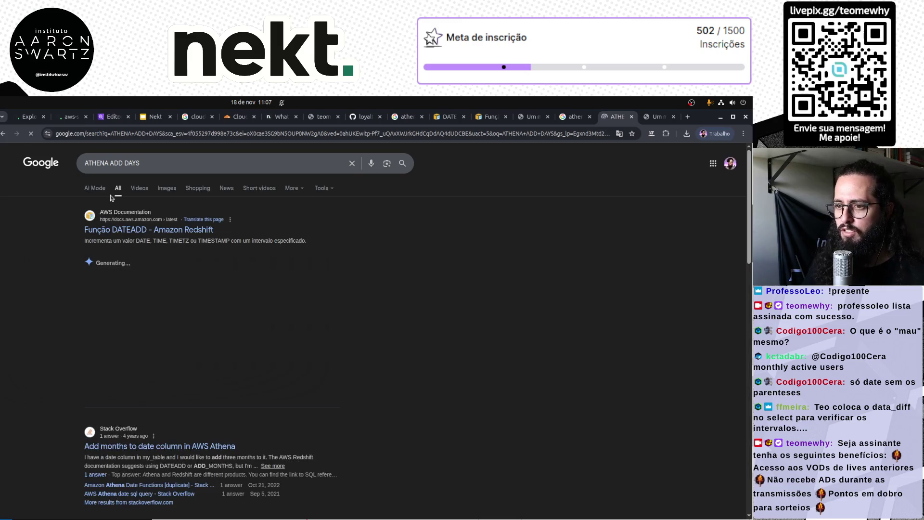
middle_click(149, 229)
left_click(658, 117)
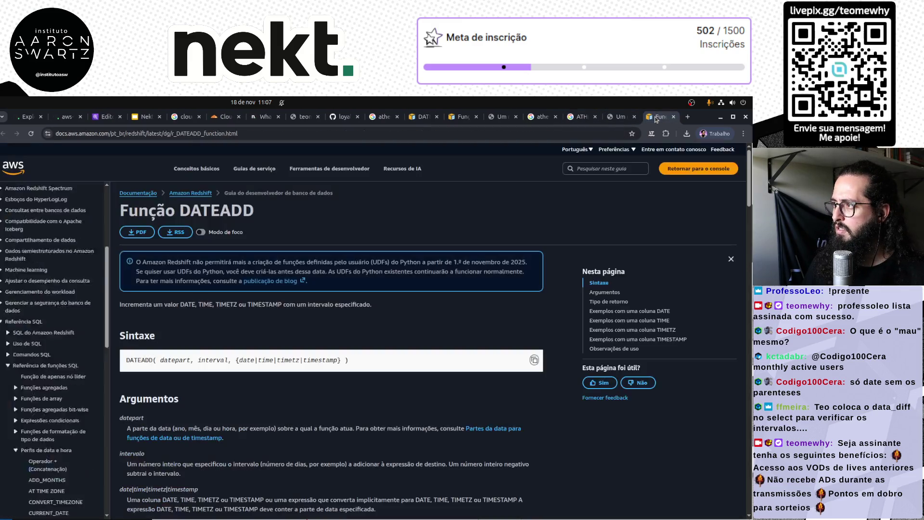
scroll(281, 385, "down", 5)
scroll(281, 385, "down", 3)
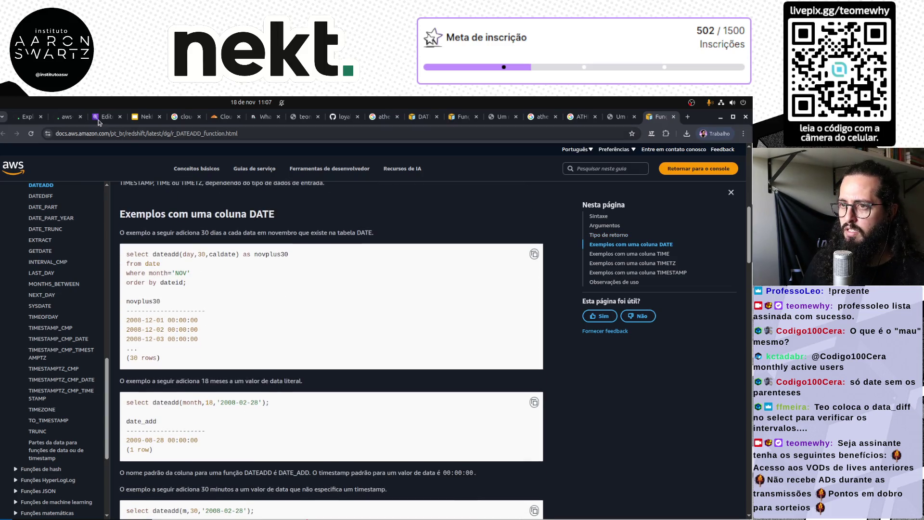
left_click(27, 118)
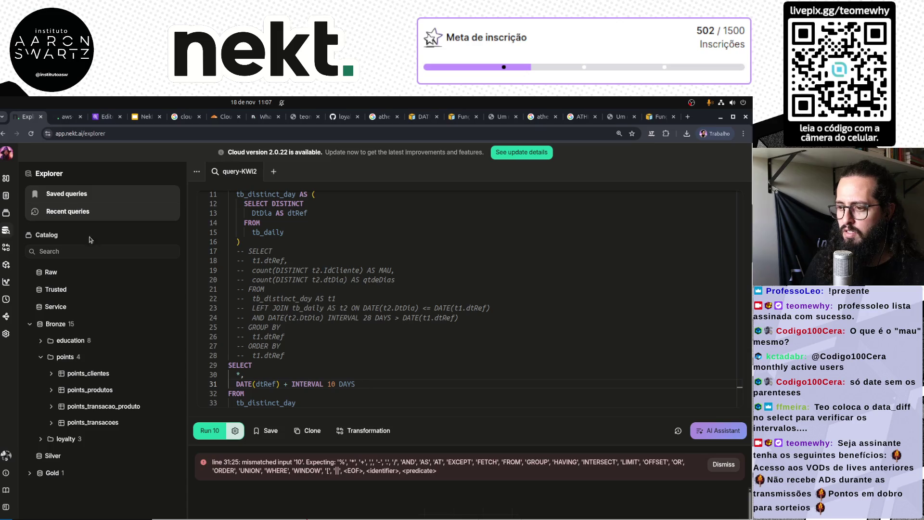
Change line 31 to DATEADD('day', dtRef, 1), drop + INTERVAL 10 DAYS, and run.
left_click(255, 383)
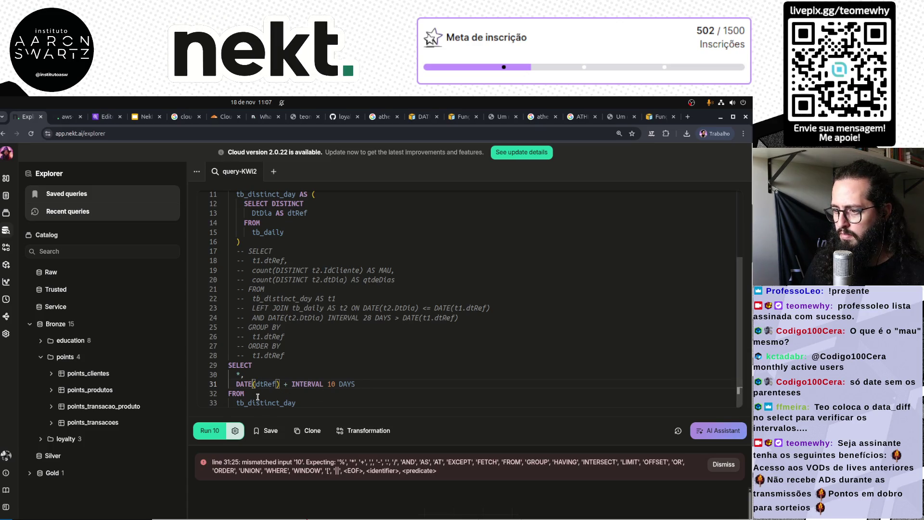
type("add")
key("BackSpace")
key("BackSpace")
key("BackSpace")
type("ADD(")
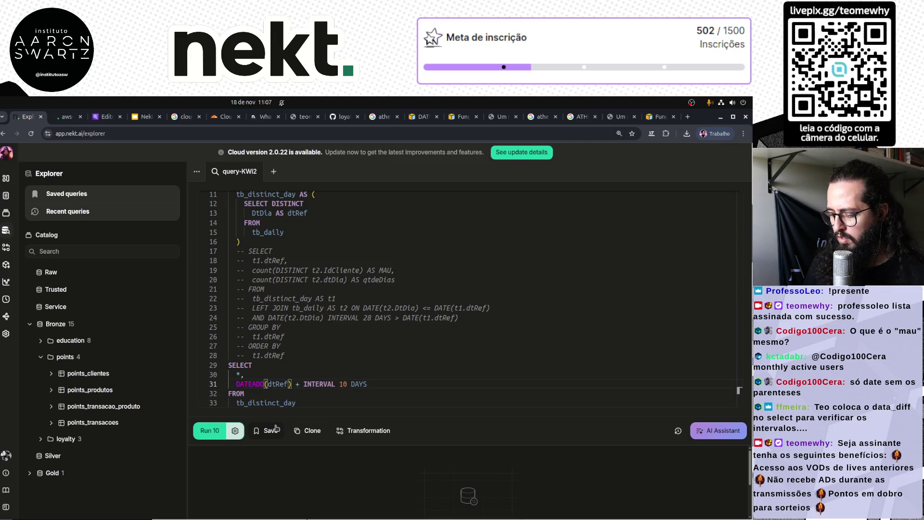
type("'day', dtRef")
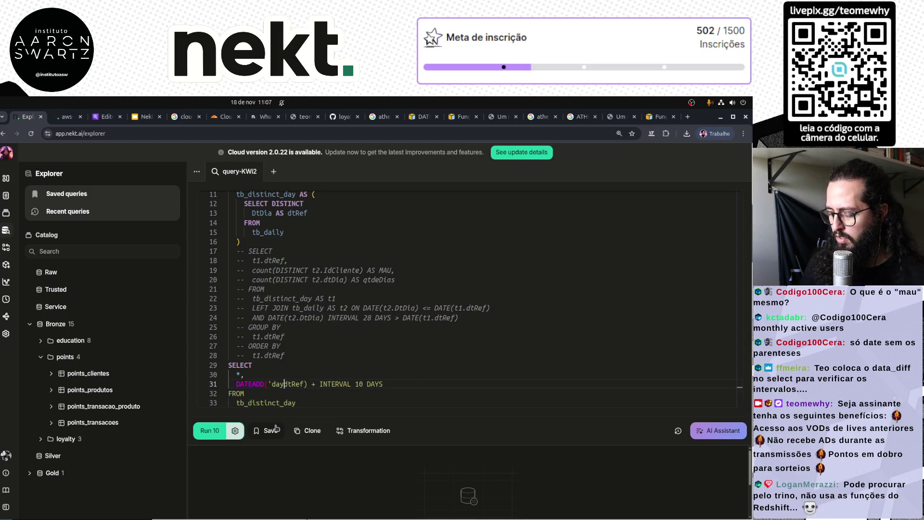
type(", 1")
key("shift+End")
key("Delete")
key("ctrl+Return")
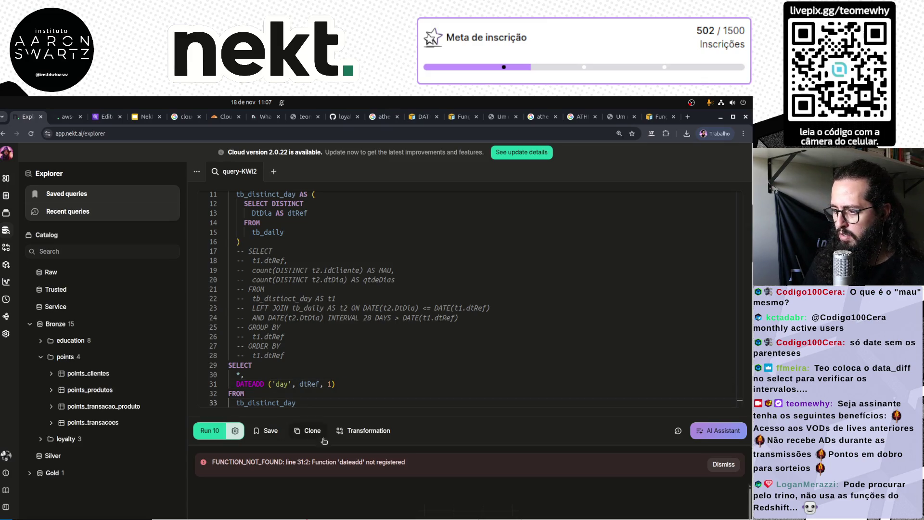
Check the DATEADD docs, then reorder arguments to DATEADD('day', 1, dtref) and rerun.
left_click(660, 117)
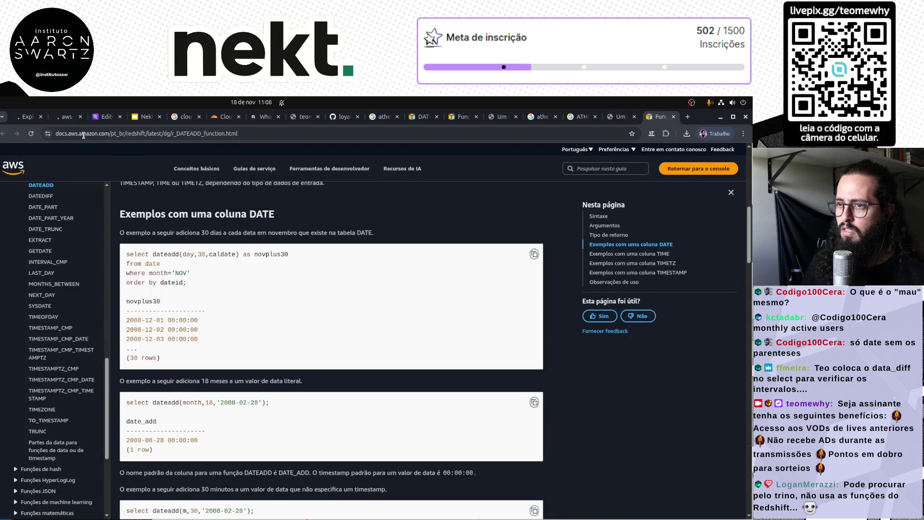
left_click(67, 117)
left_click(25, 117)
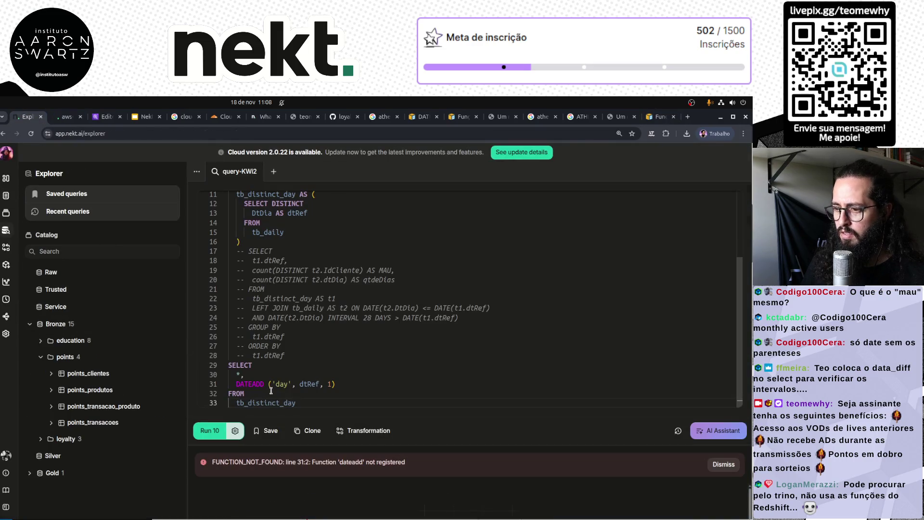
double_click(308, 384)
type("1")
key("BackSpace")
type("dtr")
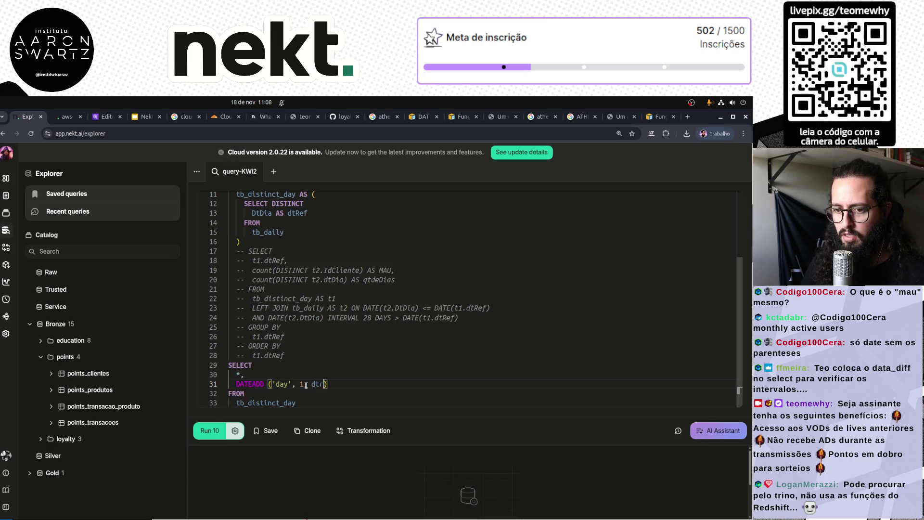
type("ef")
key("ctrl+Return")
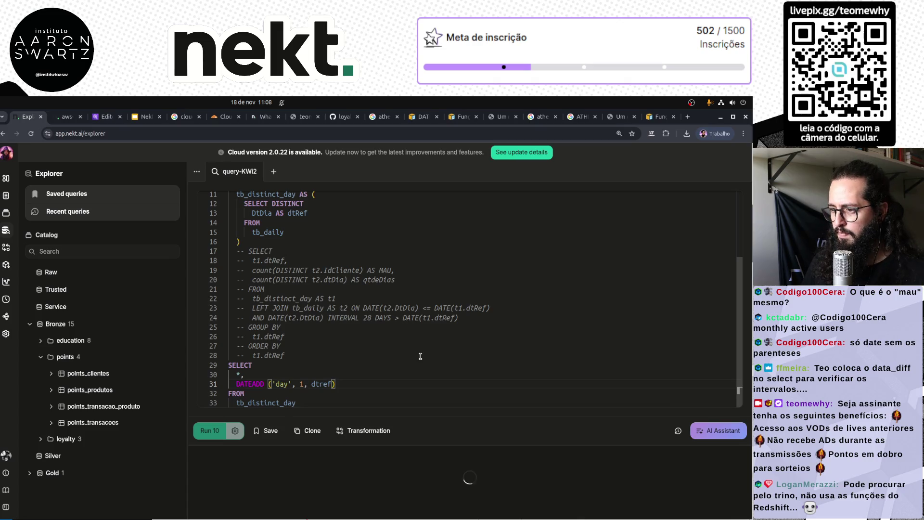
Rename the function to DATE_ADD, run it, then select test lines 29–33.
left_click(252, 383)
type("_")
key("ctrl+Return")
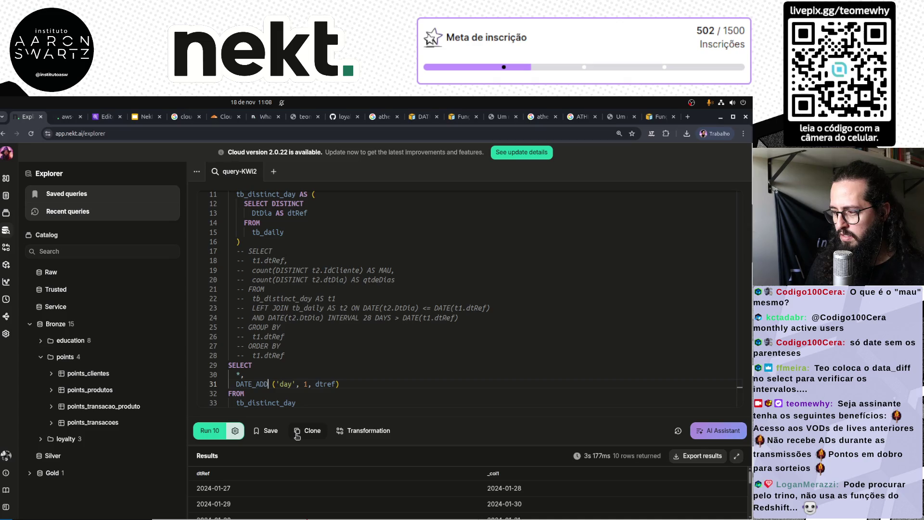
left_click(359, 380)
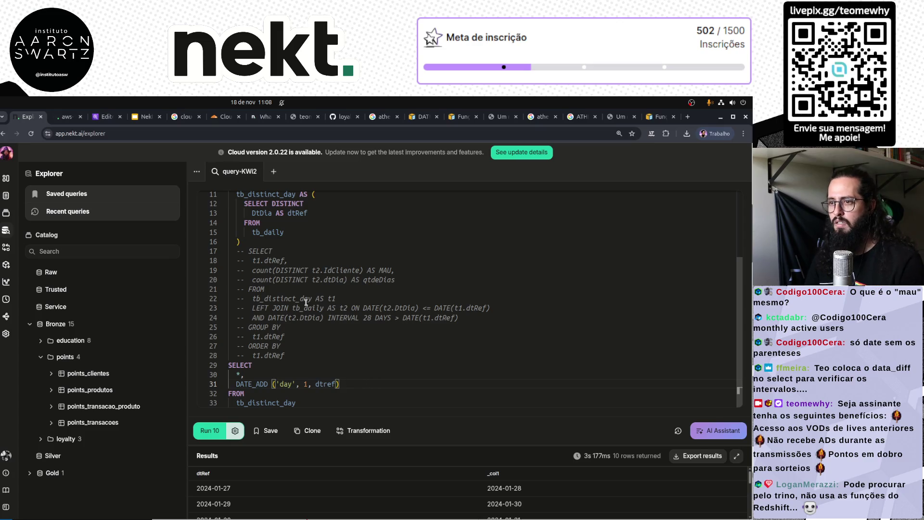
left_click(302, 365)
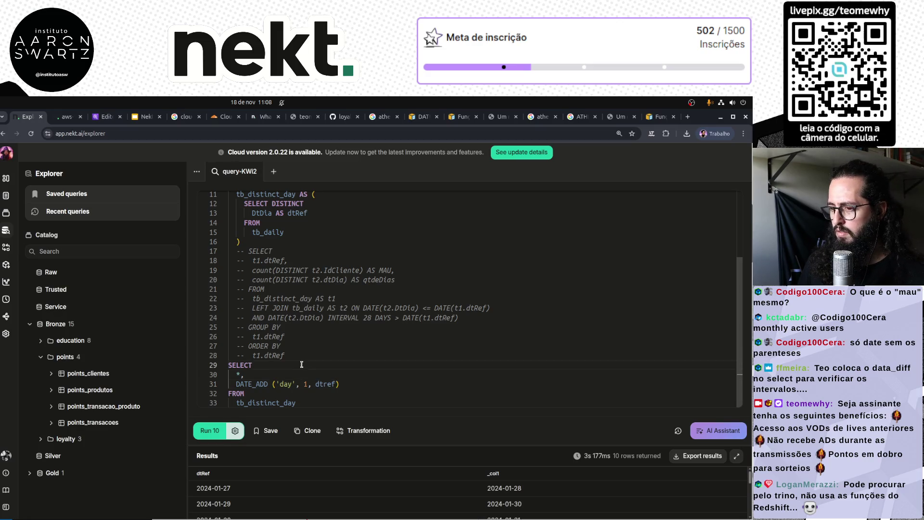
key("Home")
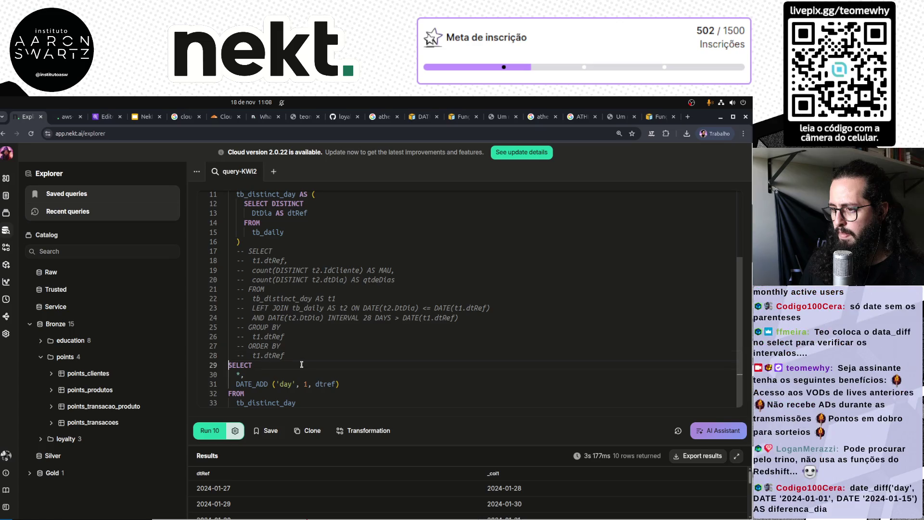
key("ctrl+shift+End")
Delete the test SELECT and uncomment the MAU query on lines 17–28.
key("Delete")
left_click_drag(289, 402, 209, 289)
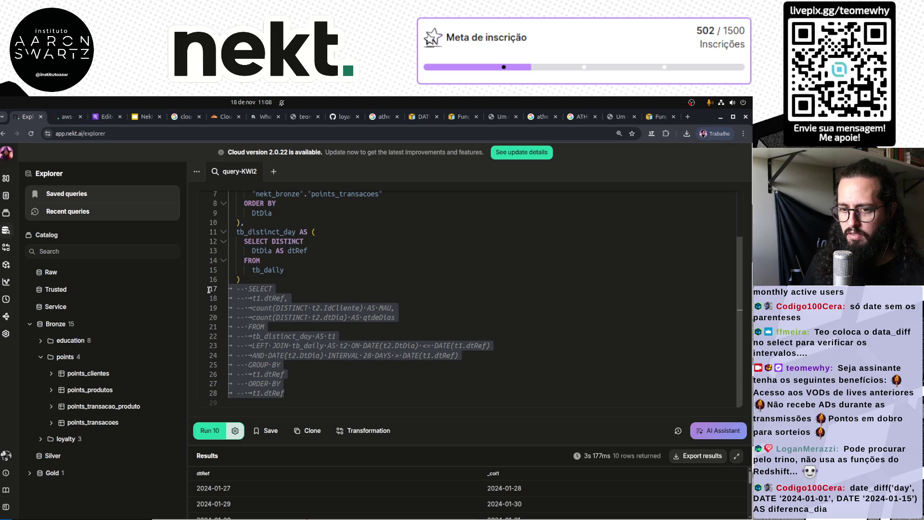
key("ctrl+slash")
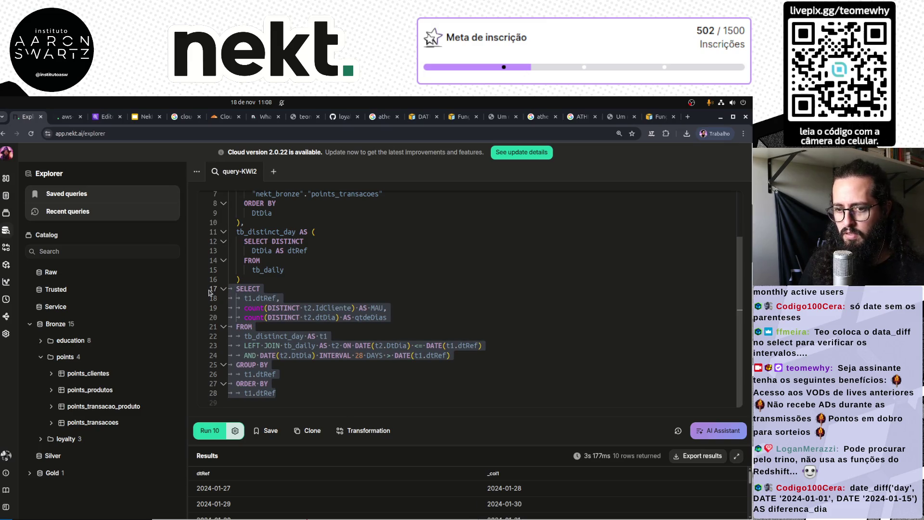
left_click(406, 379)
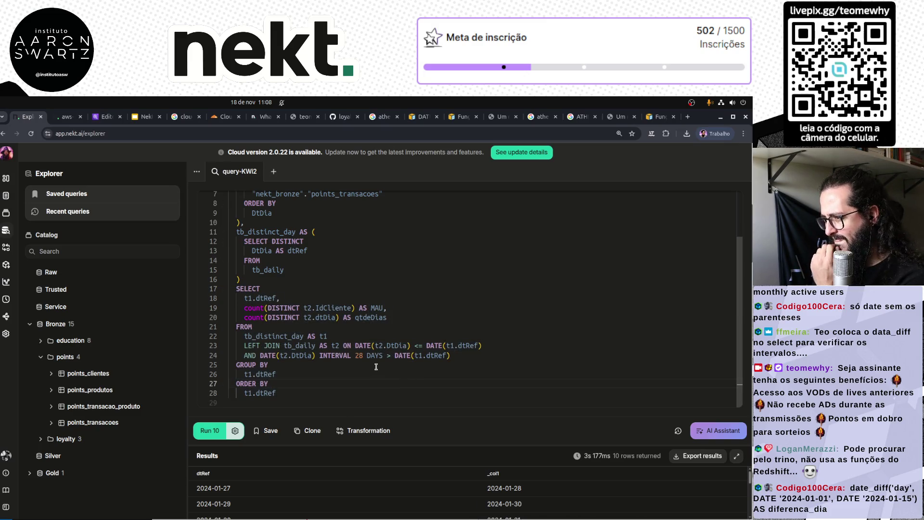
Try editing line 23's DATE(t2.DtDia) <= DATE(t1.dtRef) comparison, then restore it.
left_click(334, 354)
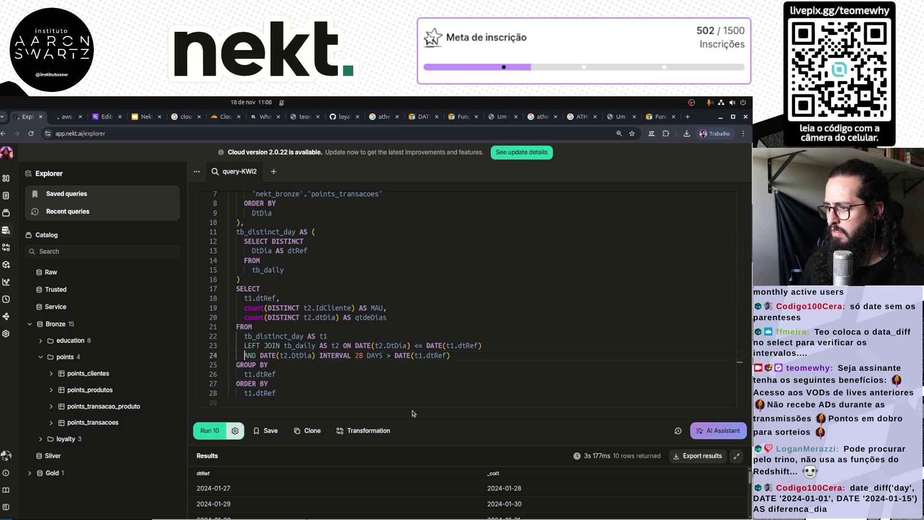
key("Up")
key("End")
key("ctrl+Left")
key("ctrl+Left")
key("ctrl+Left")
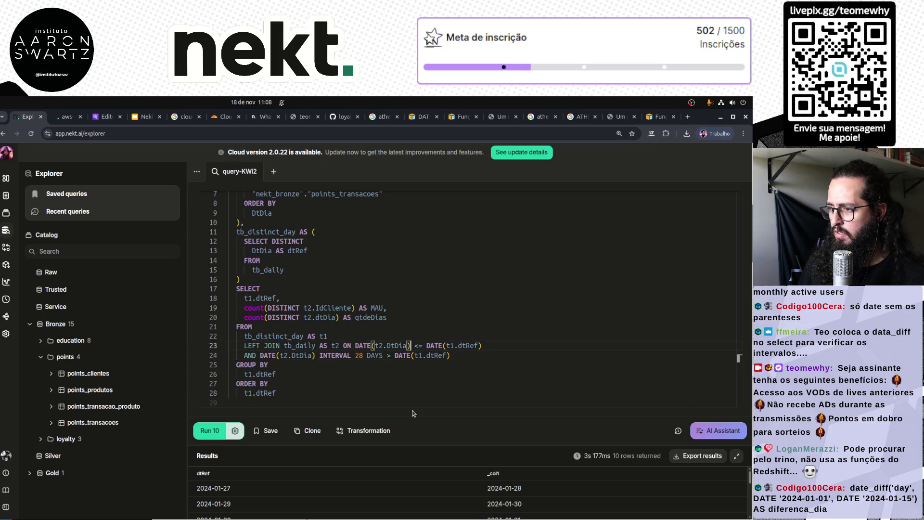
key("Delete")
key("BackSpace")
key("BackSpace")
key("BackSpace")
key("ctrl+Right")
key("ctrl+Right")
key("ctrl+Right")
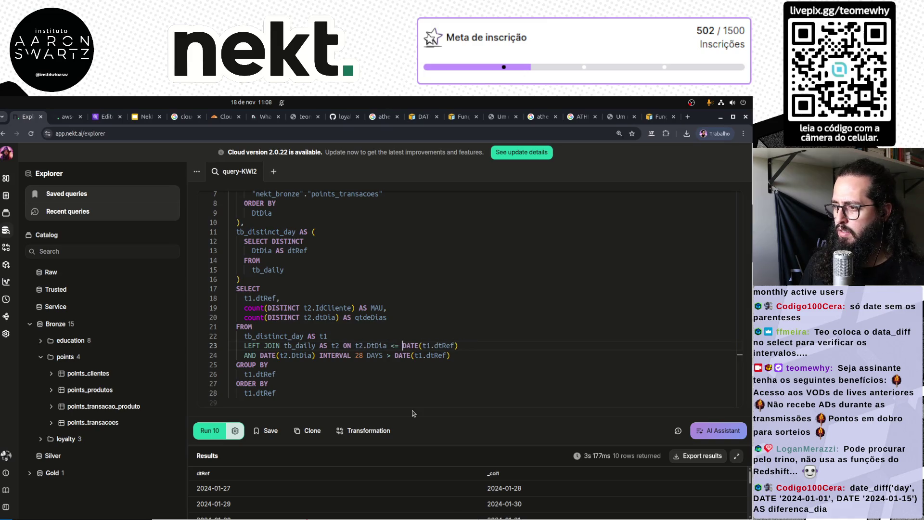
key("ctrl+shift+Left")
key("ctrl+shift+Left")
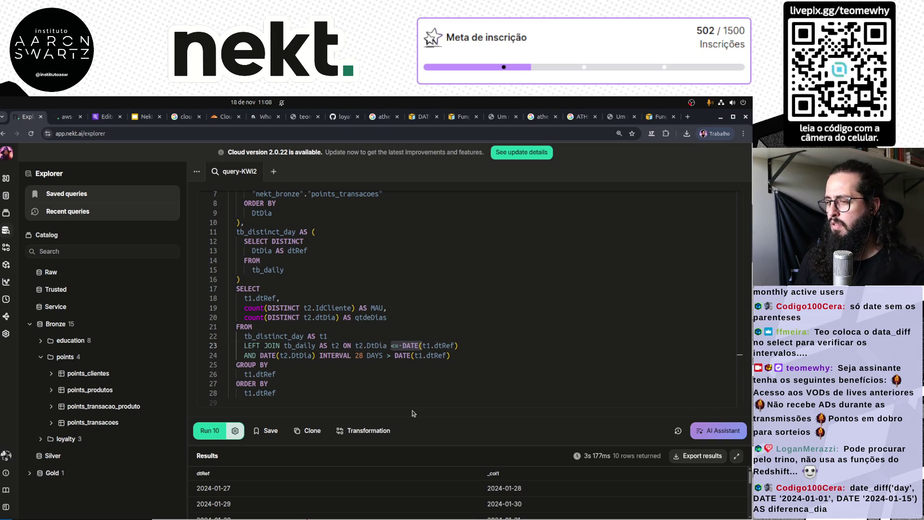
key("ctrl+z")
key("Down")
key("Up")
key("ctrl+Right")
key("ctrl+Right")
type(")")
Delete the old 28-day condition on line 24 and run the query.
key("Down")
key("shift+Home")
key("BackSpace")
key("ctrl+Return")
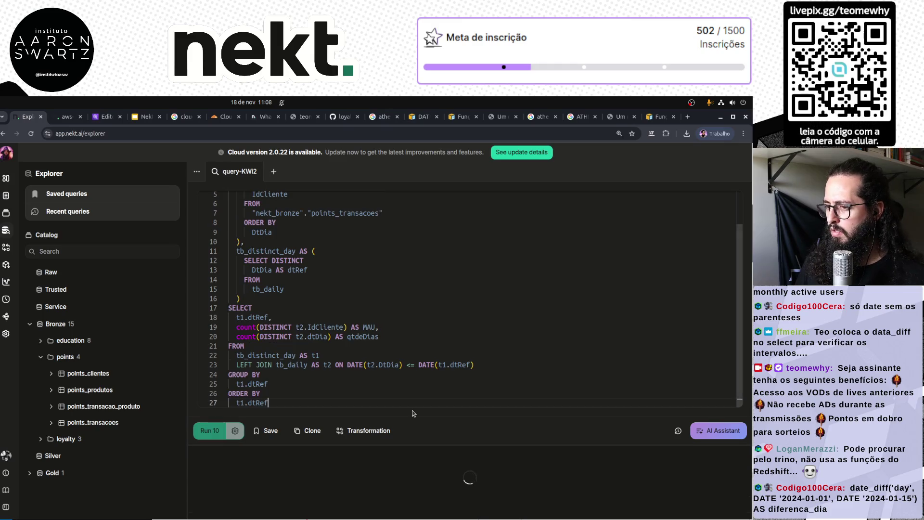
Wrap the line 23 join condition in parentheses and start a new condition line.
key("Up")
key("Up")
key("Up")
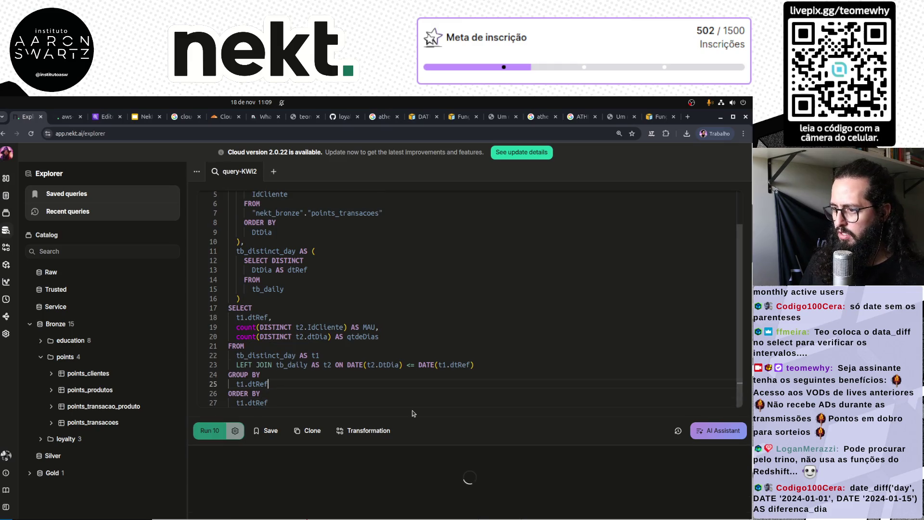
key("End")
key("ctrl+Left")
key("ctrl+Left")
key("ctrl+Left")
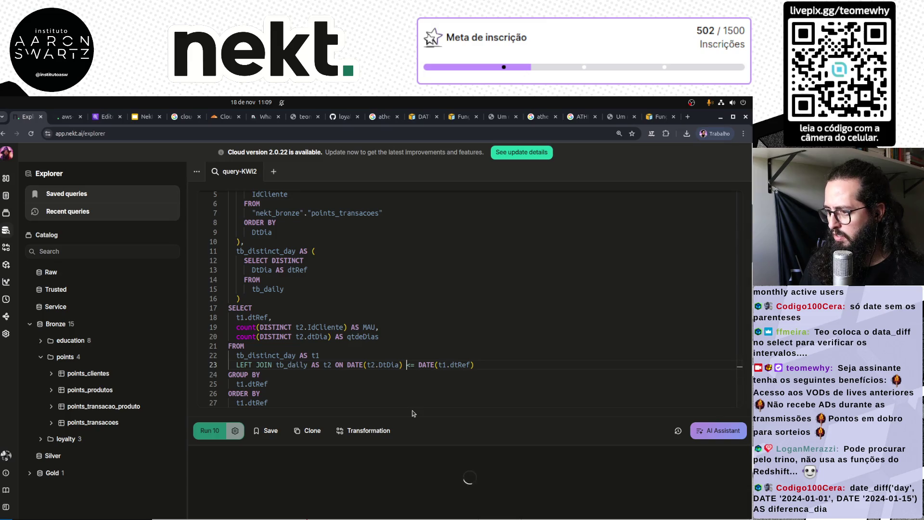
type("(")
key("End")
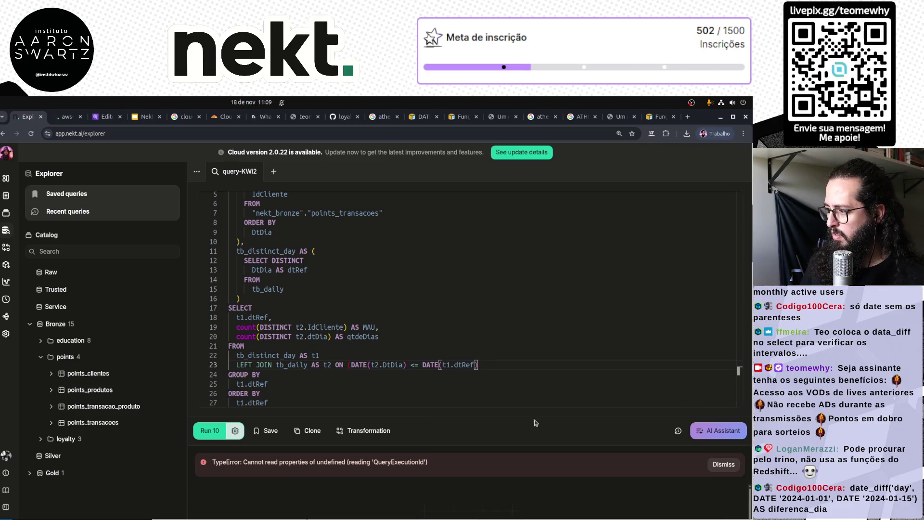
left_click(723, 463)
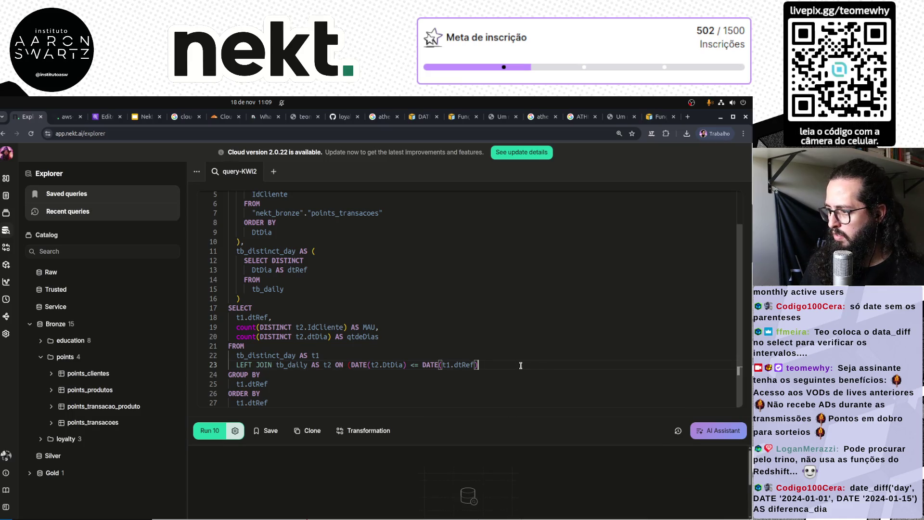
type(")")
key("Return")
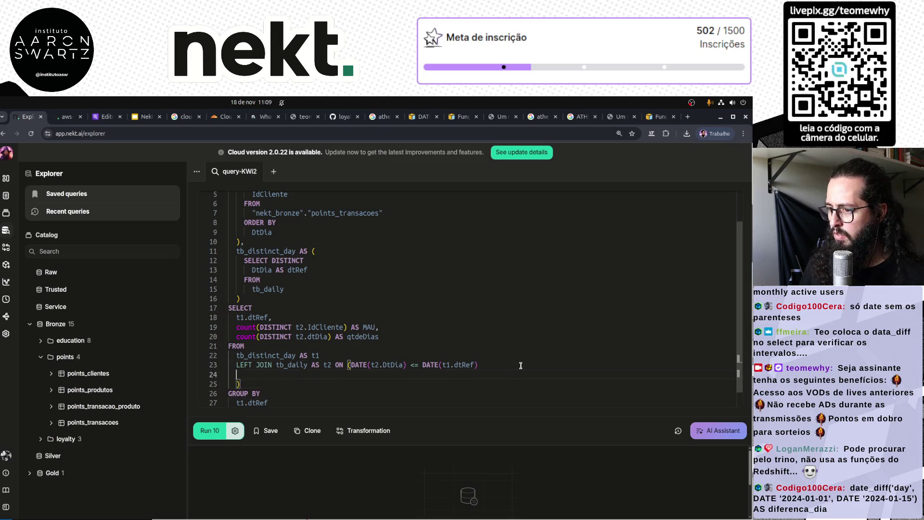
Add AND date_add('day', 28, t2.DtDia) >= DATE(t1.dtRef) and run the MAU query.
type("AND ")
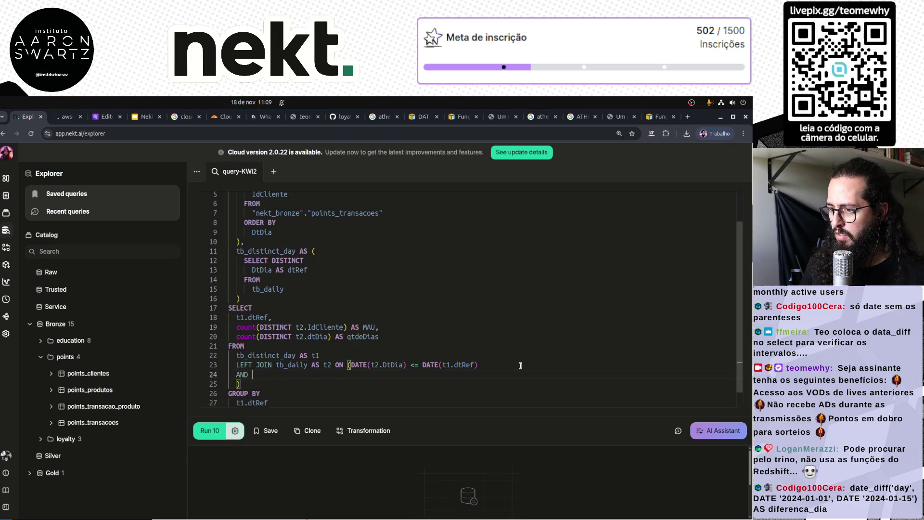
type("date")
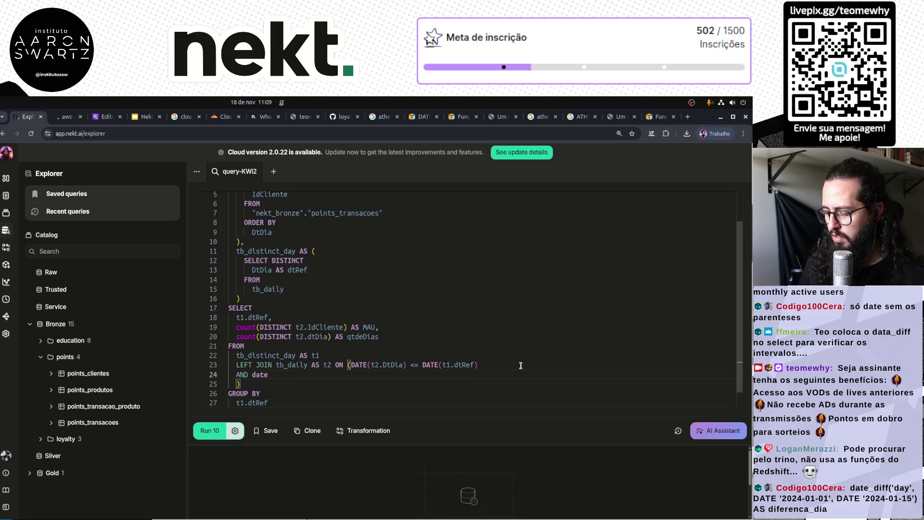
type("_add(")
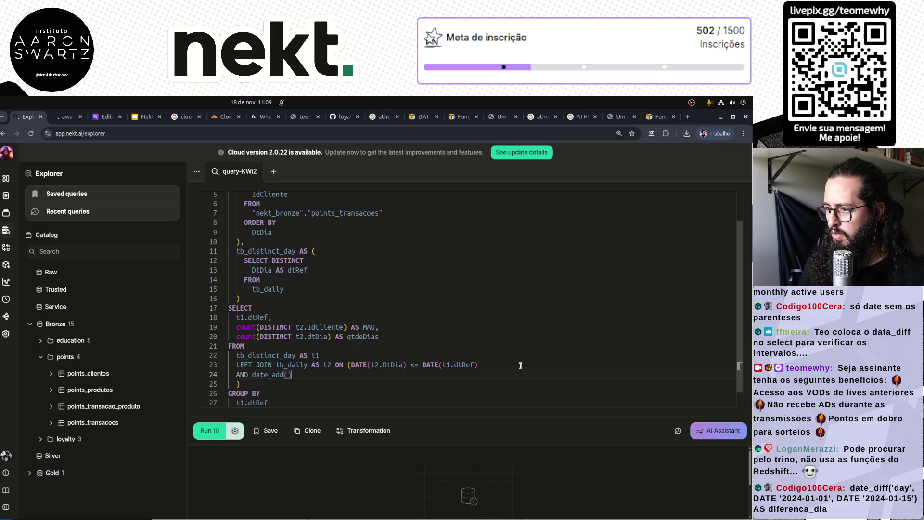
type("t")
type(".DtDia")
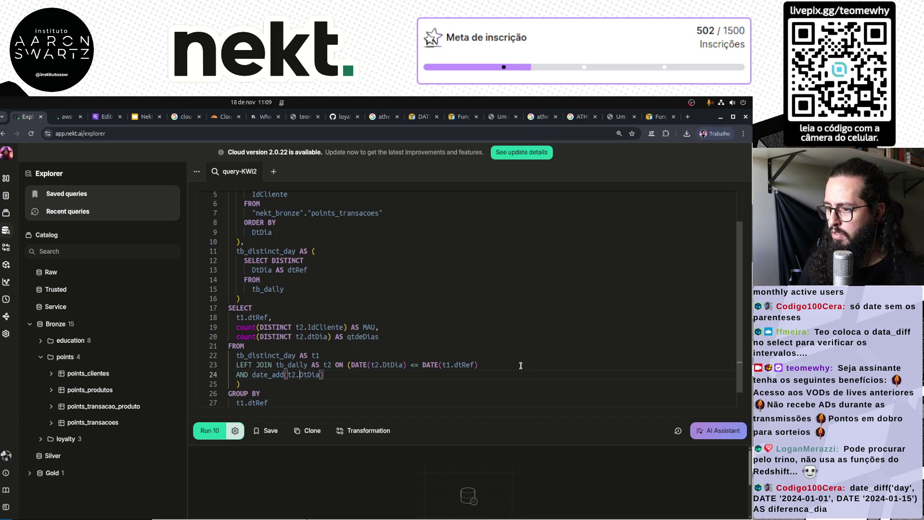
type("'day")
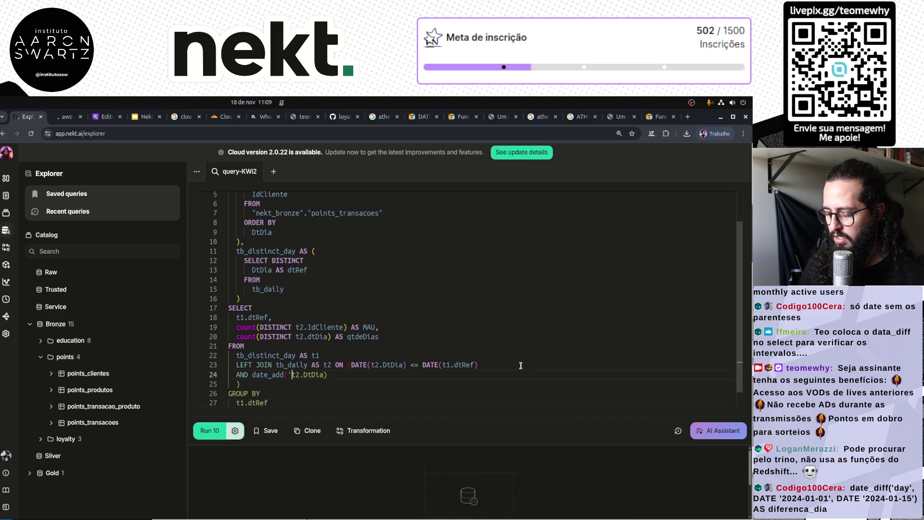
type("', 28")
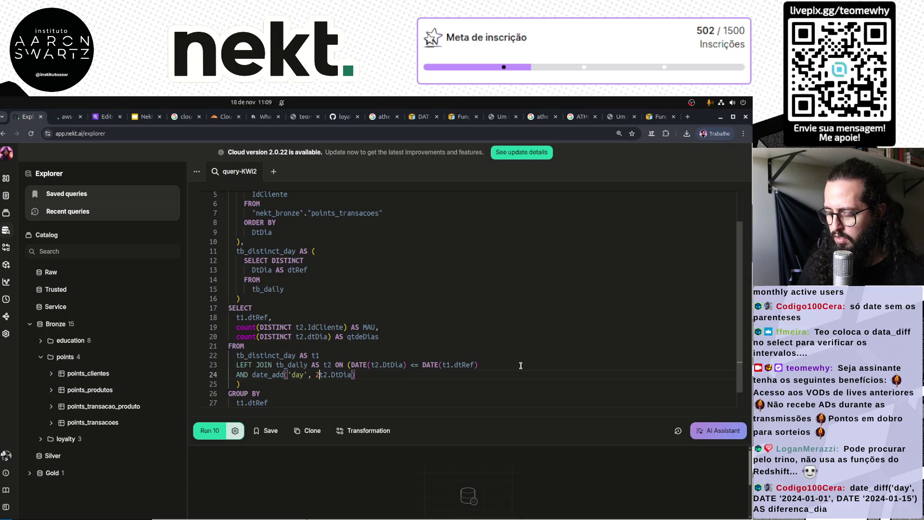
type(",")
type(" <")
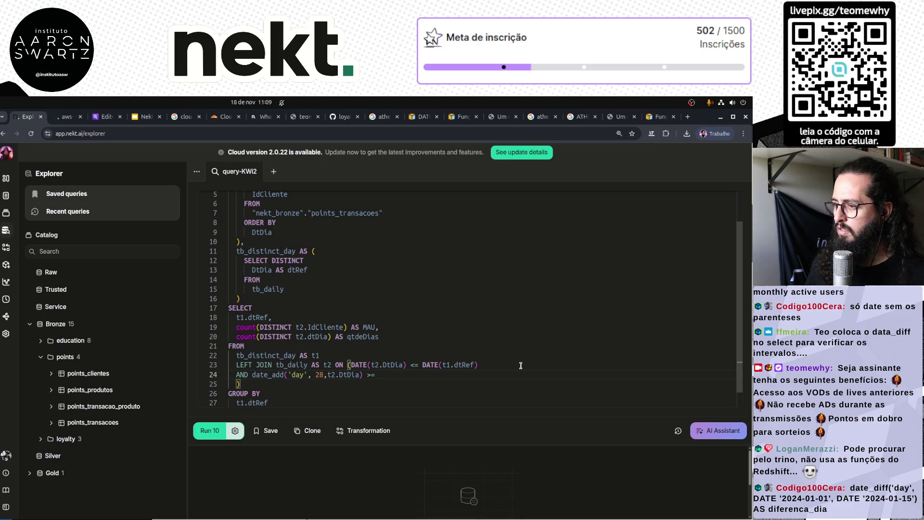
key("Up")
key("End")
key("ctrl+shift+Left")
key("ctrl+shift+Left")
key("ctrl+shift+Left")
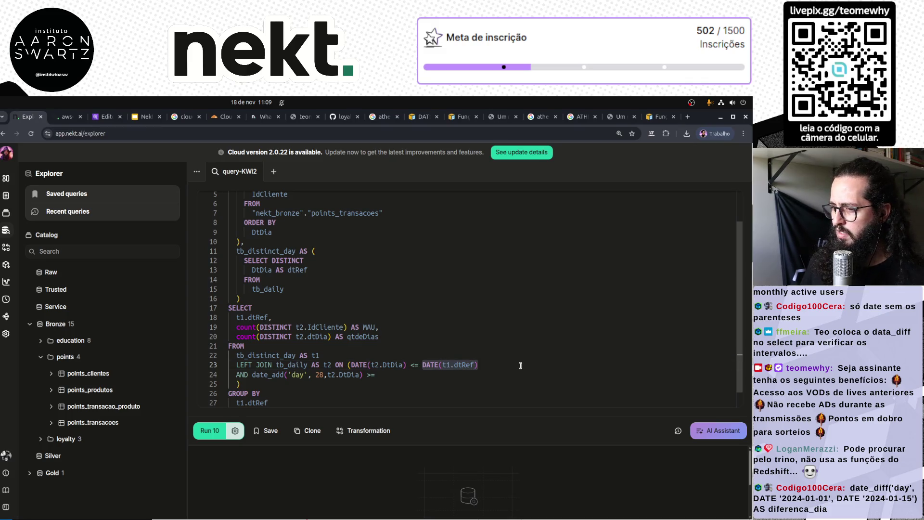
key("ctrl+c")
key("Down")
key("End")
key("ctrl+v")
key("ctrl+Return")
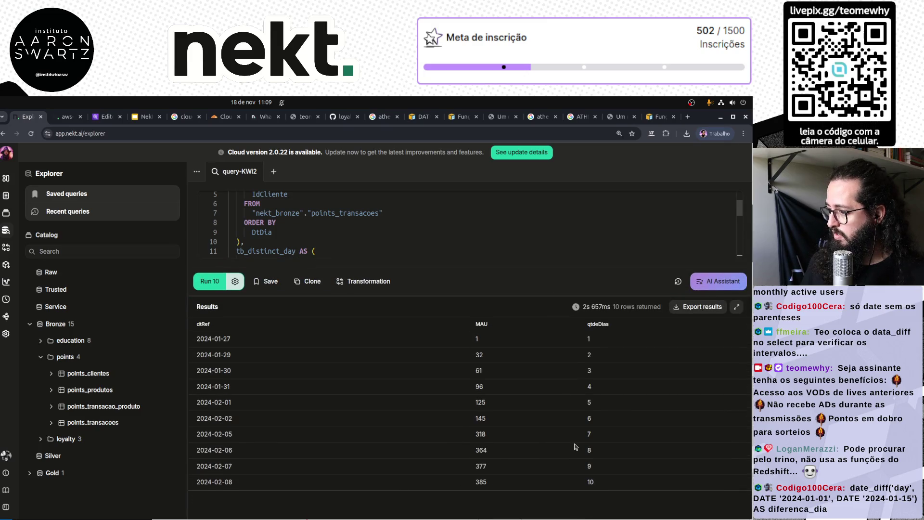
Remove the row limit and rerun the MAU query.
left_click(235, 281)
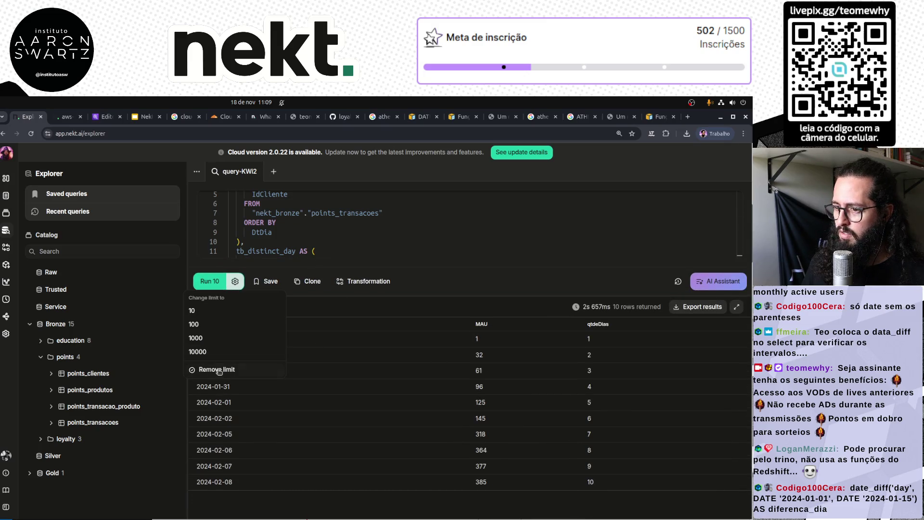
left_click(219, 369)
key("ctrl+Return")
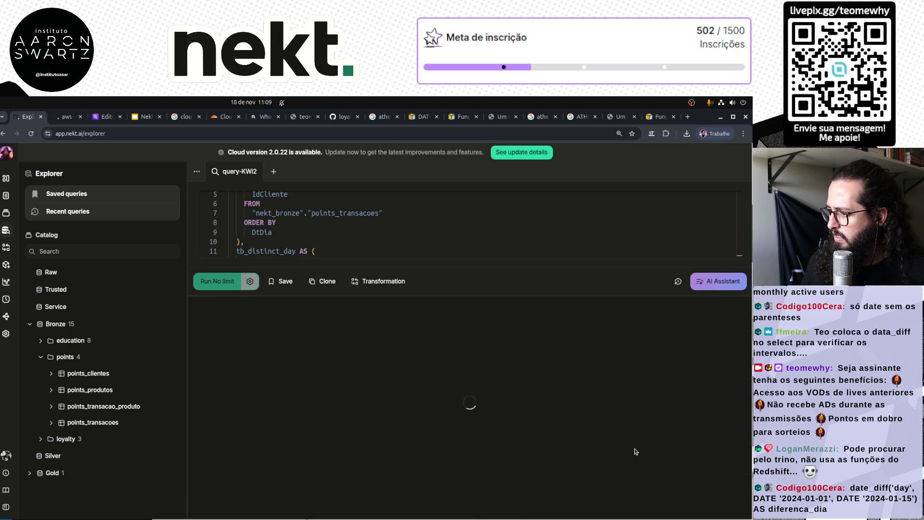
Scroll the results, loading more rows until all 612 show, including MAU 413 on 2025-11-05.
scroll(635, 452, "down", 15)
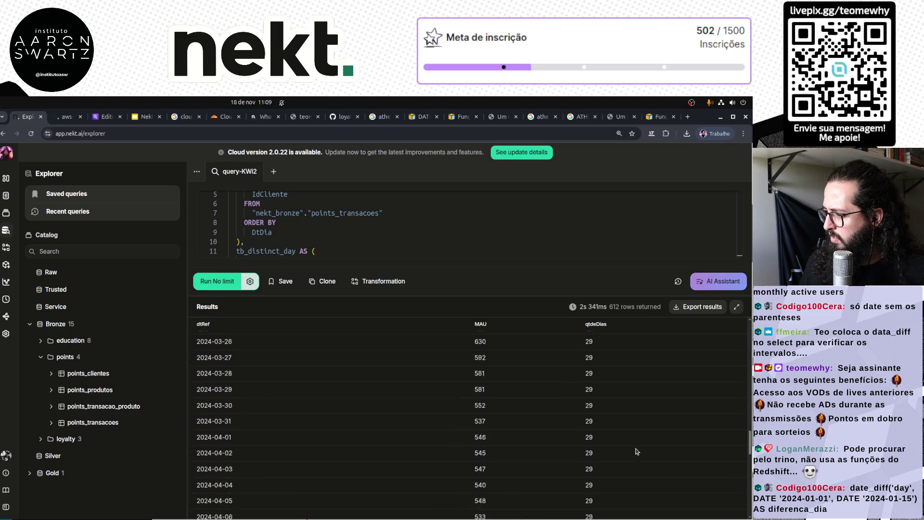
scroll(635, 451, "down", 5)
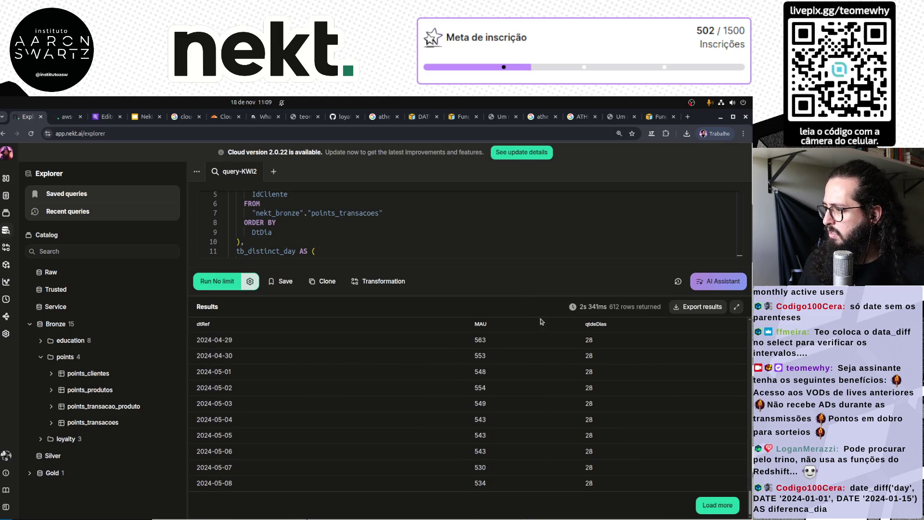
scroll(607, 475, "up", 4)
scroll(607, 474, "down", 3)
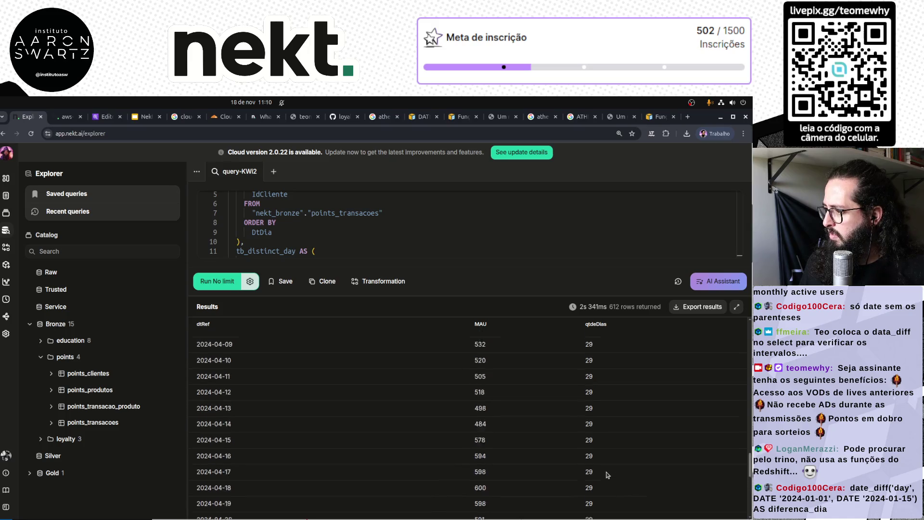
scroll(607, 475, "down", 2)
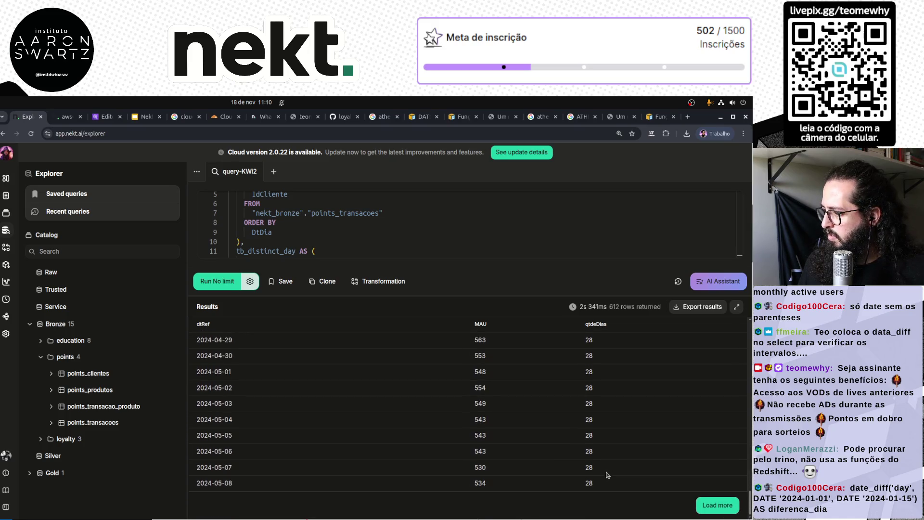
left_click(714, 506)
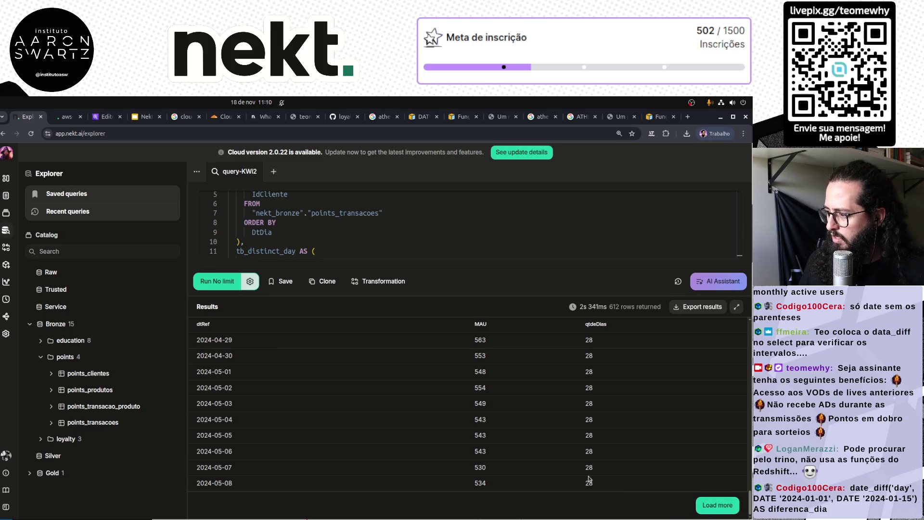
scroll(525, 432, "down", 15)
scroll(525, 432, "down", 15)
left_click(717, 505)
scroll(628, 488, "down", 15)
scroll(613, 477, "down", 10)
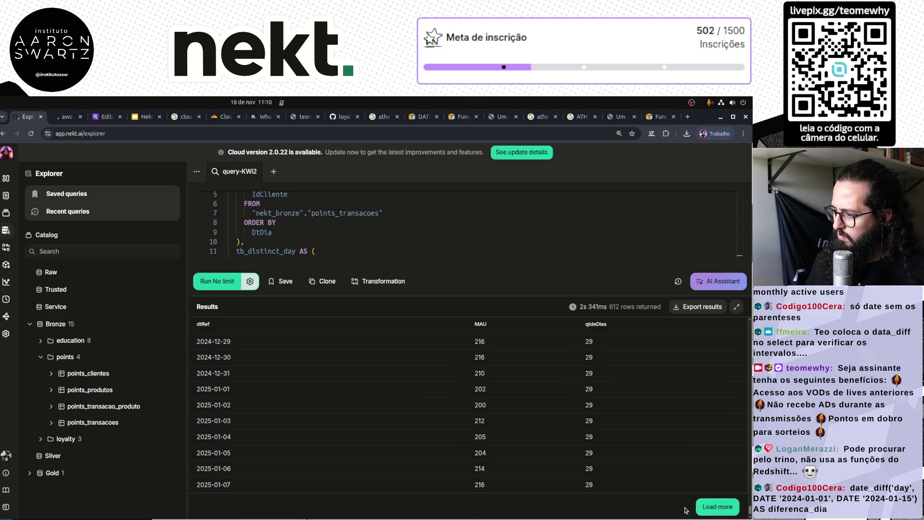
left_click(717, 505)
scroll(570, 454, "down", 5)
scroll(553, 448, "down", 15)
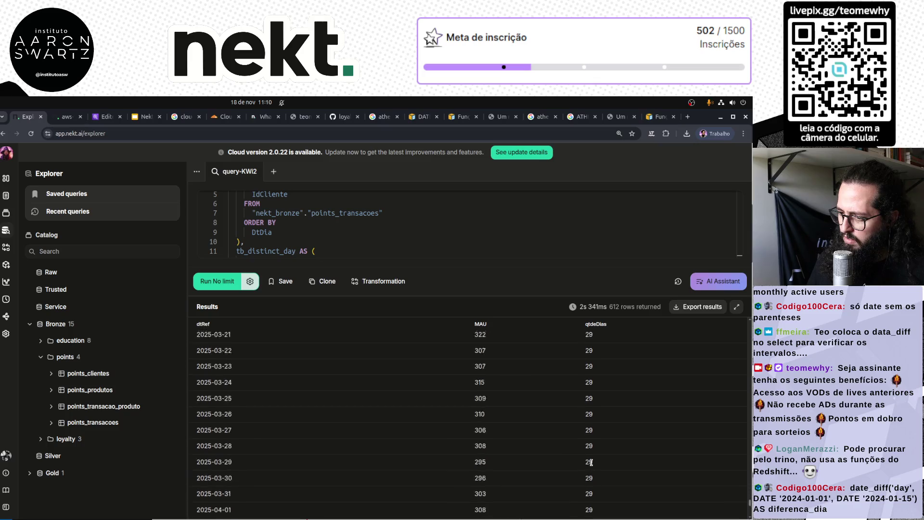
scroll(517, 430, "down", 15)
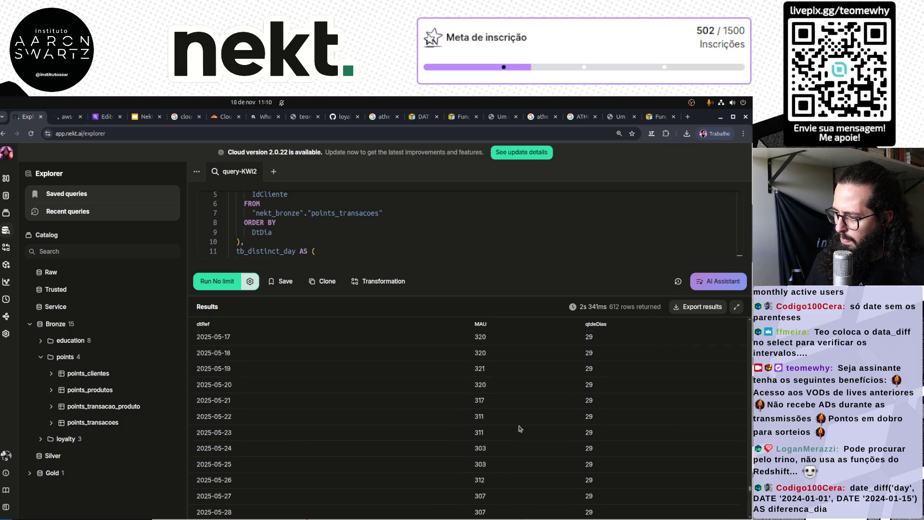
scroll(540, 454, "down", 15)
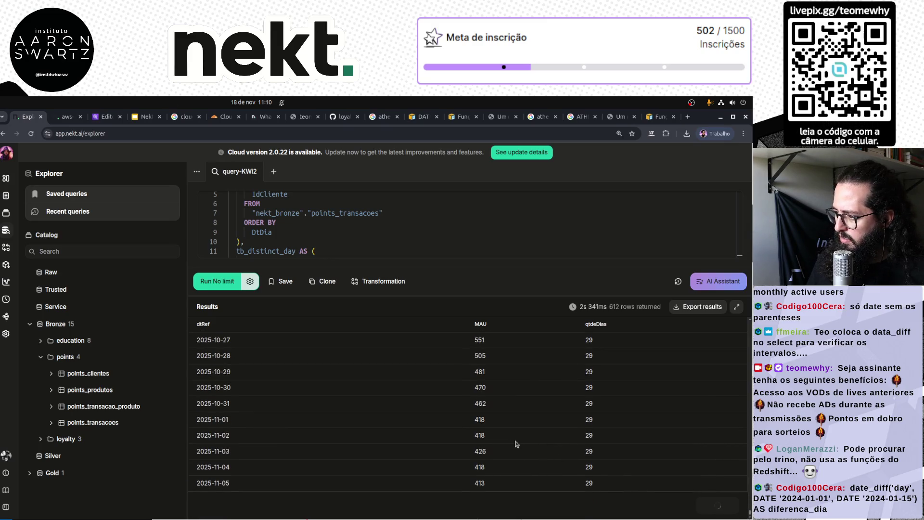
scroll(523, 447, "down", 3)
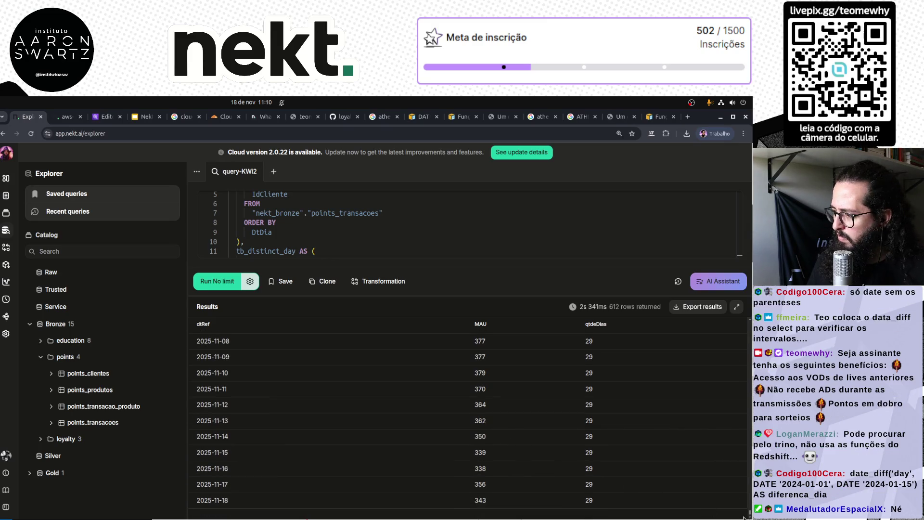
Change the line 25 date comparison from >= to > and rerun the MAU query.
left_click_drag(494, 296, 495, 475)
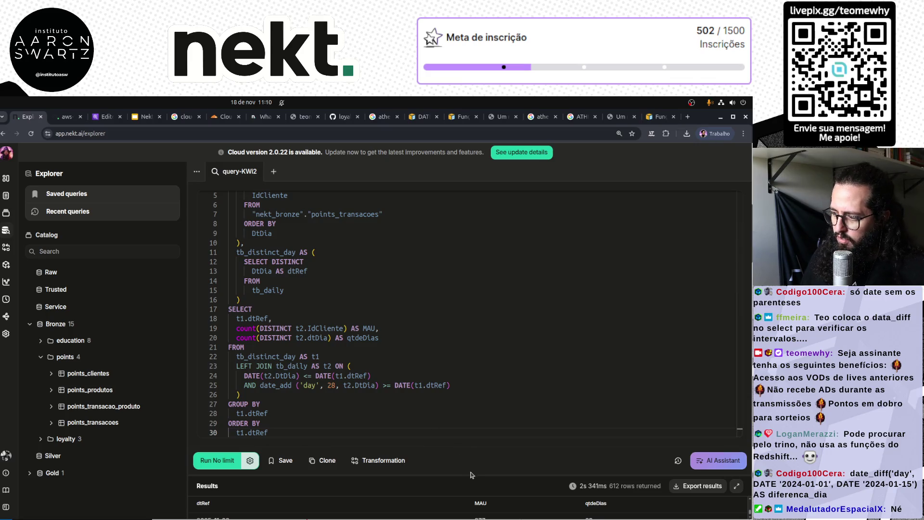
mouse_move(471, 473)
left_mouse_down()
mouse_move(483, 276)
mouse_move(479, 450)
left_mouse_up()
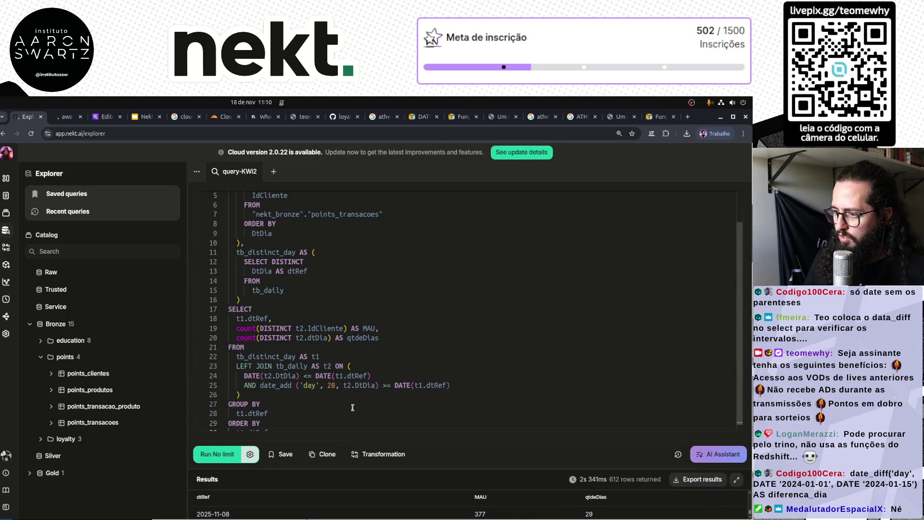
left_click(394, 385)
key("BackSpace")
key("ctrl+Return")
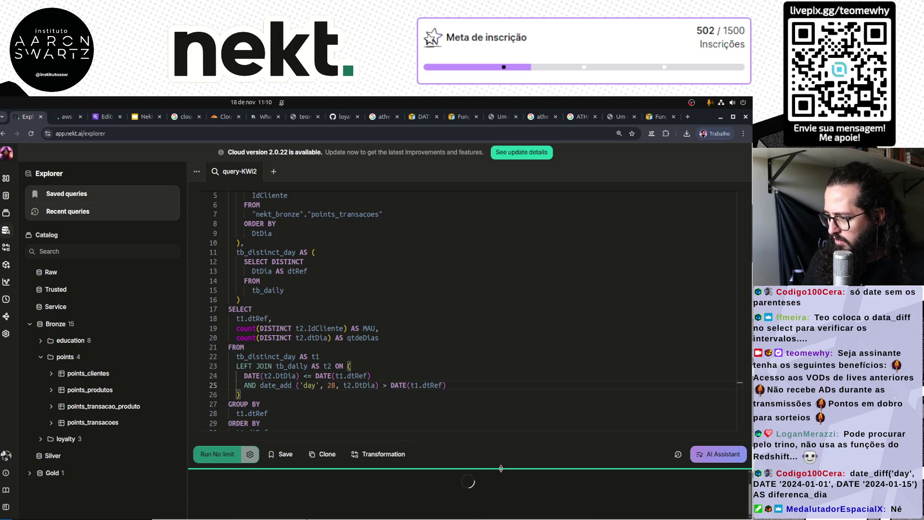
Browse the new results, load more rows, and start a transformation from the query.
left_click_drag(474, 442, 487, 225)
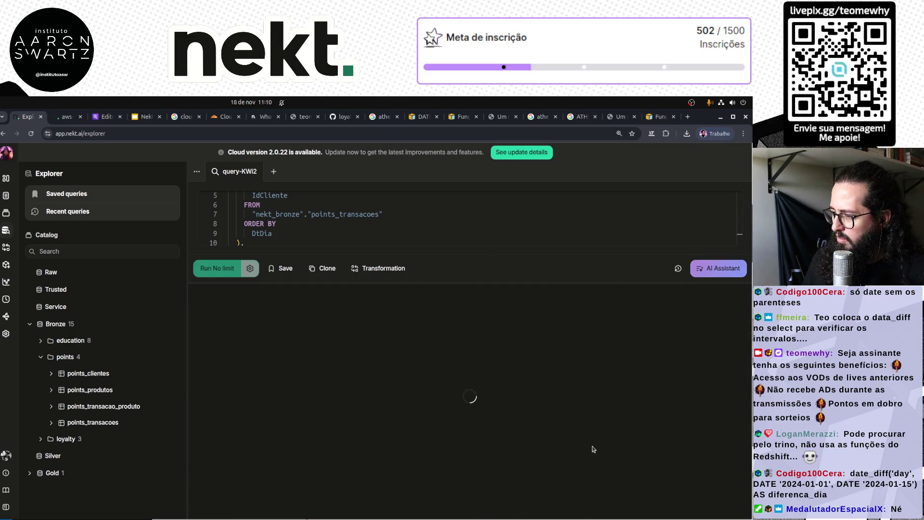
scroll(614, 422, "down", 10)
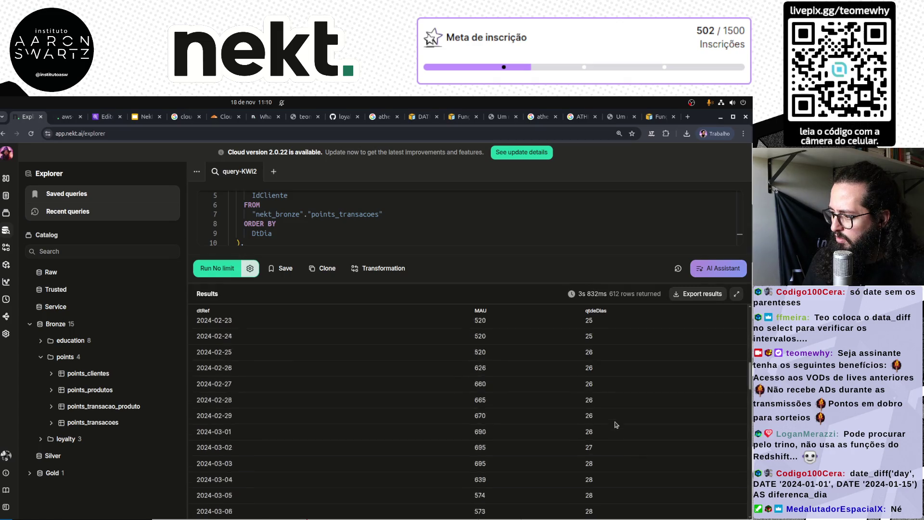
scroll(617, 423, "down", 10)
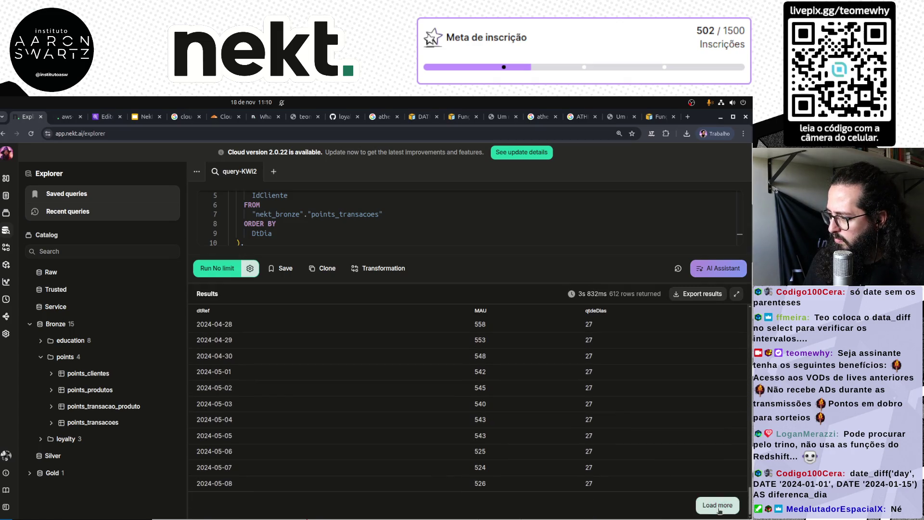
scroll(632, 441, "down", 10)
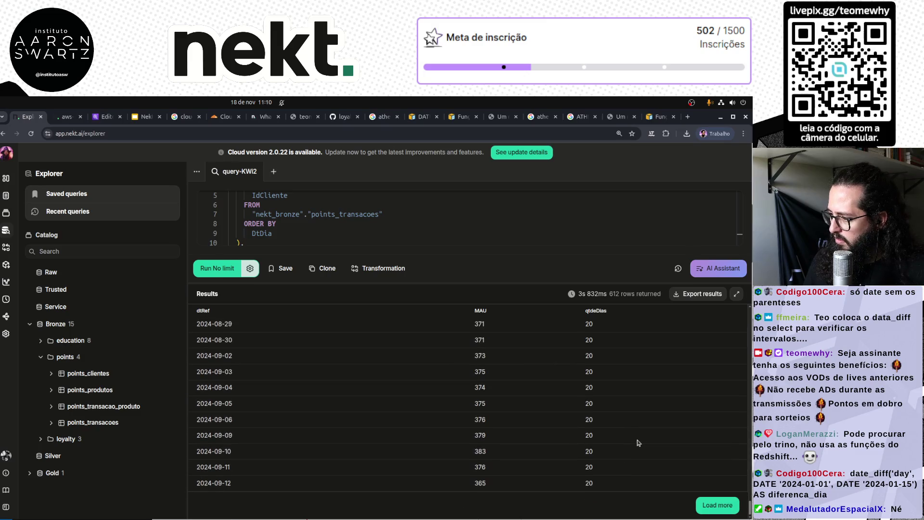
scroll(596, 426, "down", 15)
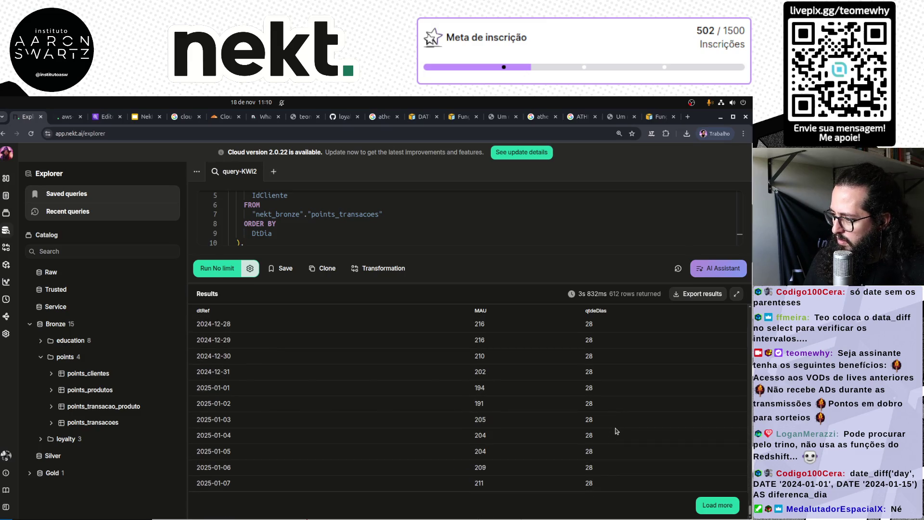
left_click(713, 505)
scroll(625, 444, "down", 20)
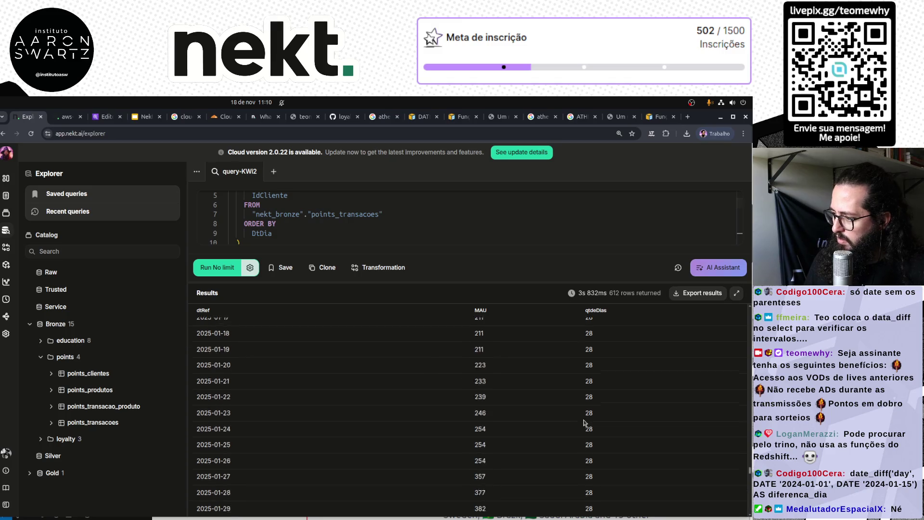
mouse_move(534, 282)
left_mouse_down()
mouse_move(539, 482)
mouse_move(484, 463)
mouse_move(469, 362)
left_mouse_up()
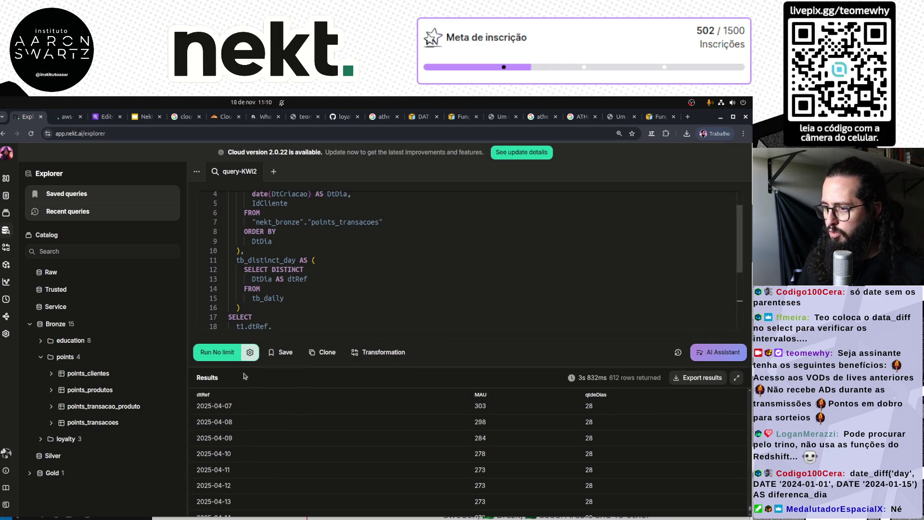
left_click(352, 359)
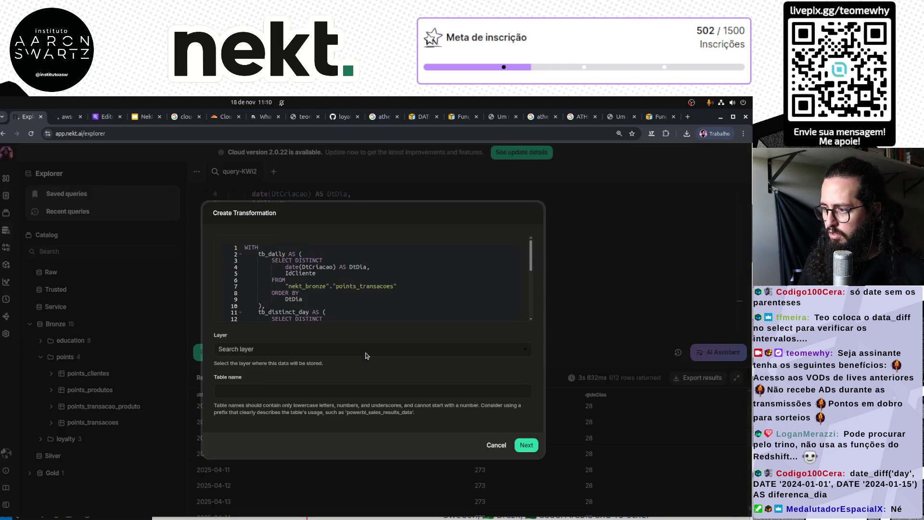
Set the transformation output to the Gold layer with table name tmw_mau.
left_click(298, 347)
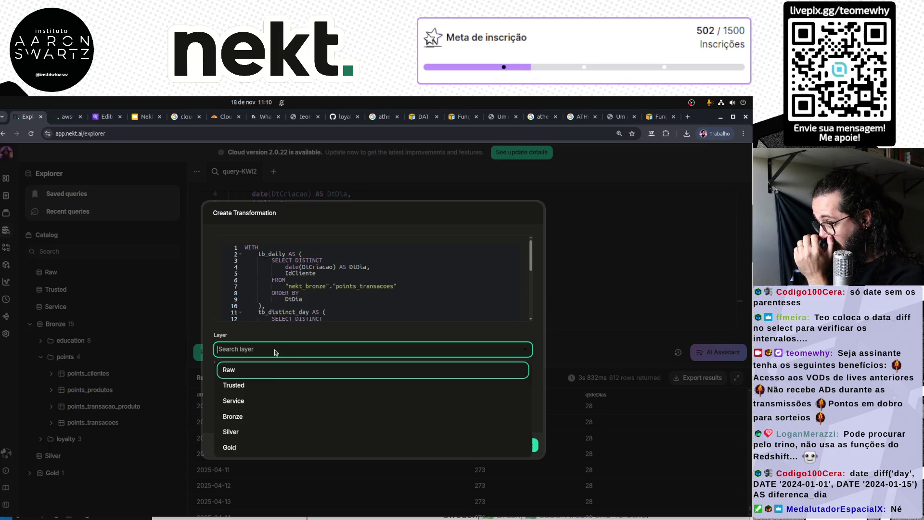
left_click(253, 448)
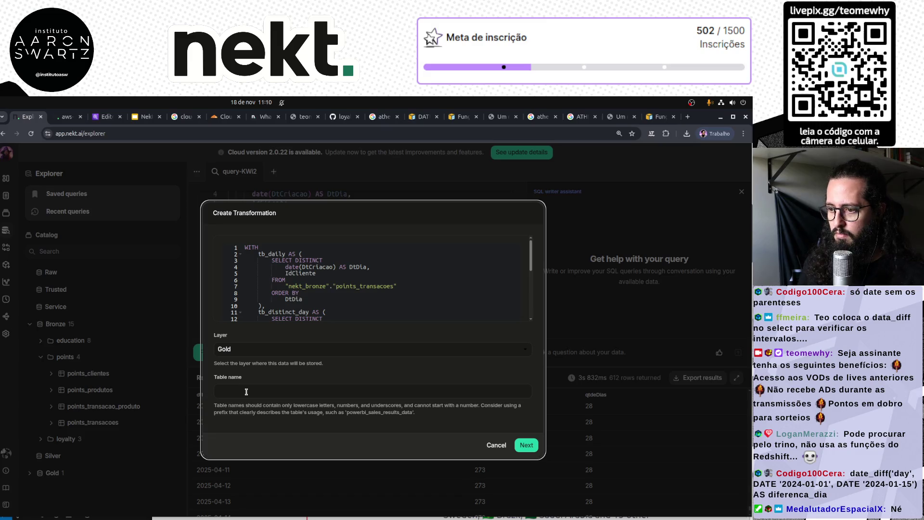
left_click(246, 392)
left_click(270, 426)
type("tmw_dau")
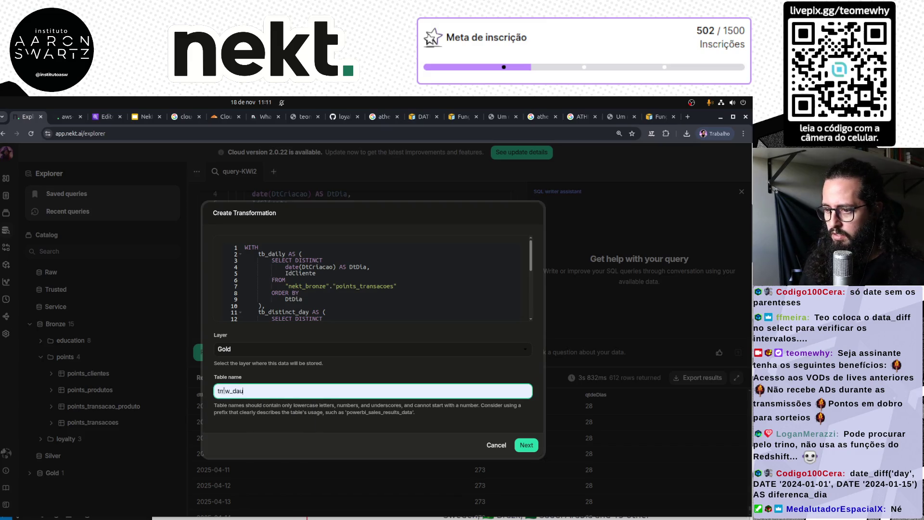
key("BackSpace")
type("m")
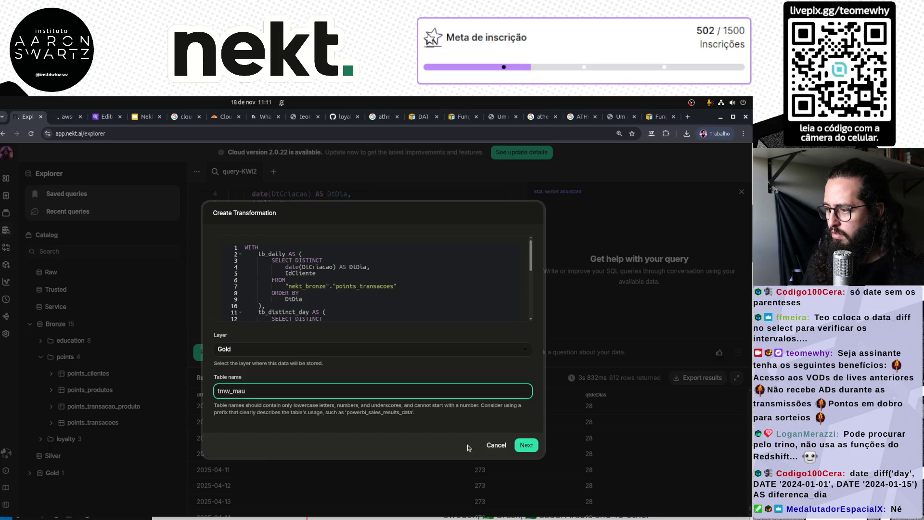
scroll(352, 296, "down", 5)
scroll(352, 296, "up", 5)
left_click(526, 445)
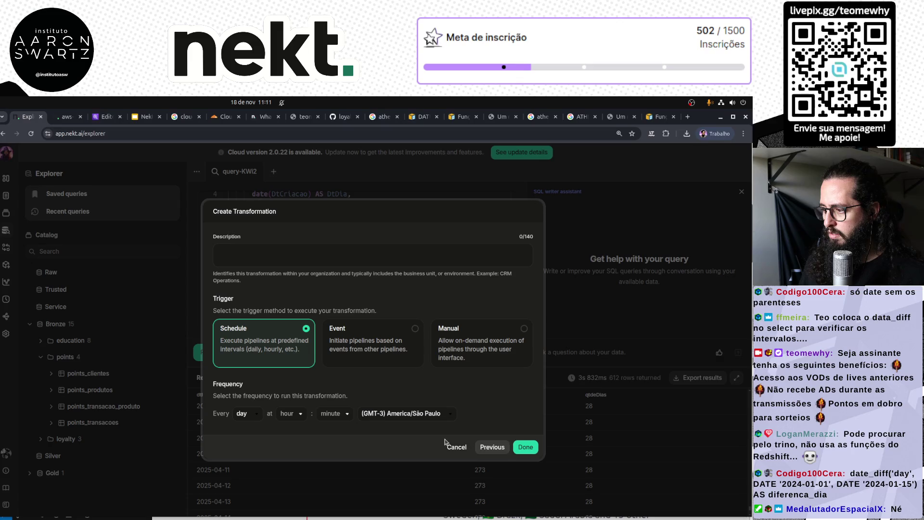
Trigger the transformation on events from the aws-s3-parquet-bHNL pipeline.
left_click(366, 352)
left_click(383, 417)
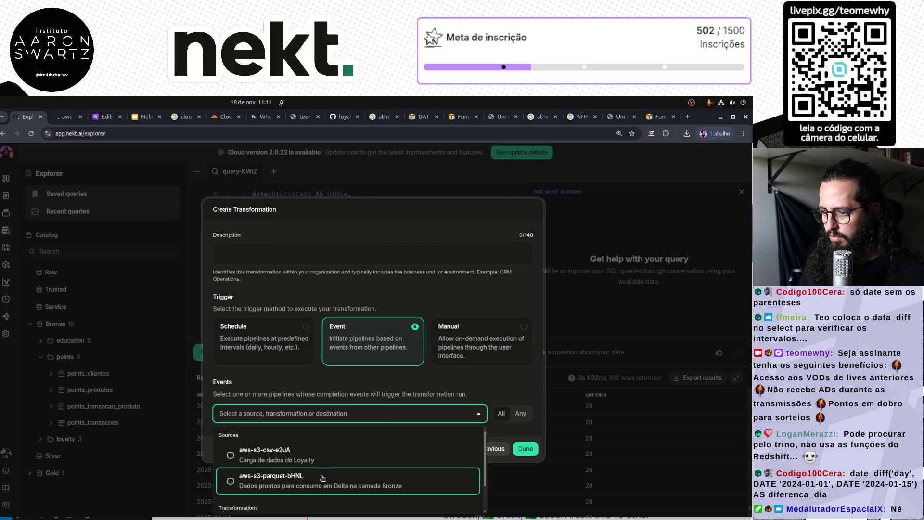
scroll(317, 476, "down", 1)
left_click(308, 453)
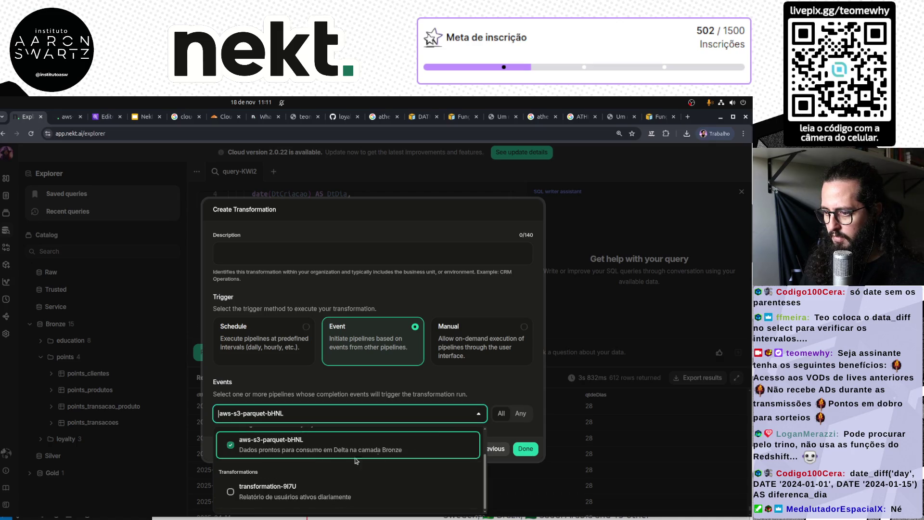
key("Escape")
Describe it as 'Tabela de Monthly Active Users' and finish creating the transformation.
left_click(525, 449)
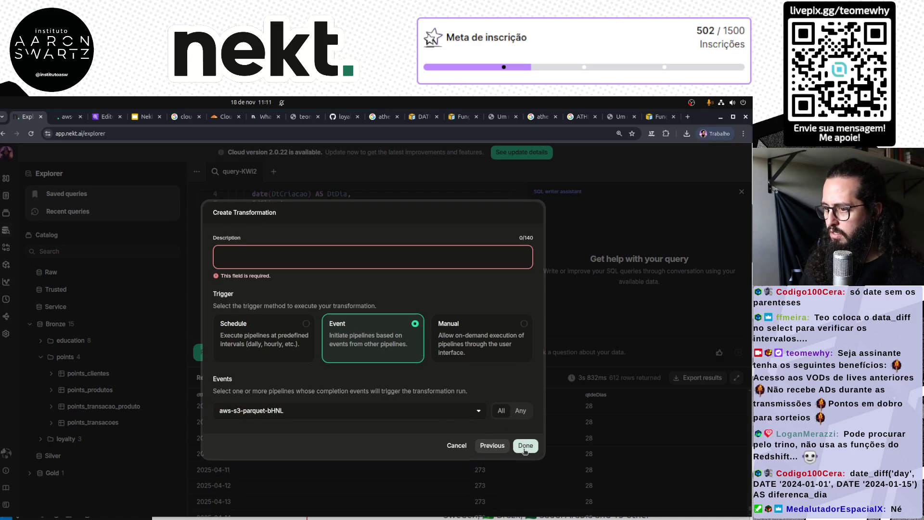
left_click(274, 256)
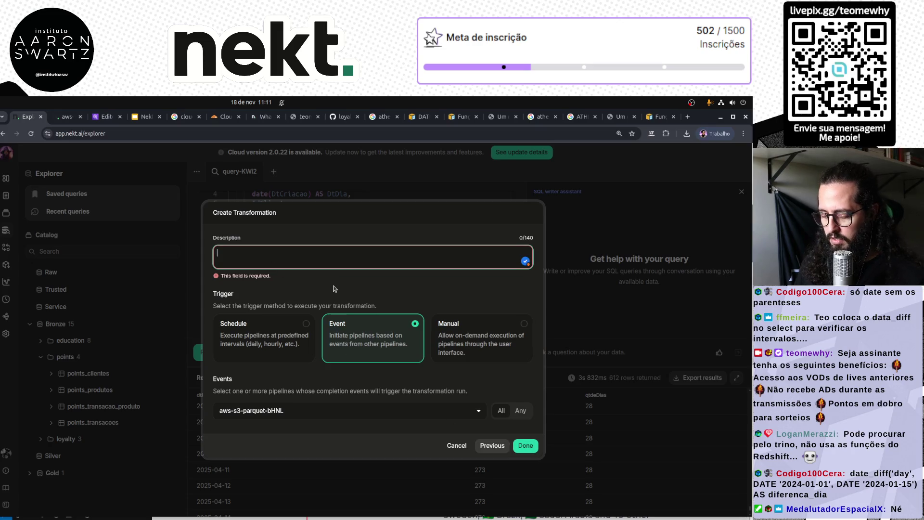
type("Tabela de Monthly Active Users")
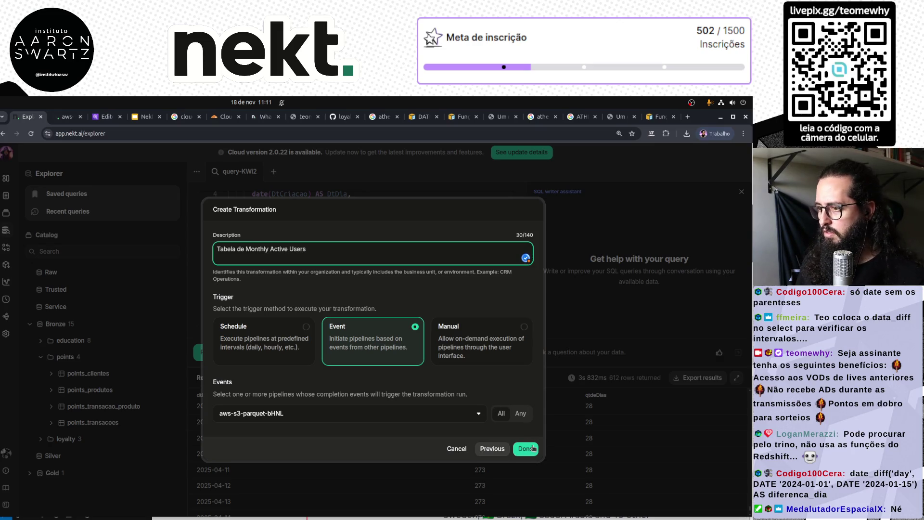
left_click(533, 448)
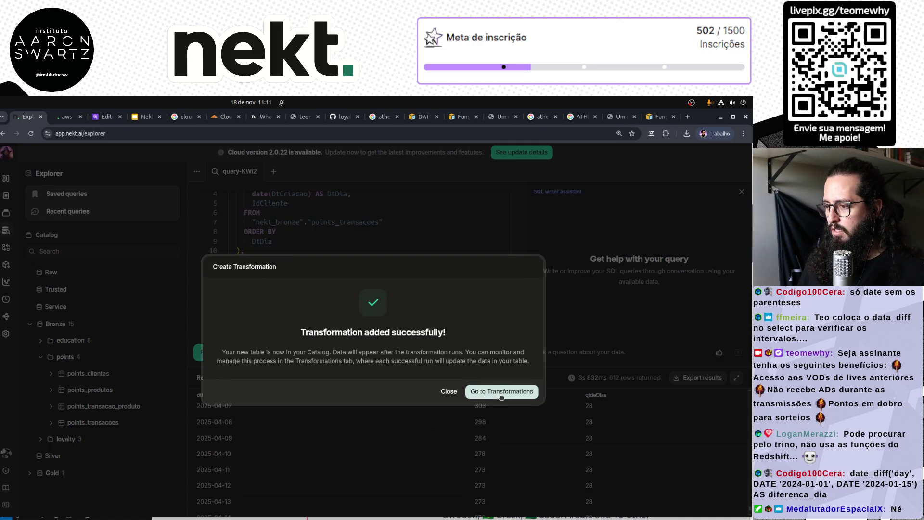
left_click(447, 391)
scroll(365, 409, "down", 3)
scroll(387, 263, "down", 3, "ctrl")
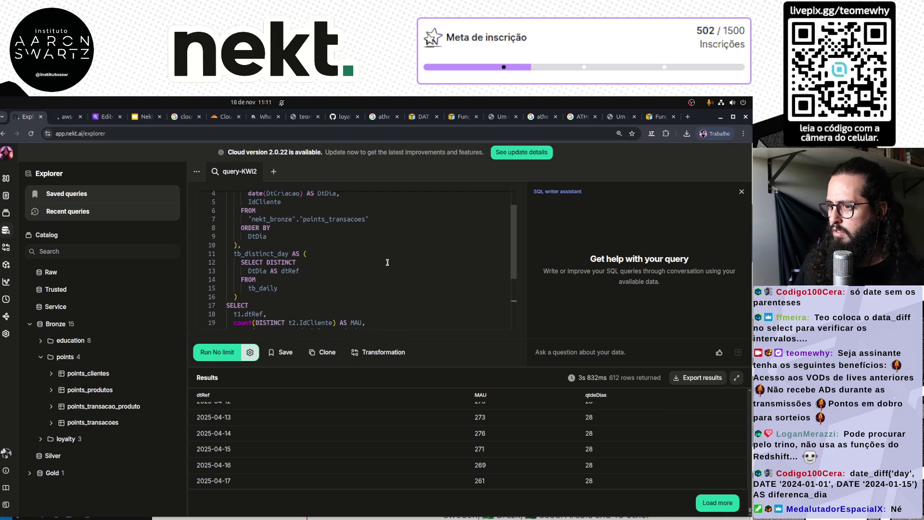
left_click(6, 316)
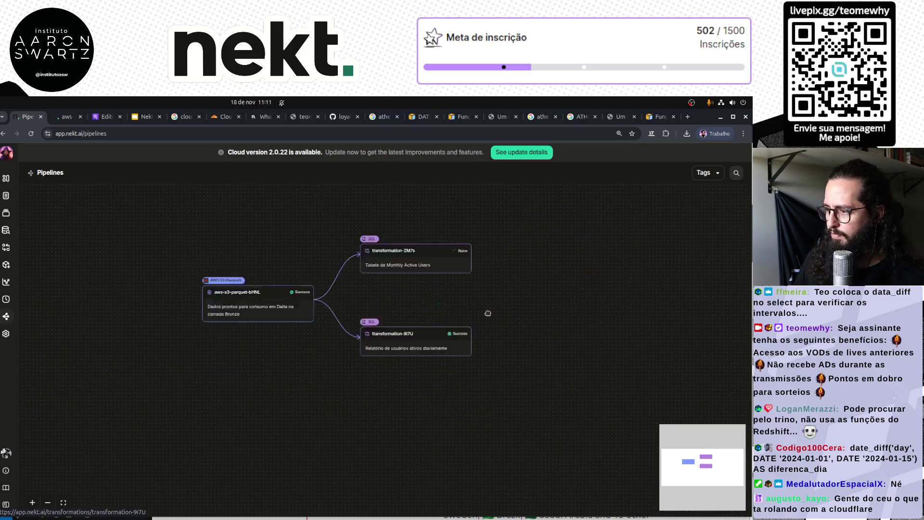
Zoom the pipeline graph and open the transformation-ZM7s node's details page.
scroll(443, 388, "up", 3)
left_click_drag(433, 398, 491, 478)
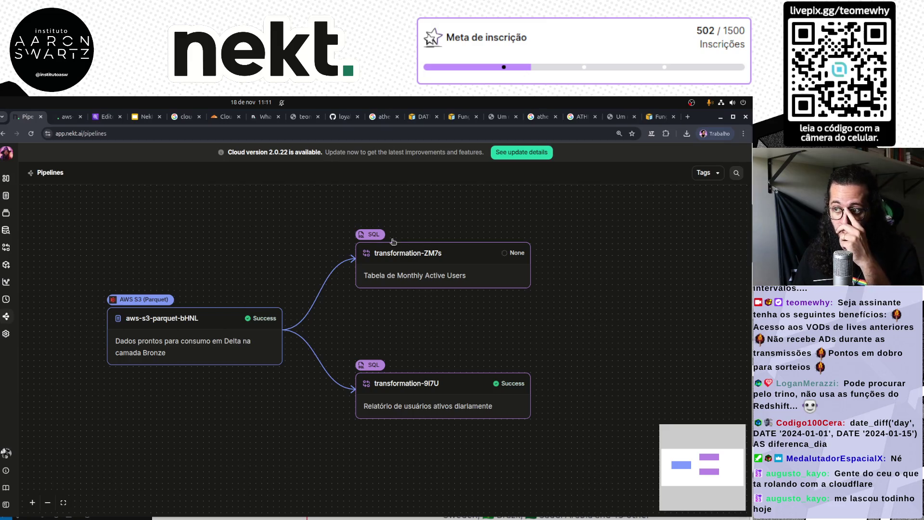
left_click(417, 269)
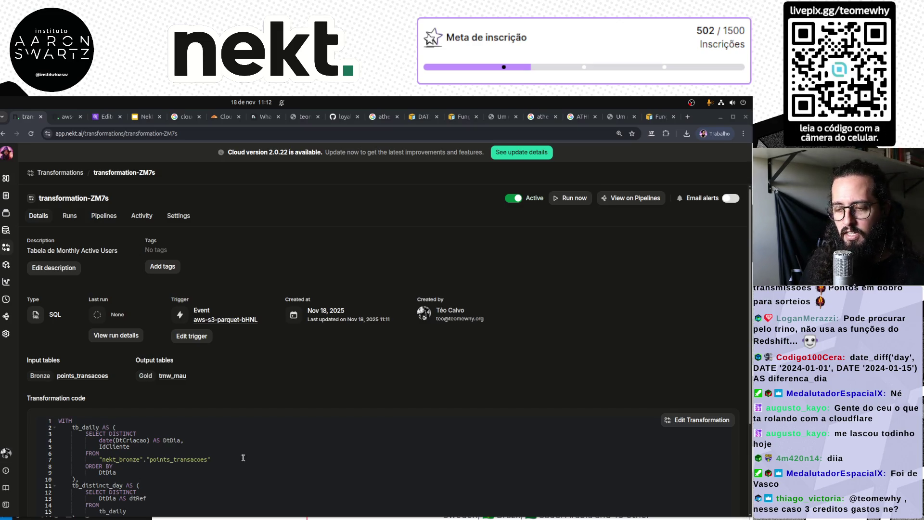
Trigger transformation-ZM7s manually with Run now, queuing its run.
scroll(241, 458, "down", 3)
scroll(247, 456, "up", 3)
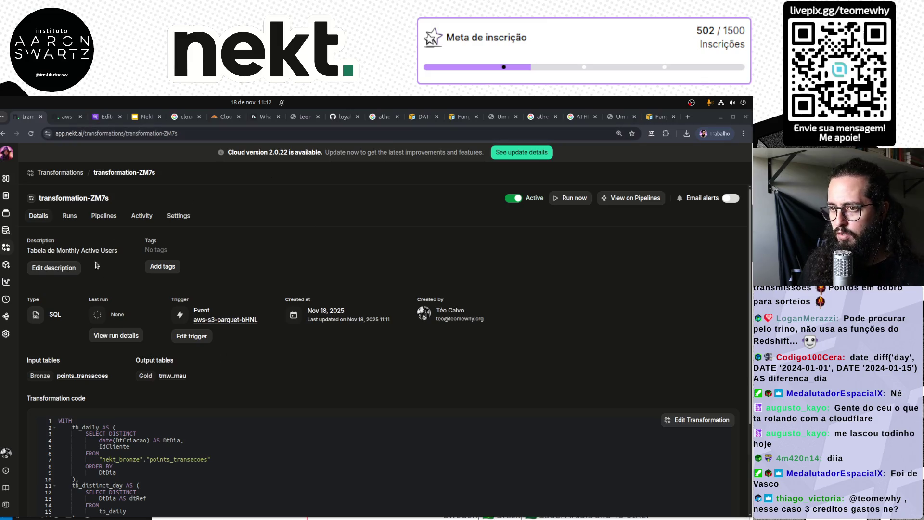
left_click(573, 198)
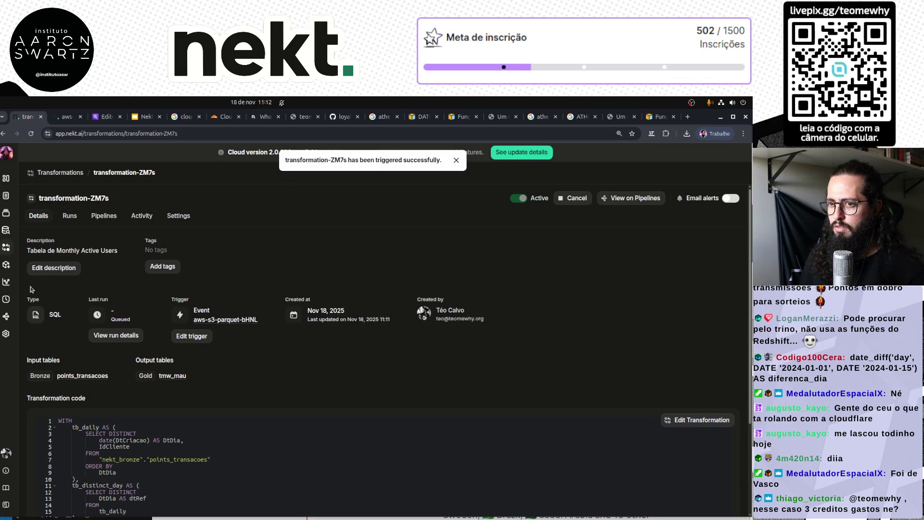
left_click(6, 233)
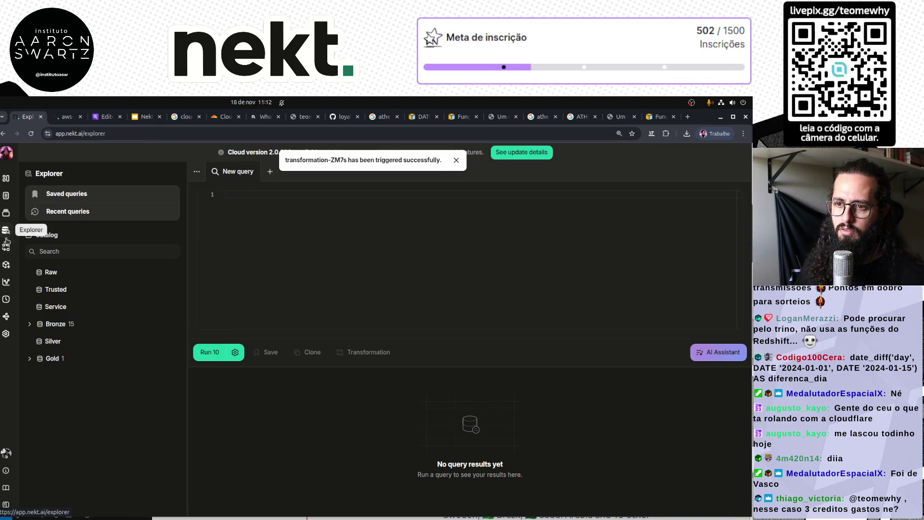
Preview Gold's tmw_dau, then reload the Explorer until tmw_mau appears under Gold.
left_click(72, 358)
left_click(69, 375)
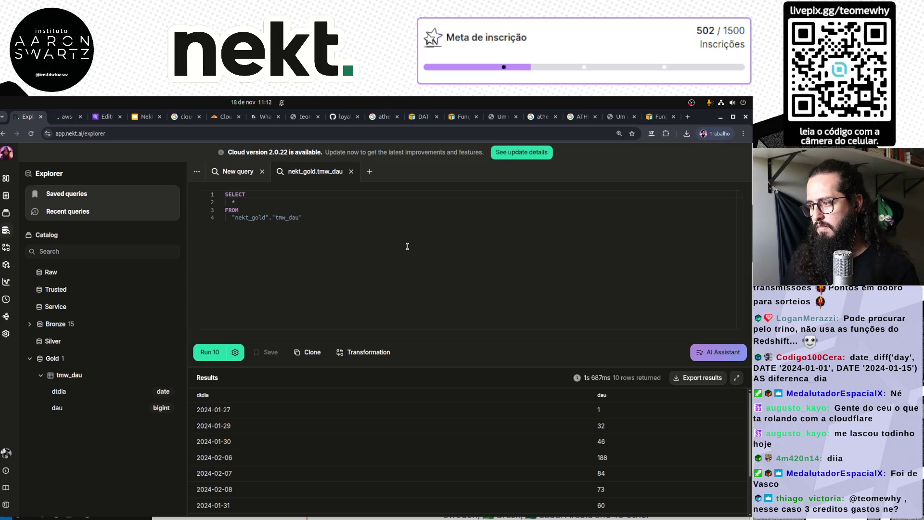
left_click(42, 375)
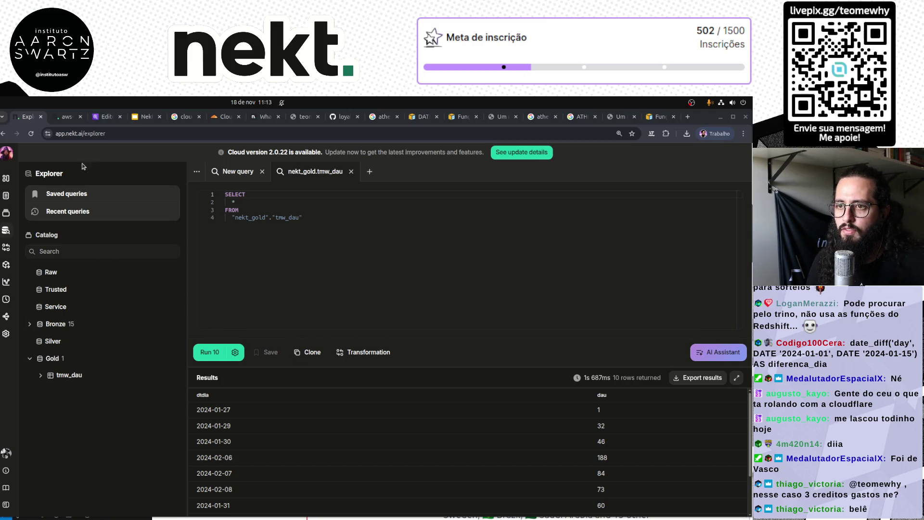
left_click(31, 133)
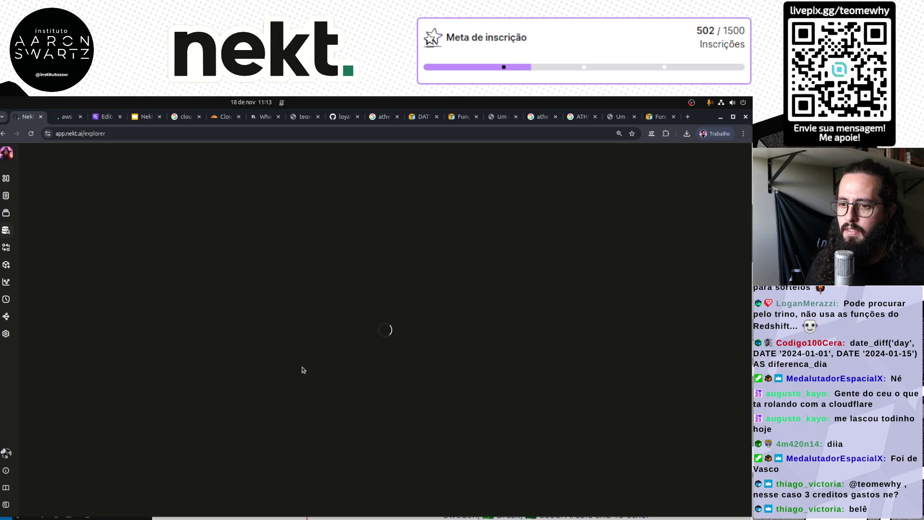
left_click(70, 358)
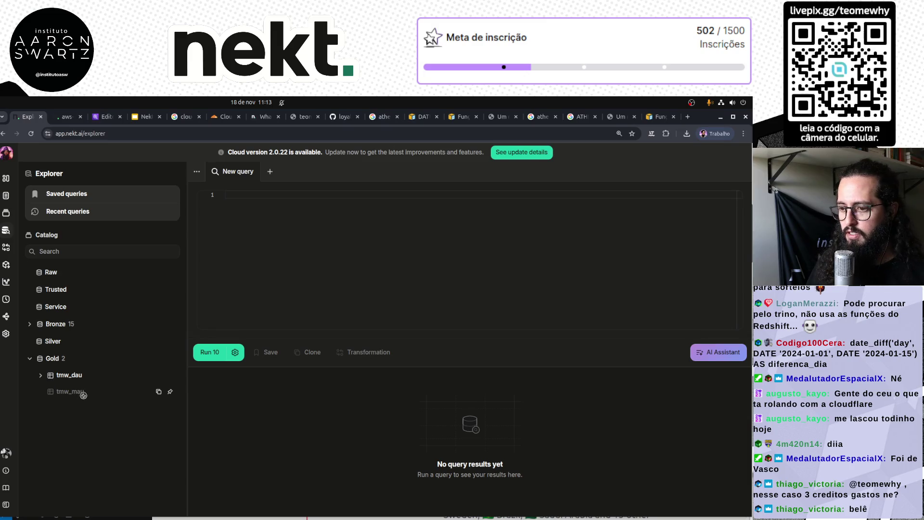
Open Run #1 of transformation-ZM7s from the Runs list to view its logs.
left_click(7, 299)
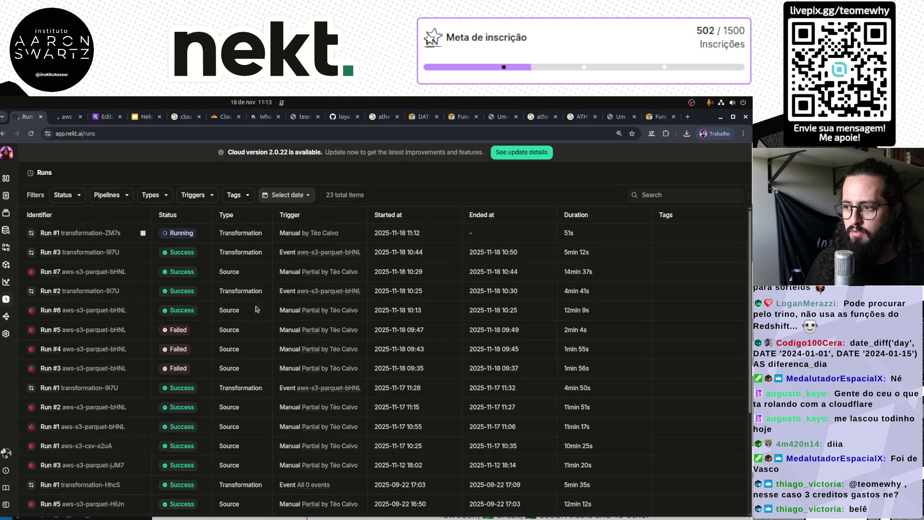
left_click(91, 234)
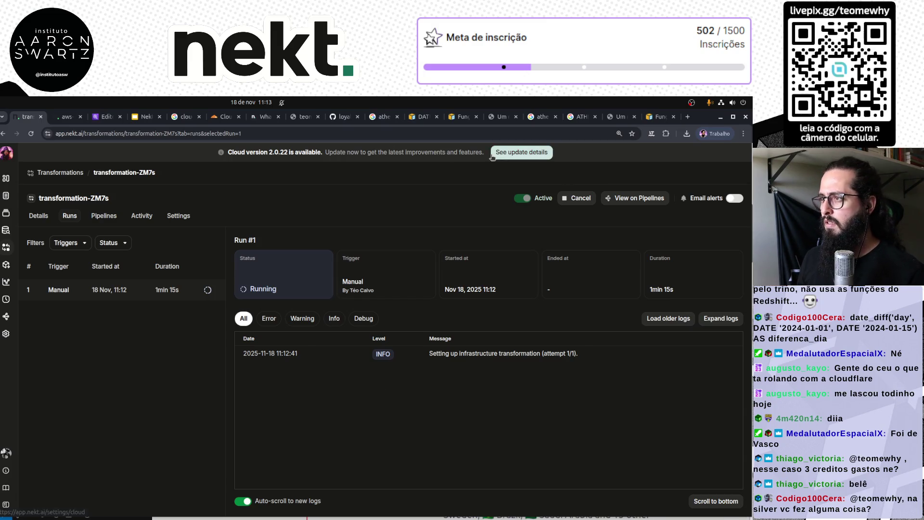
left_click_drag(227, 152, 319, 151)
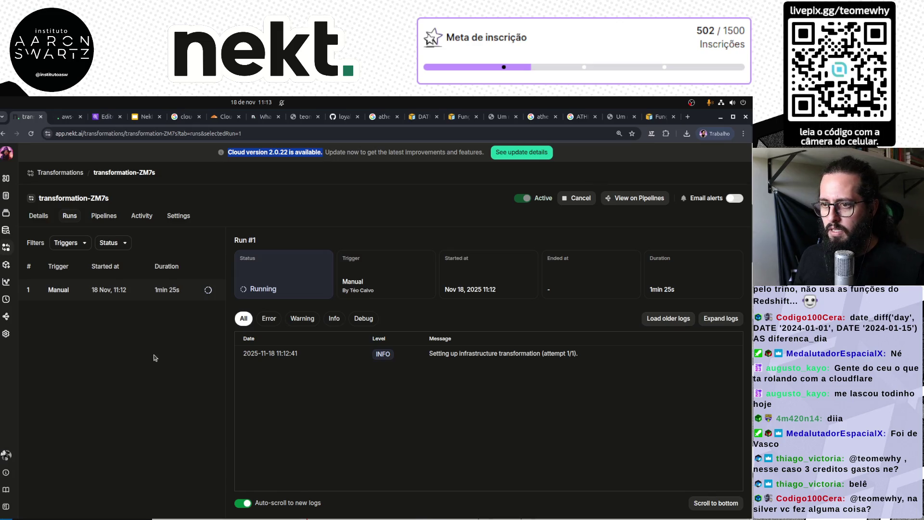
Close the AWS docs, Google and Stack Overflow tabs to get back to mau.sql.
left_click(660, 117)
key("ctrl+w")
key("ctrl+w")
key("ctrl+w")
key("ctrl+w")
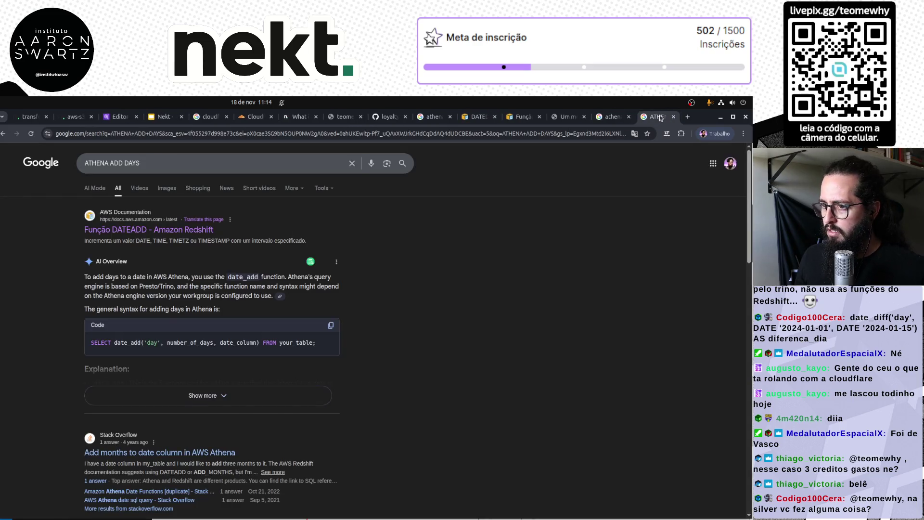
key("ctrl+w")
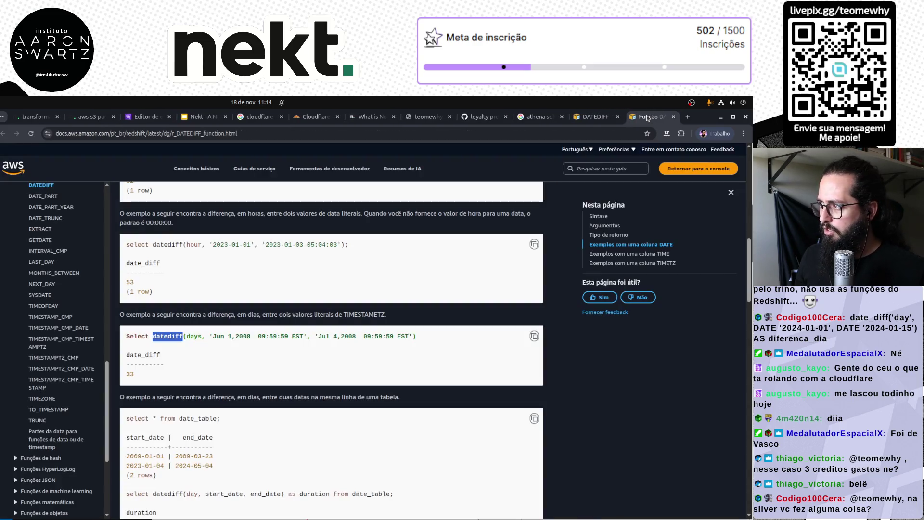
key("ctrl+w")
key("ctrl+w")
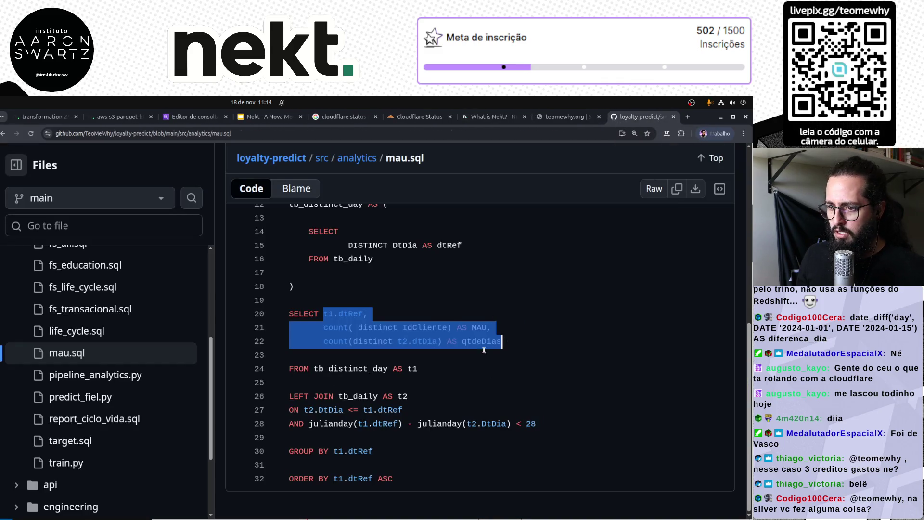
Browse predict_fiel.py, pipeline_analytics.py and mau.sql in the loyalty-predict Files tree.
left_click(109, 421)
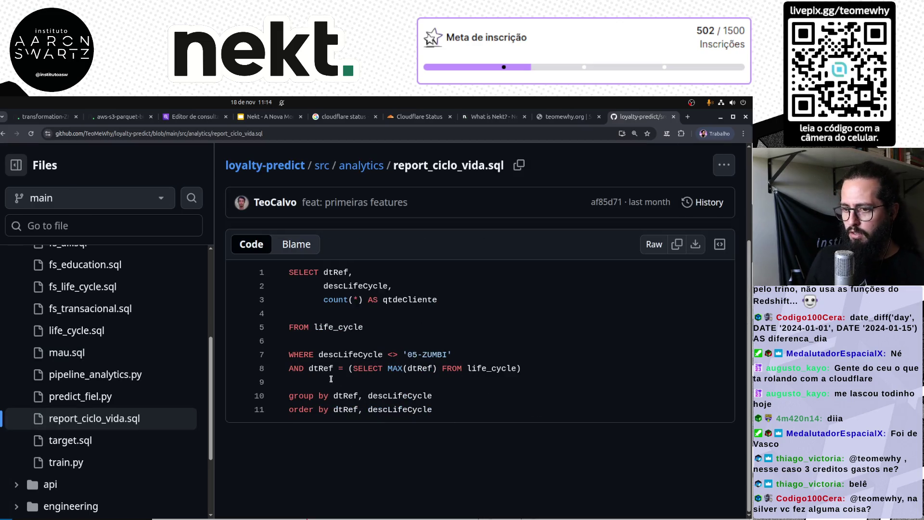
left_click(112, 397)
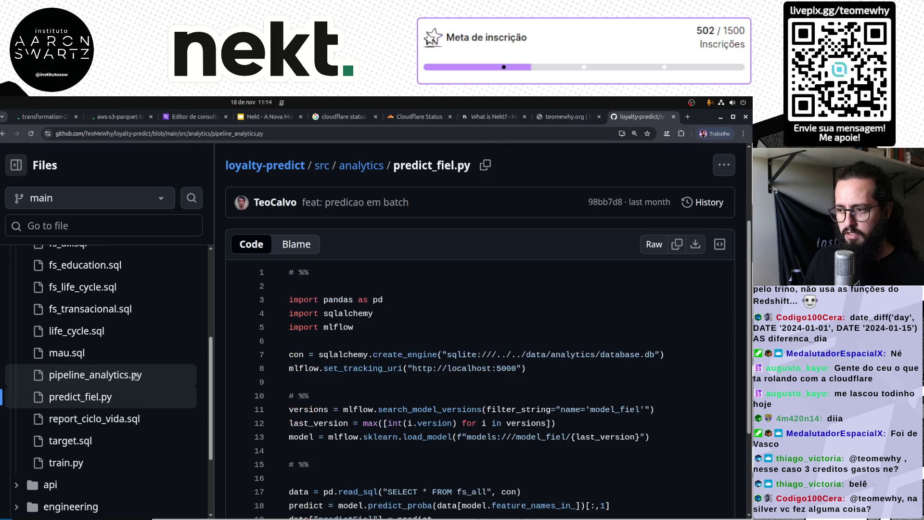
left_click(133, 375)
scroll(475, 378, "down", 10)
scroll(477, 380, "up", 10)
scroll(478, 382, "down", 2)
scroll(478, 383, "down", 2)
scroll(102, 415, "up", 1)
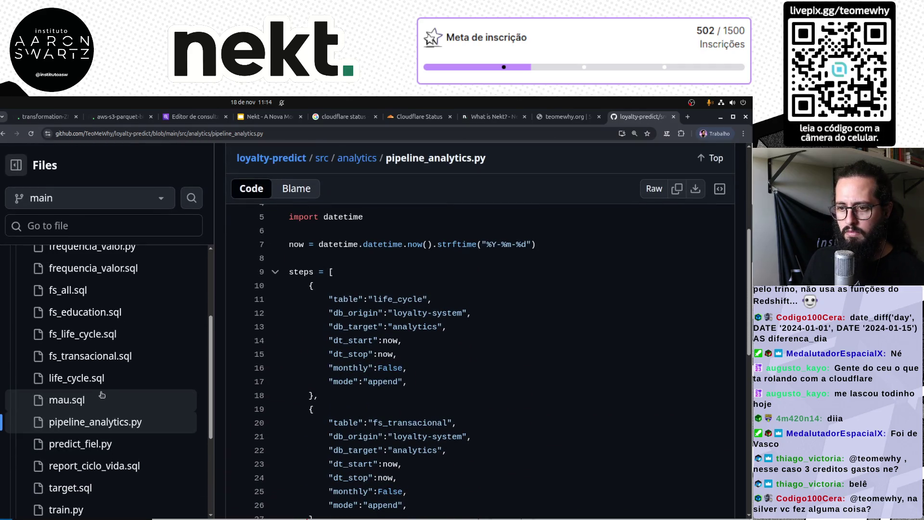
left_click(101, 396)
scroll(116, 377, "up", 1)
Read life_cycle.sql's lifecycle stages (curioso, fiel, turista, zumbi), then return to the Nekt run.
left_click(101, 434)
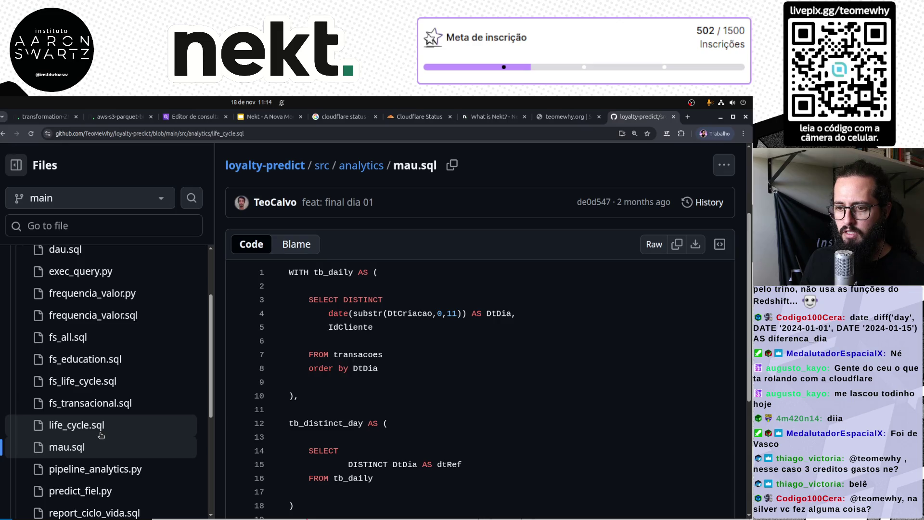
scroll(561, 435, "up", 2)
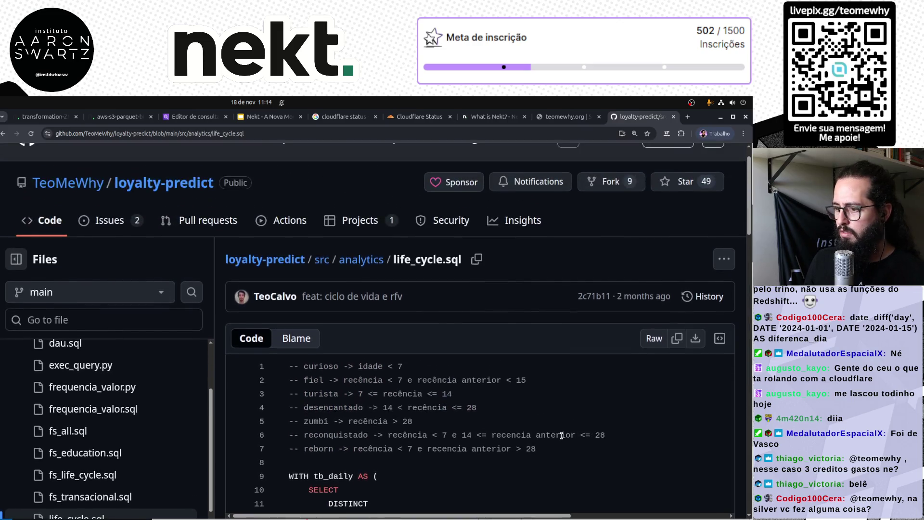
scroll(562, 436, "down", 5)
scroll(562, 436, "down", 8)
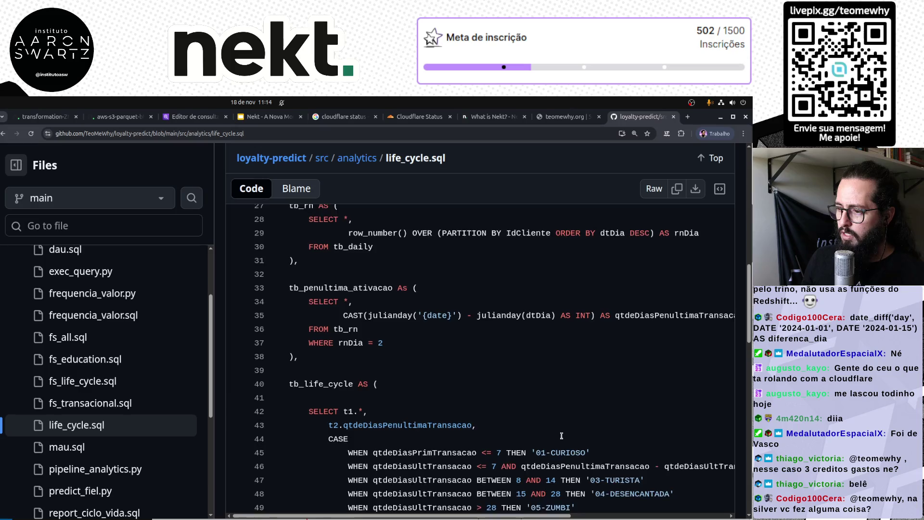
scroll(524, 435, "down", 4)
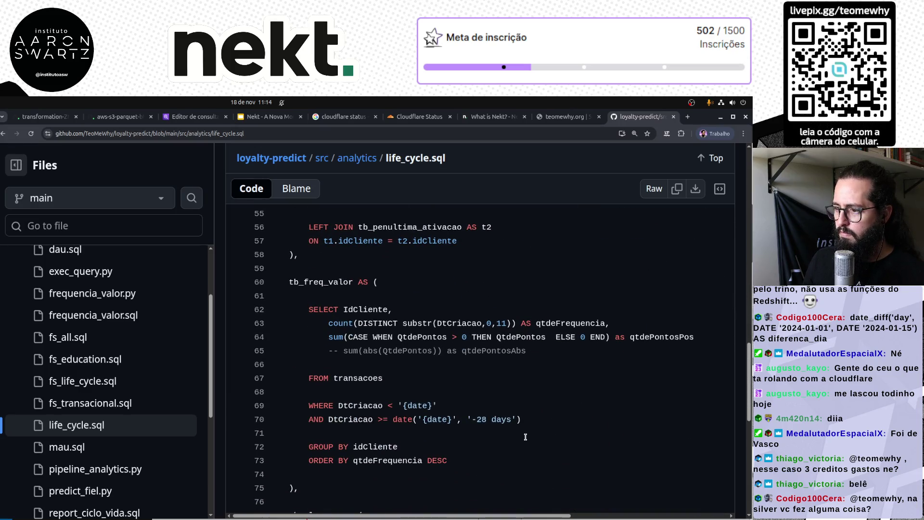
scroll(525, 436, "up", 6)
scroll(528, 435, "up", 5)
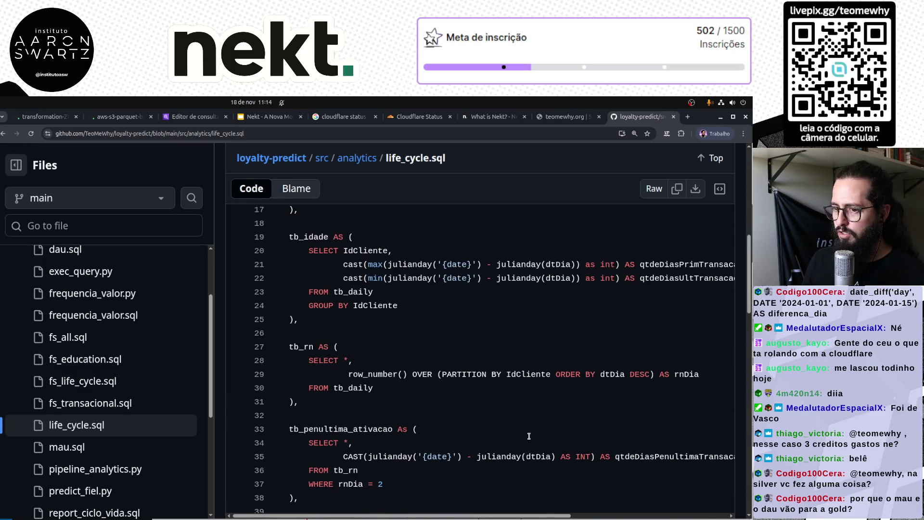
scroll(529, 436, "down", 5)
scroll(529, 435, "up", 6)
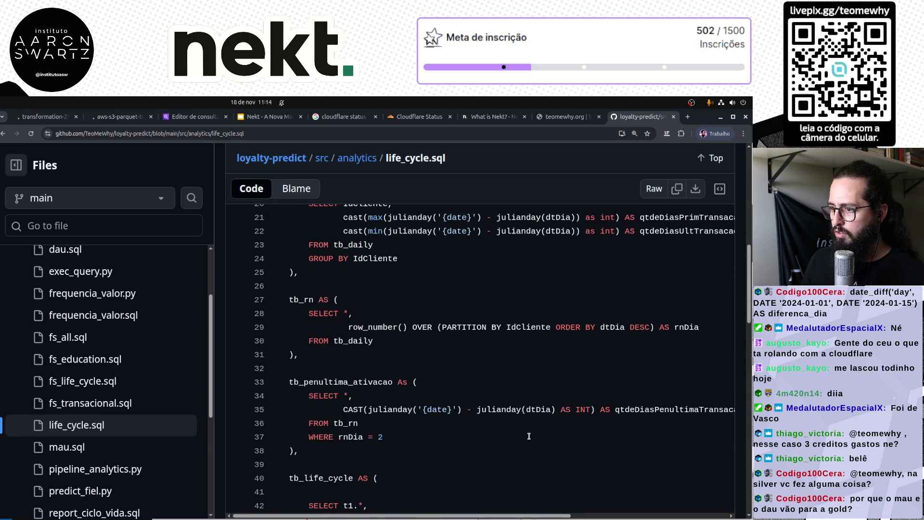
scroll(529, 435, "up", 2)
left_click_drag(442, 358, 473, 357)
scroll(458, 388, "up", 5)
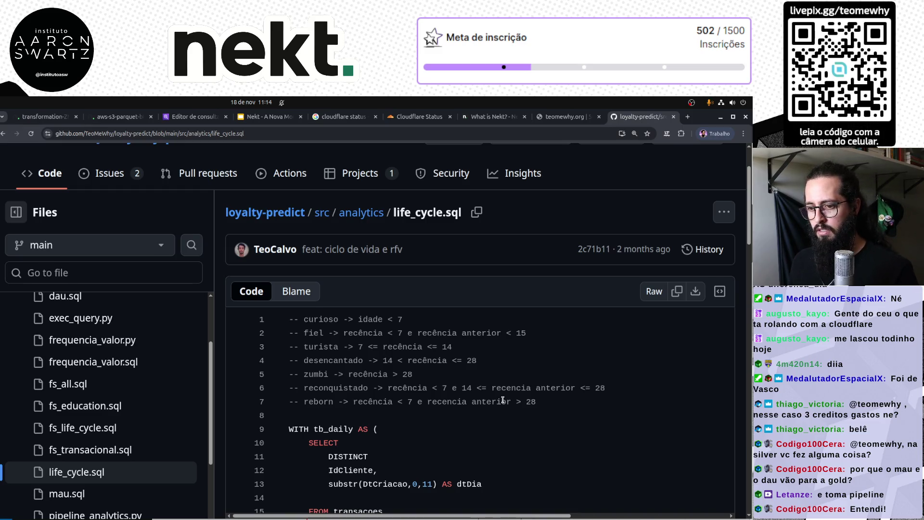
scroll(163, 441, "down", 4)
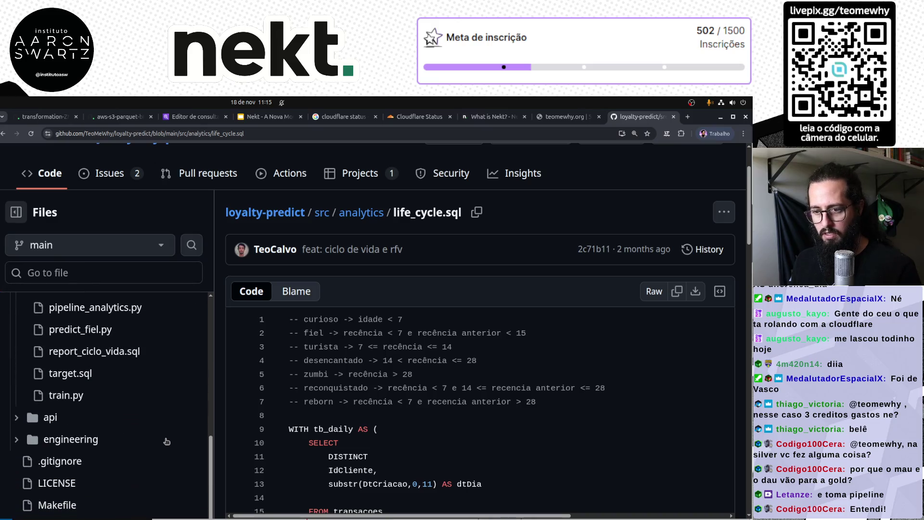
left_click(42, 117)
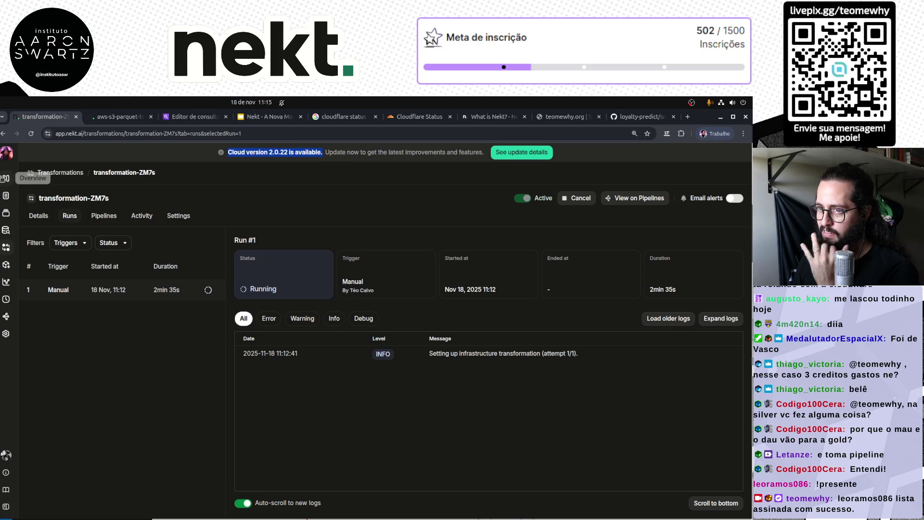
Confirm Gold holds tmw_dau (dtdia, dau) and tmw_mau, then go to Transformations.
left_click(46, 215)
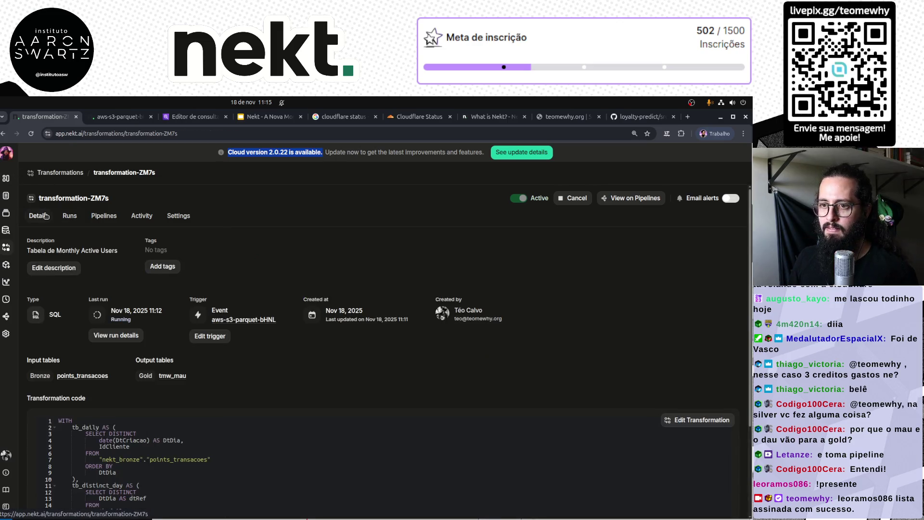
left_click(6, 230)
left_click(30, 359)
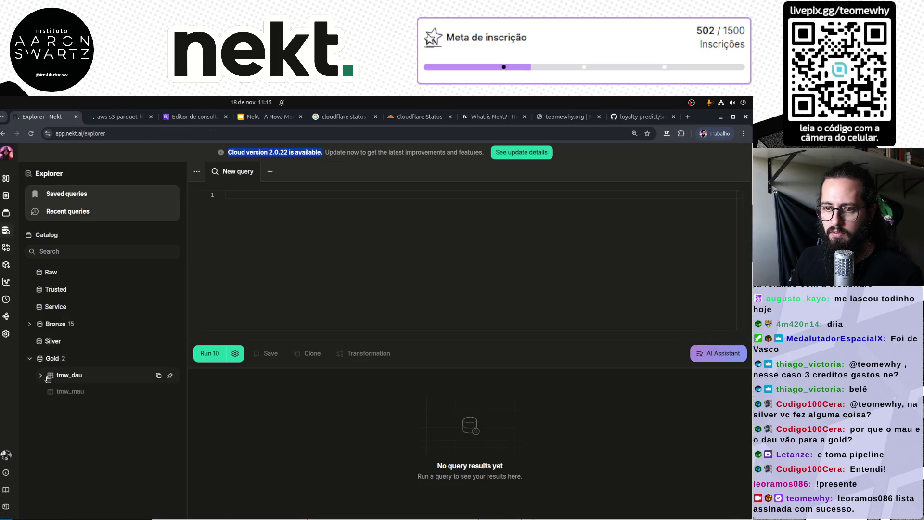
left_click(78, 376)
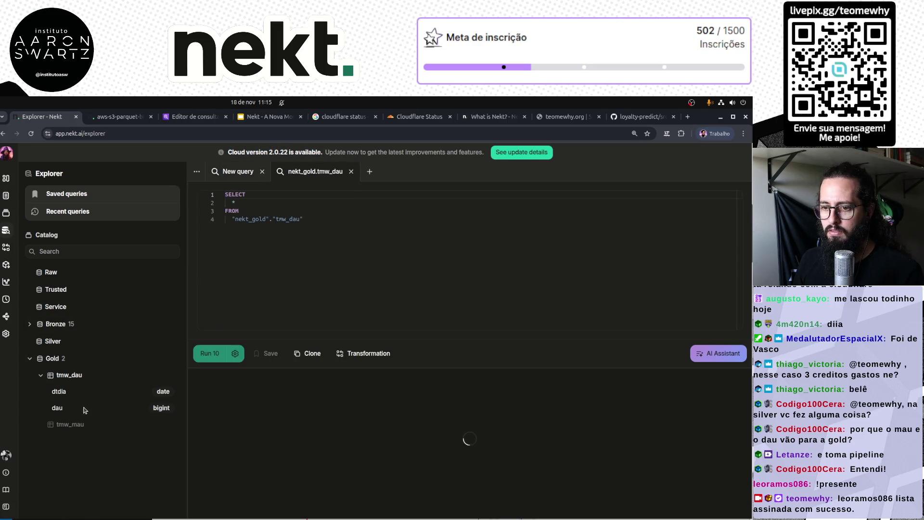
left_click(350, 171)
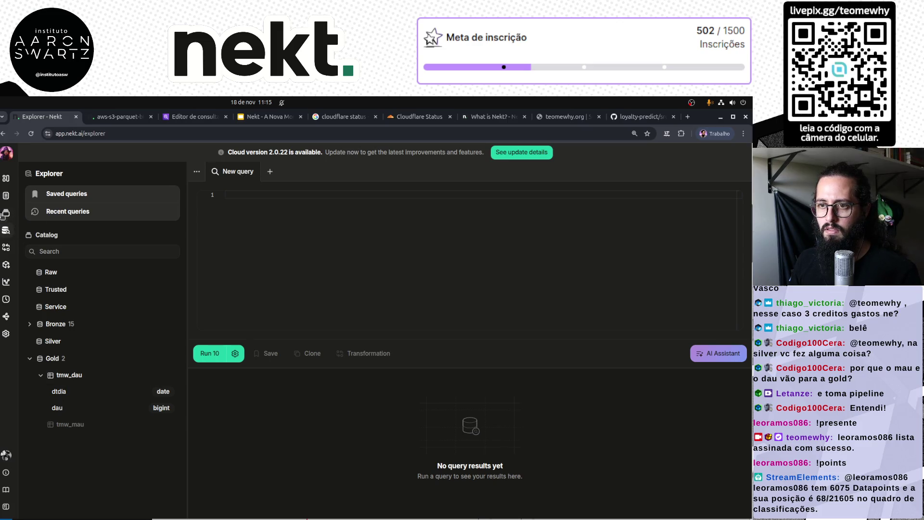
left_click(7, 250)
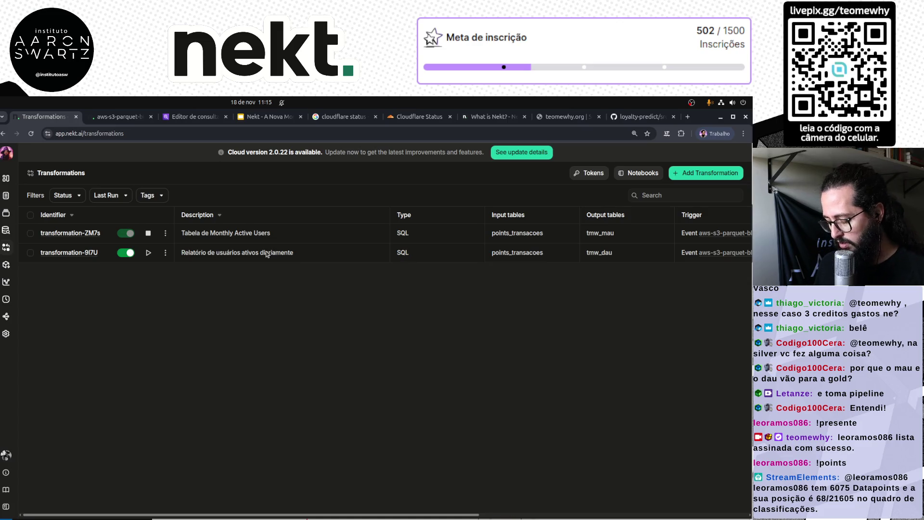
left_click(91, 233)
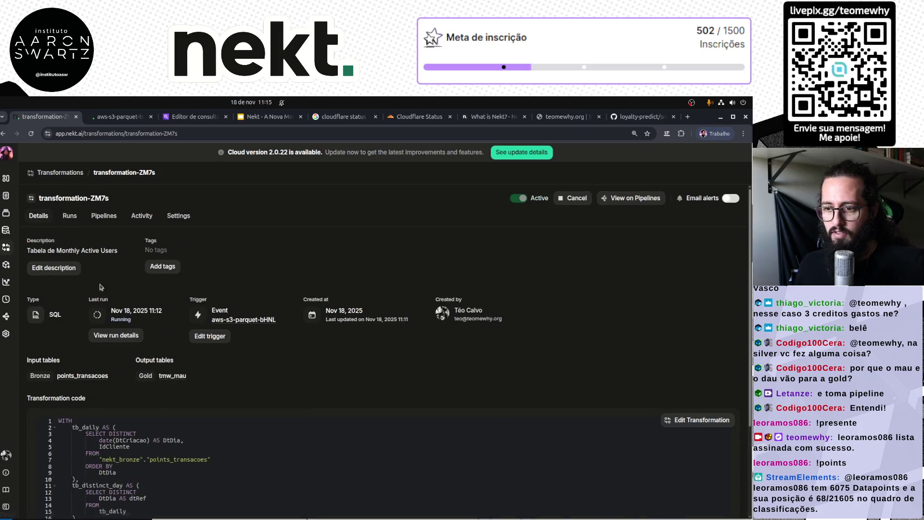
scroll(292, 460, "down", 3)
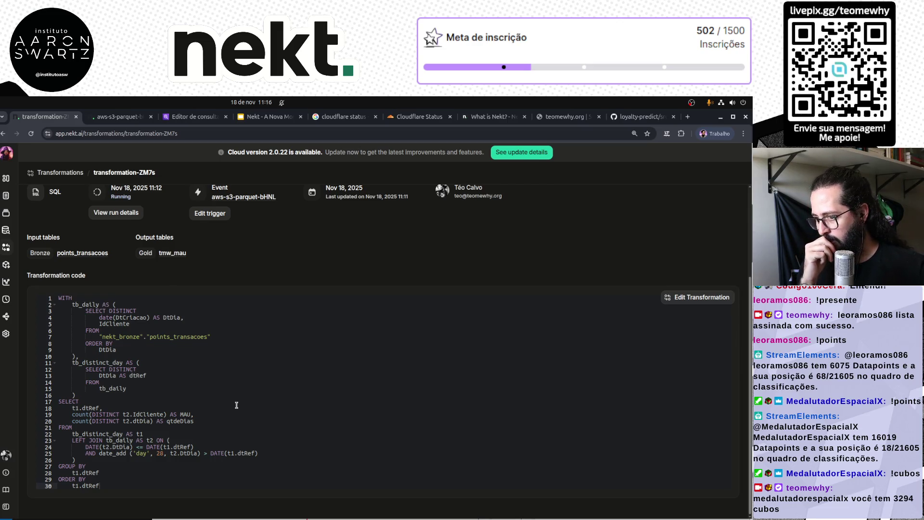
scroll(236, 405, "up", 3)
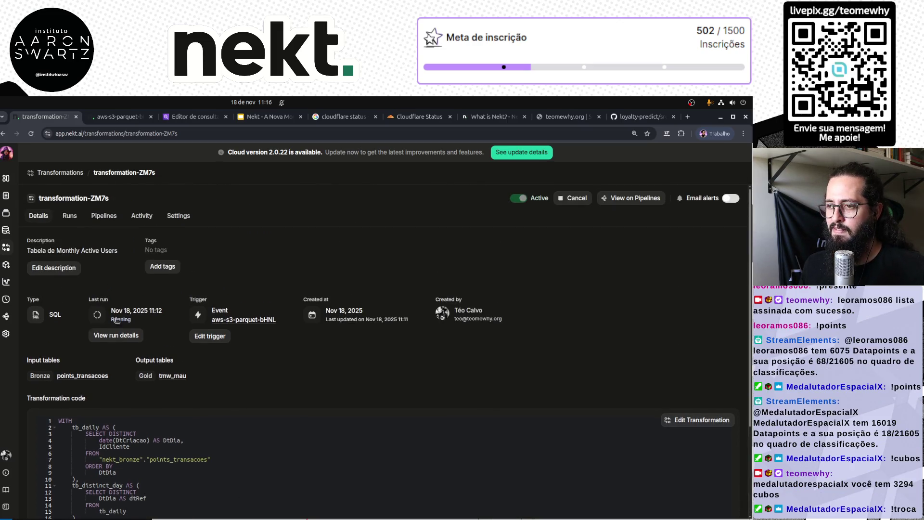
left_click(67, 173)
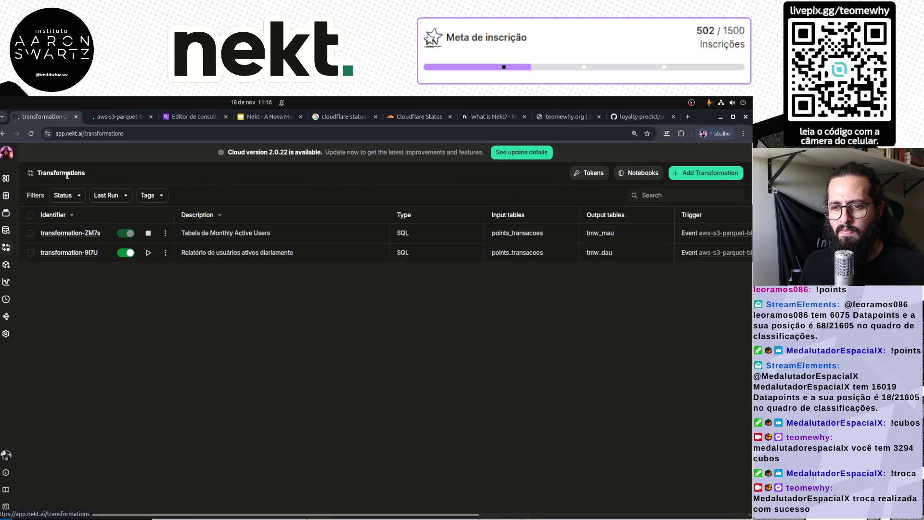
left_click(95, 233)
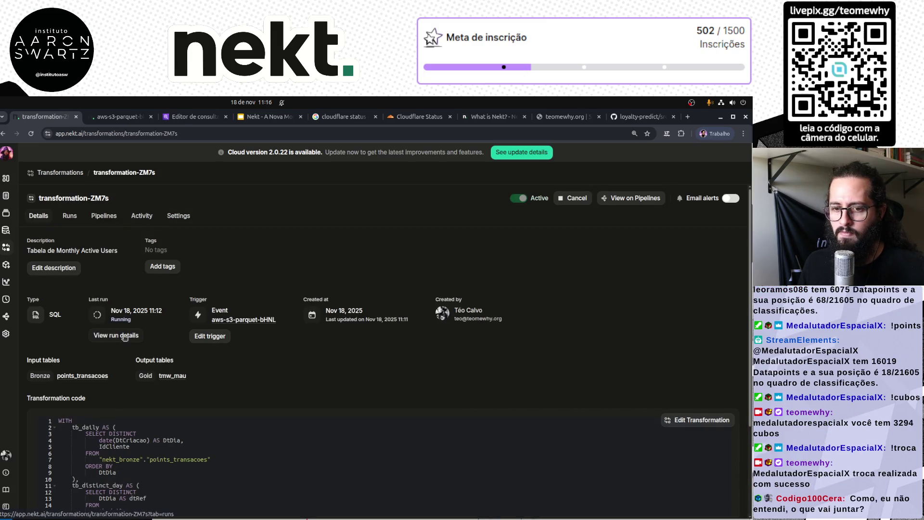
left_click(125, 337)
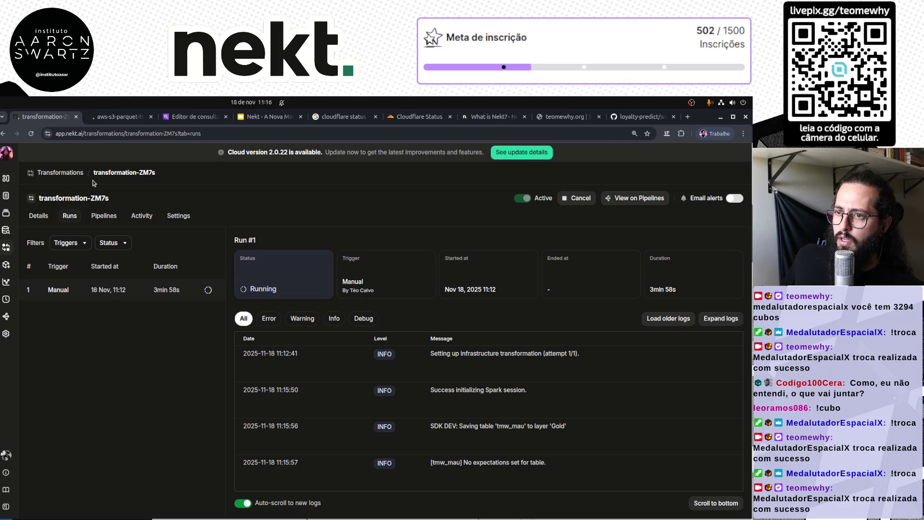
left_click(60, 173)
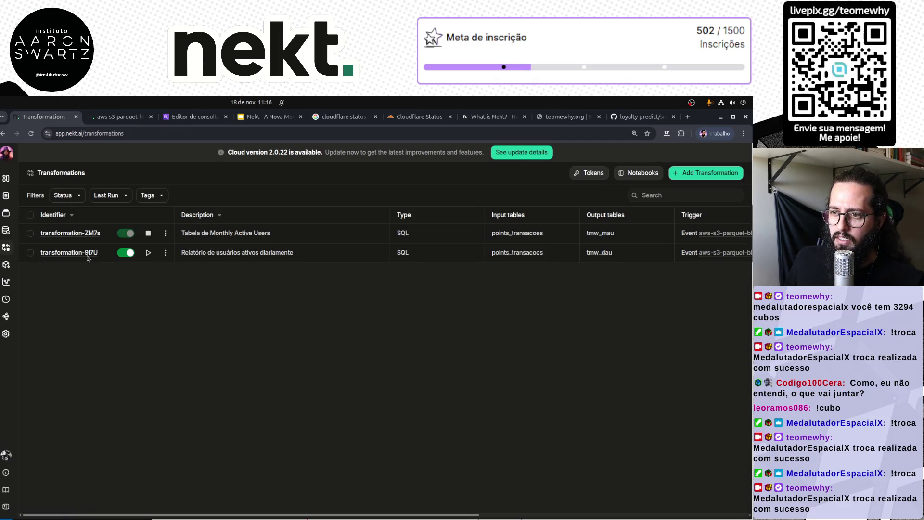